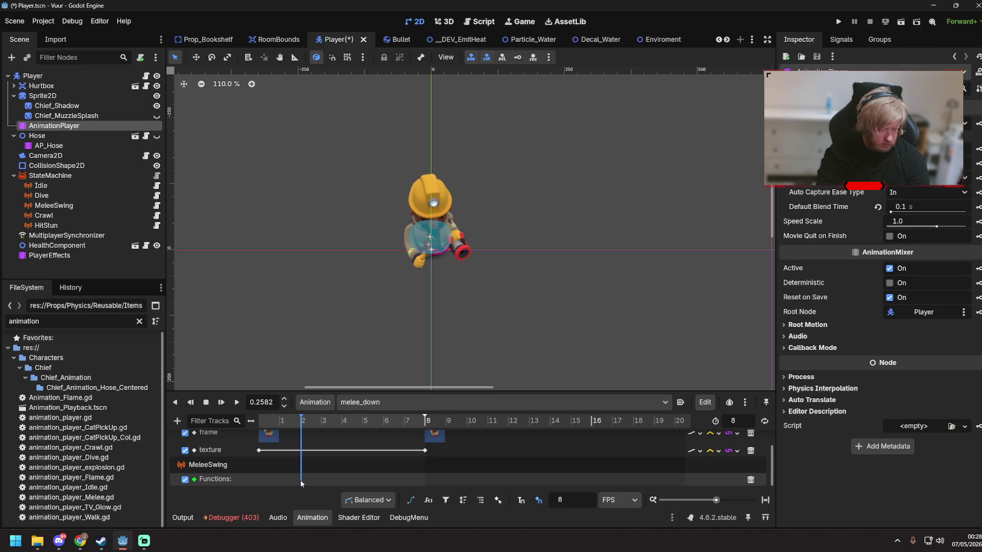
- Select MeleeSwing to open its chief_melee.gd script
left_click(96, 217)
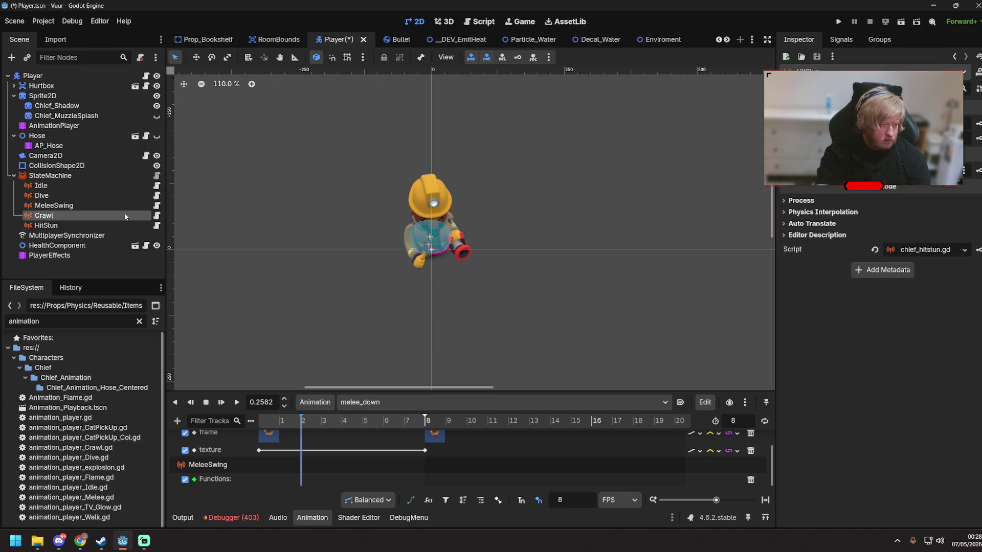
left_click(124, 206)
left_click(156, 205)
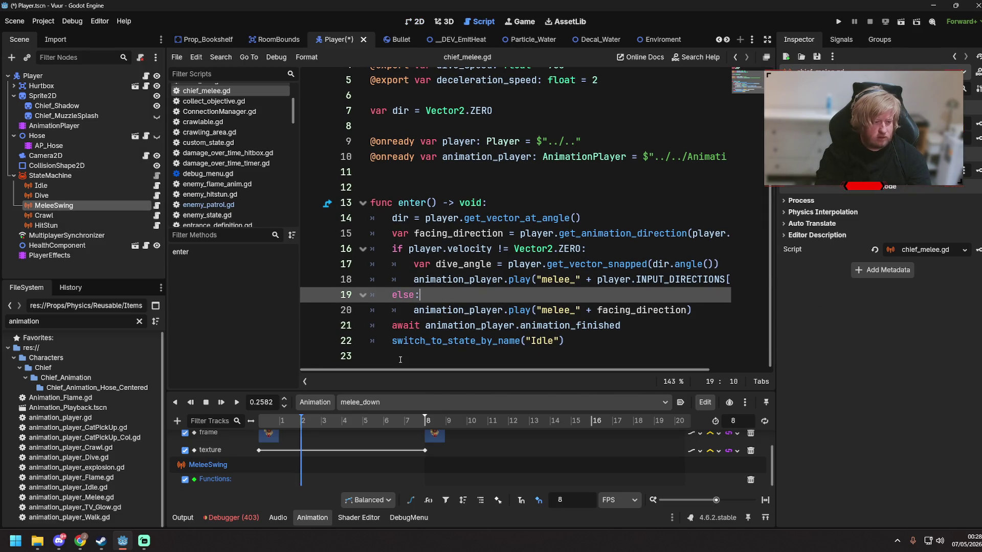
- Add a 'func hitbox_spawn() -> void:' function with a pass body below enter(), then save
left_click(400, 358)
key("Return")
type("func ")
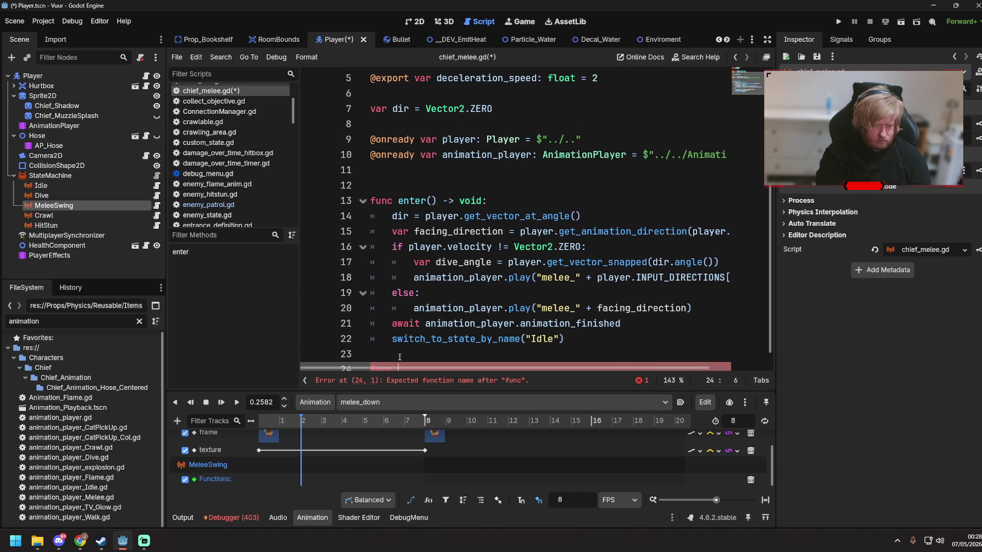
type("hitbox() -> void:")
key("Return")
key("Return")
type("a")
key("BackSpace")
key("BackSpace")
key("Up")
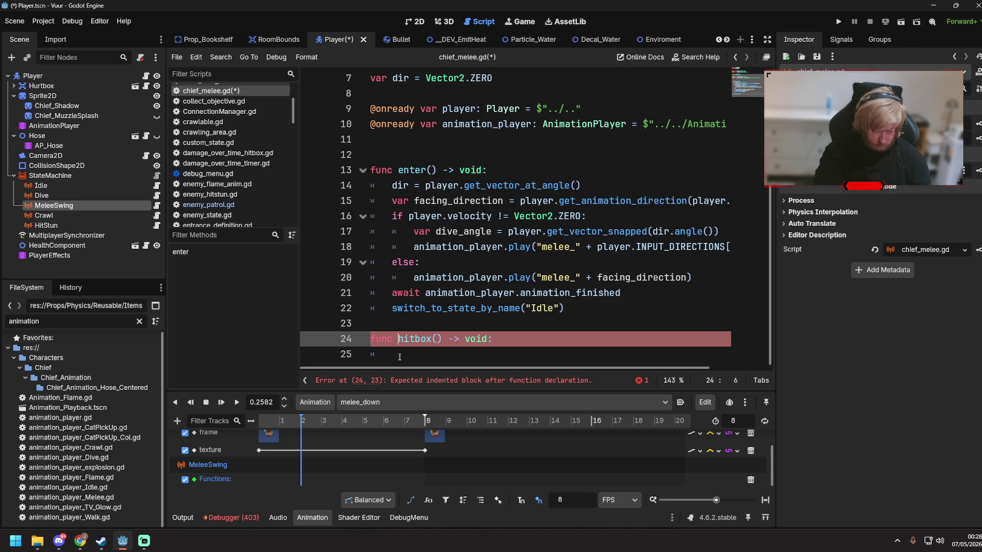
type("_spawn")
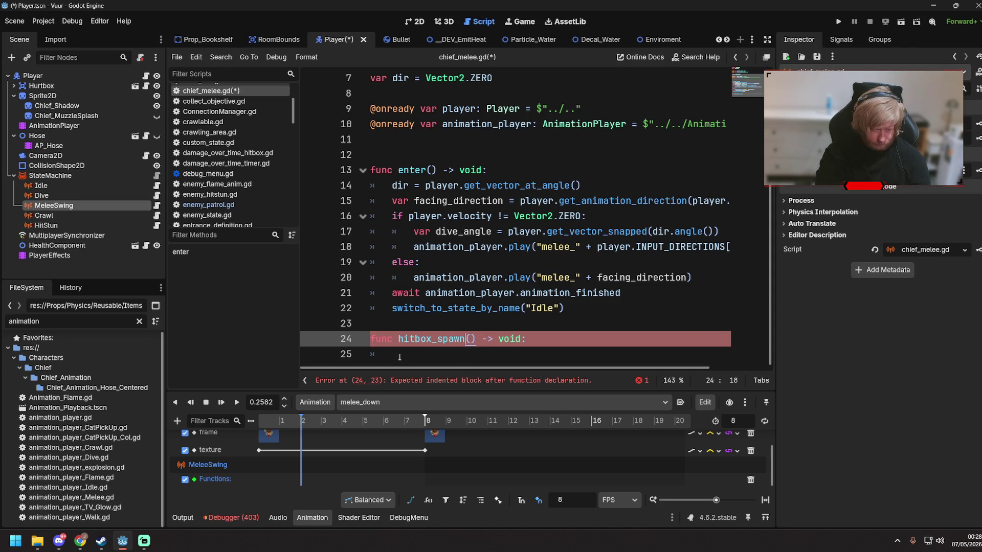
left_click(400, 356)
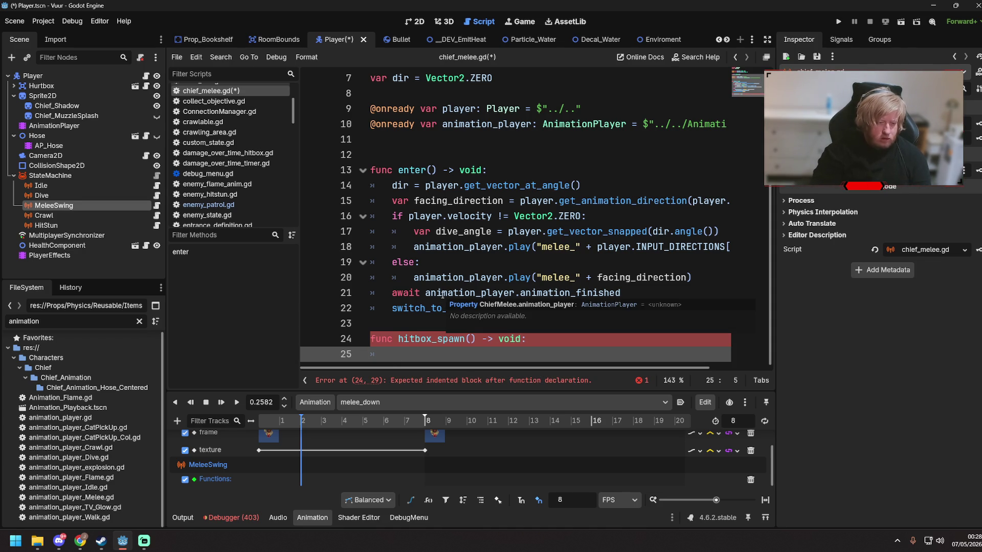
type("pass")
key("ctrl+s")
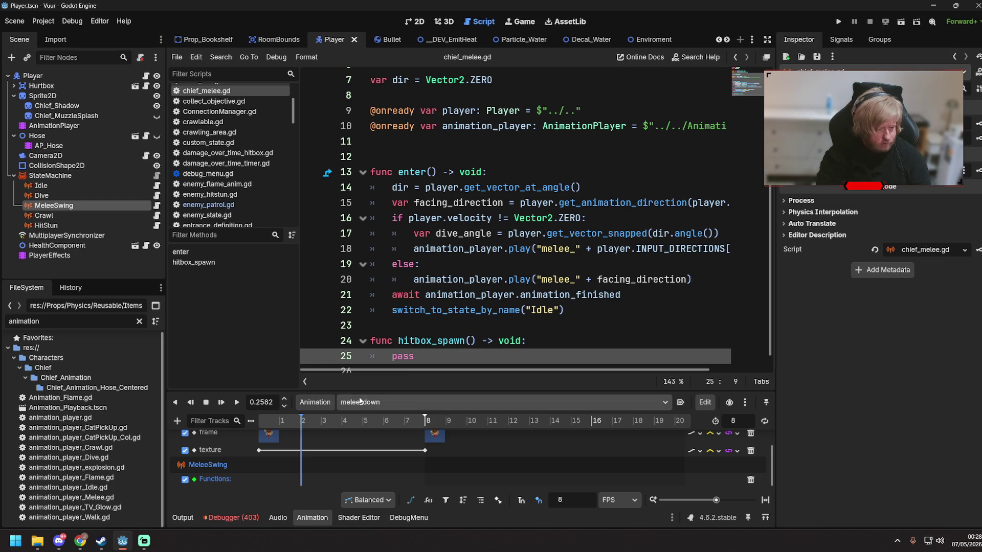
- Insert a key calling hitbox_spawn() on melee_down's MeleeSwing Functions track near frame 2, and save
right_click(303, 482)
left_click(313, 491)
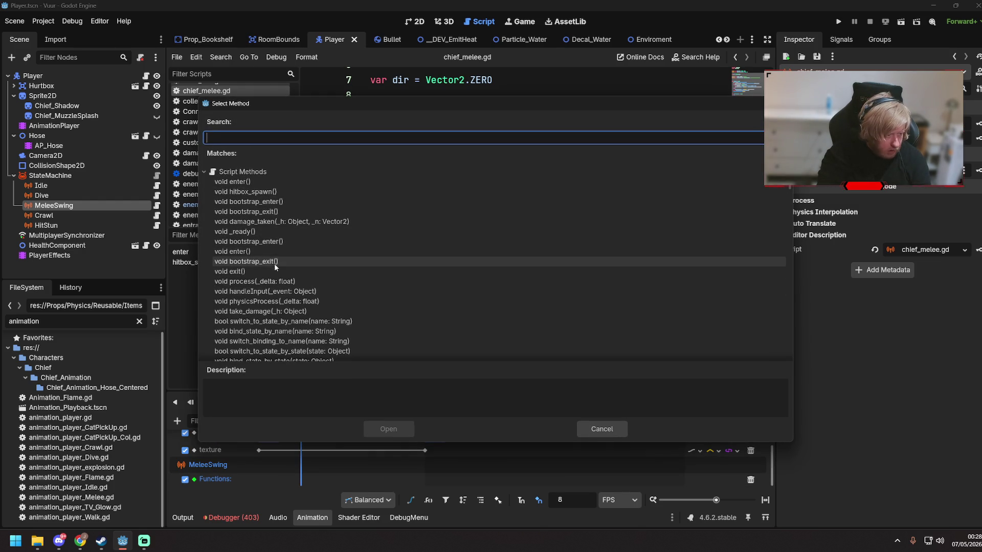
scroll(296, 280, "down", 4)
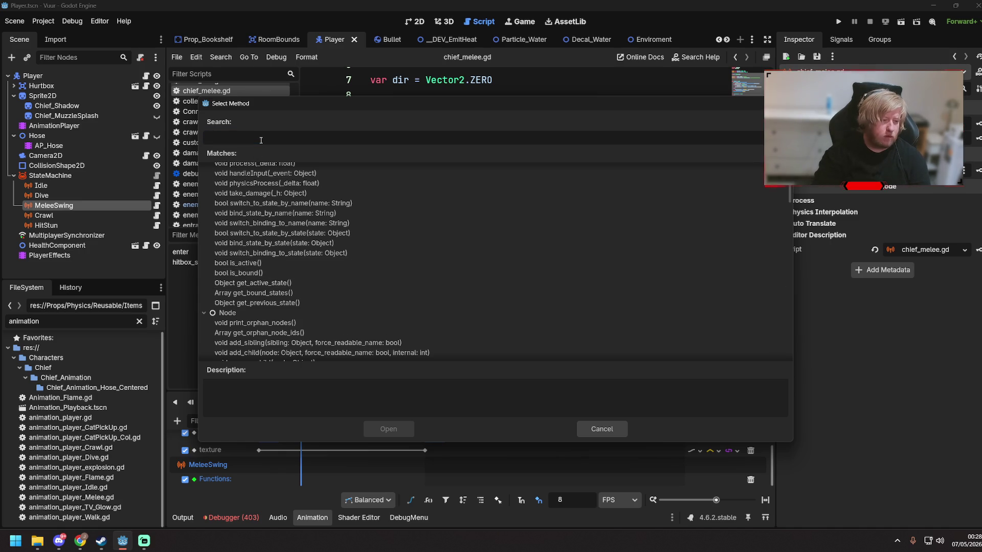
type("hit")
key("Return")
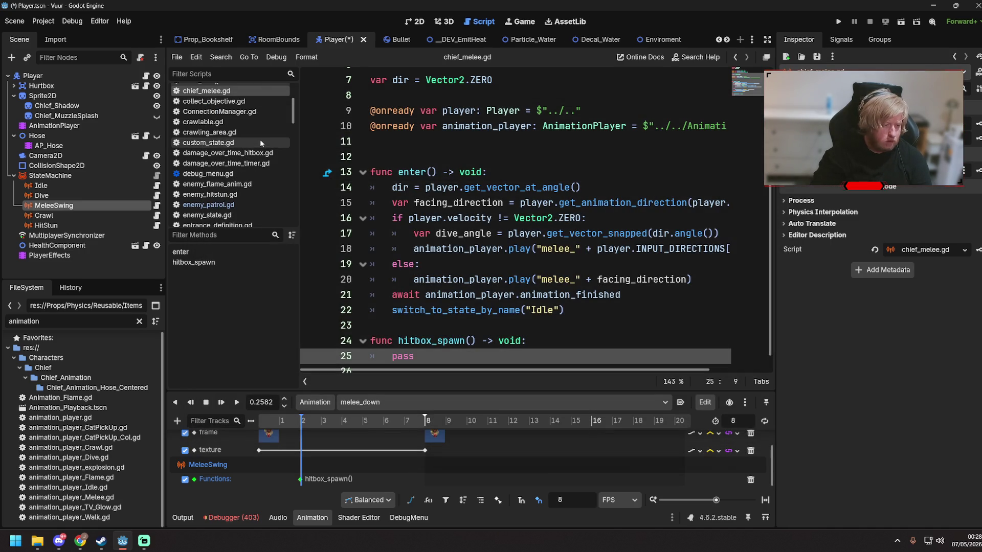
key("ctrl+s")
left_click(521, 279)
- Save the Player scene and scroll through chief_melee.gd to review enter() and hitbox_spawn()
key("ctrl+s")
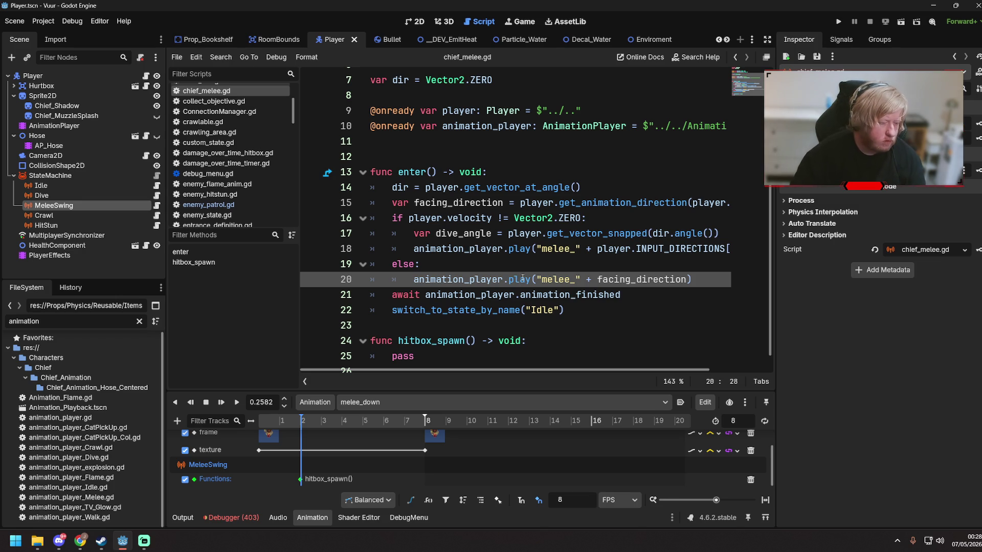
scroll(469, 241, "down", 1)
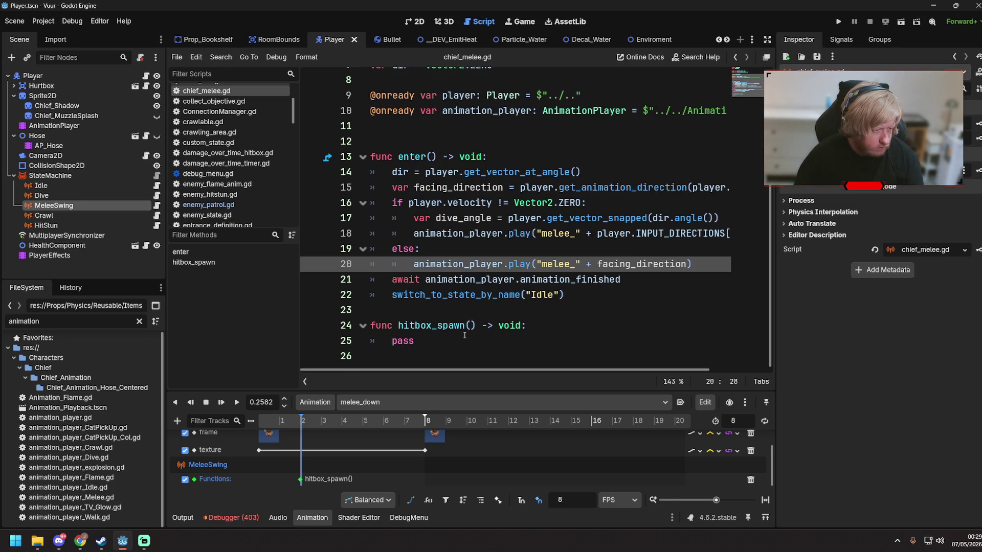
scroll(470, 310, "up", 3)
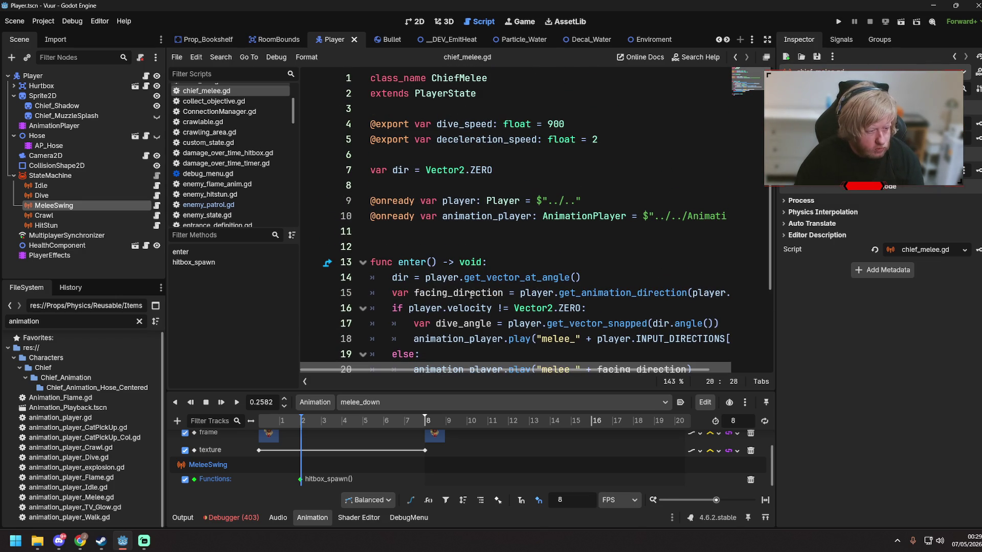
scroll(475, 265, "down", 4)
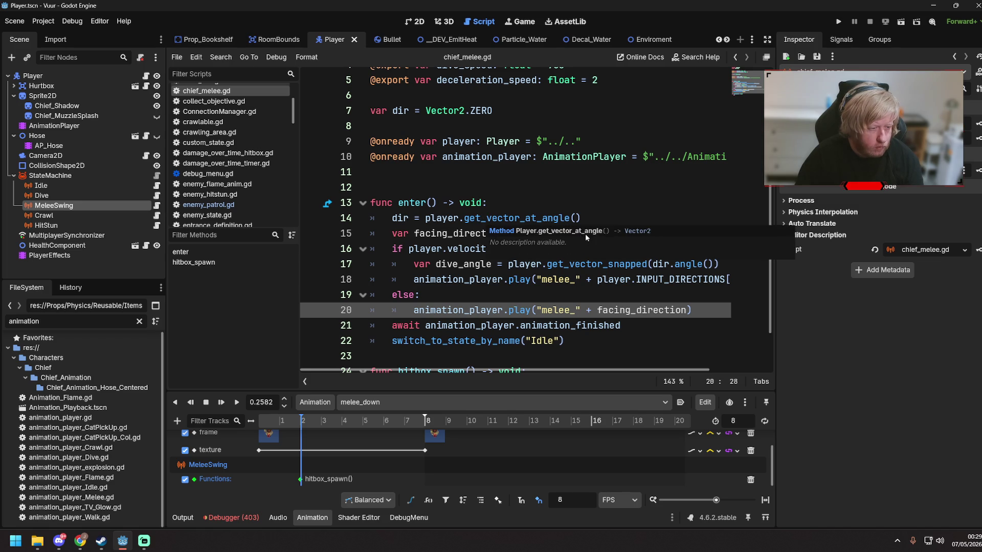
mouse_move(571, 370)
left_mouse_down()
mouse_move(687, 371)
mouse_move(545, 369)
left_mouse_up()
scroll(467, 292, "down", 3)
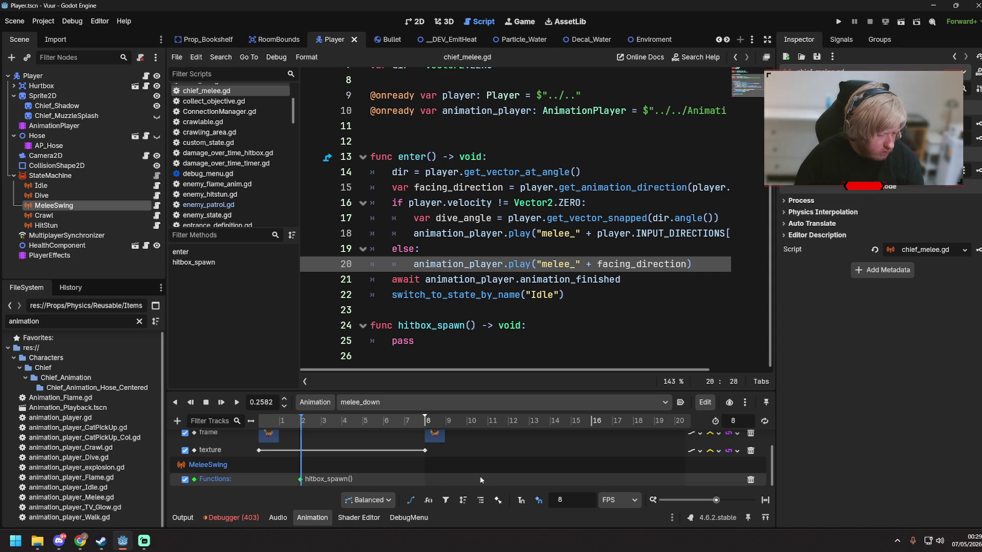
- Copy the MeleeSwing (Methods) track from melee_down
left_click(704, 402)
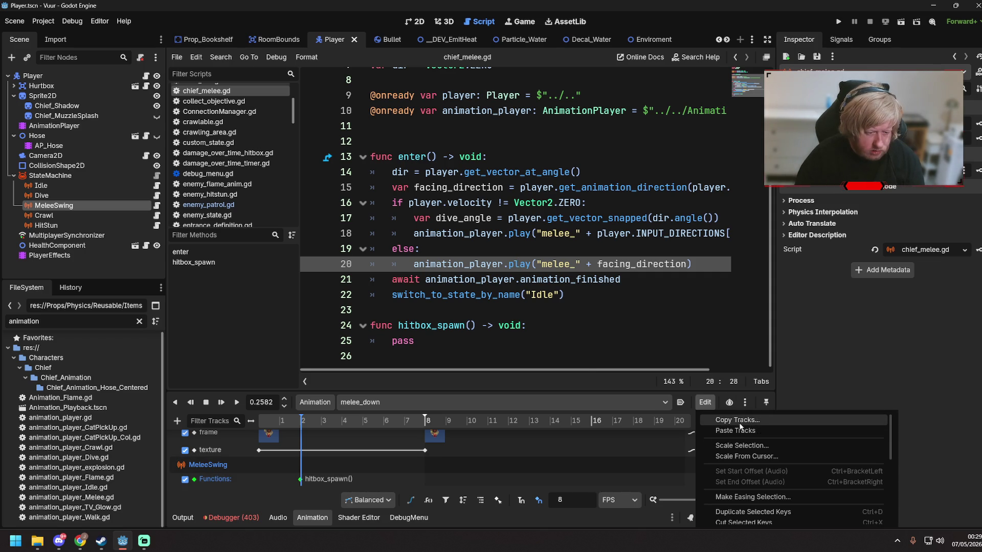
left_click(721, 420)
left_click(430, 207)
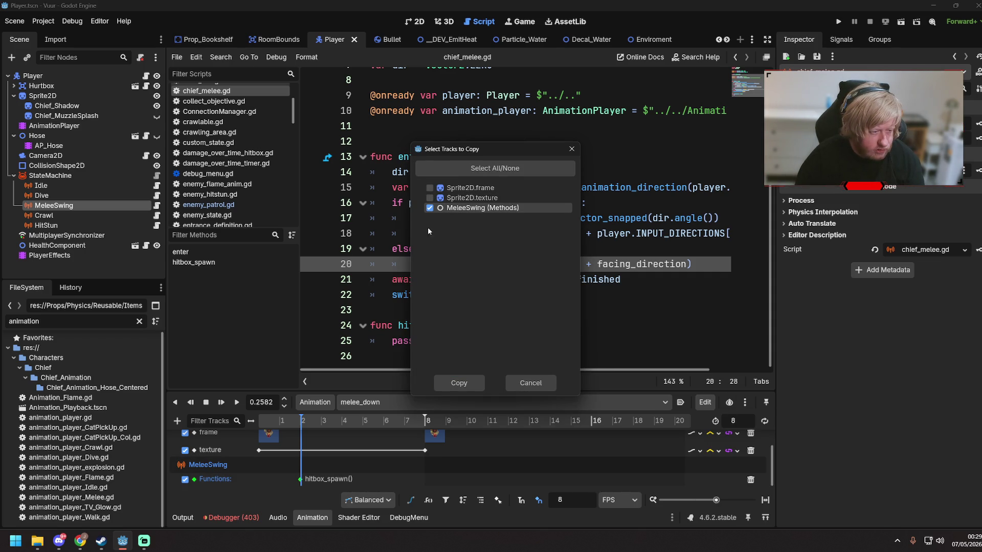
left_click(462, 386)
- Paste the copied MeleeSwing functions track into melee_down_left
left_click(404, 397)
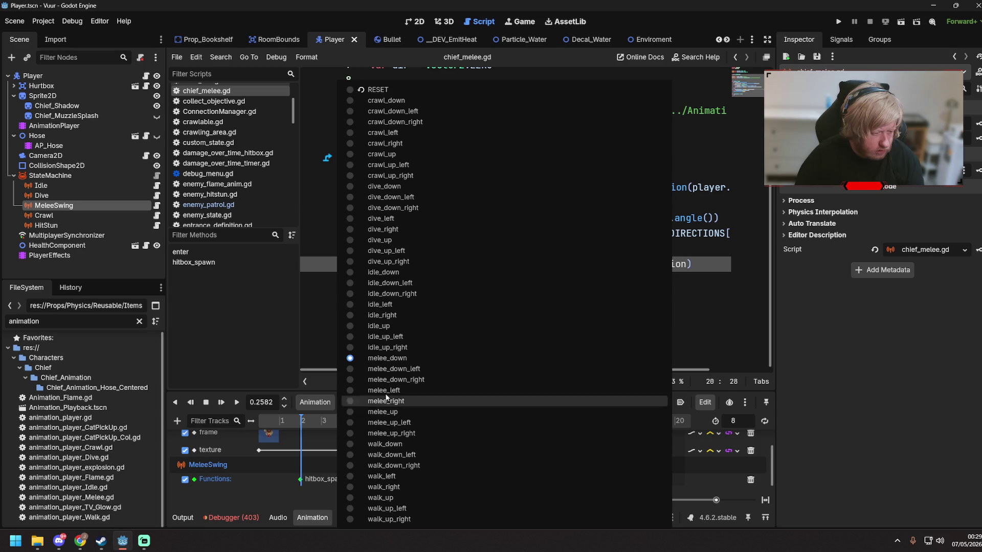
left_click(388, 369)
left_click(705, 402)
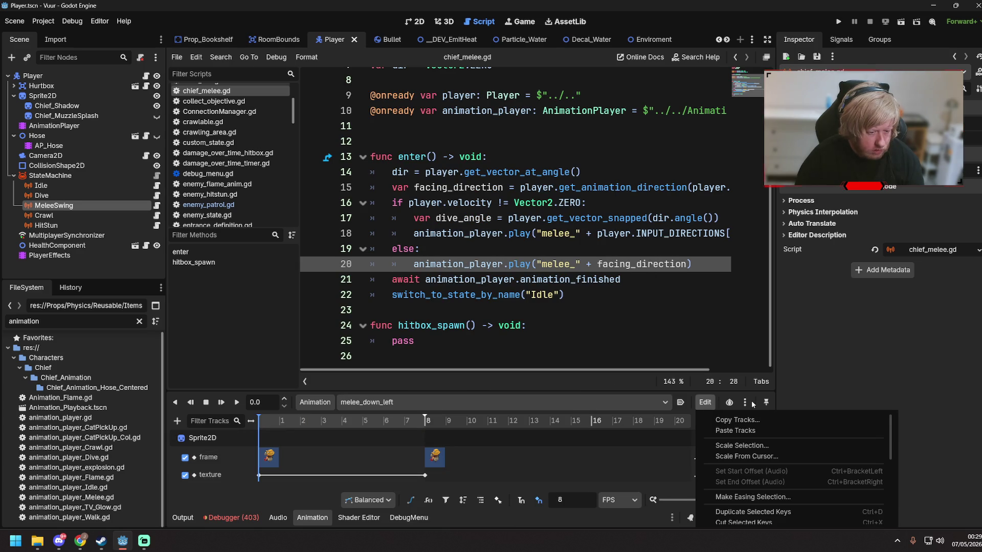
left_click(751, 431)
scroll(379, 468, "down", 2)
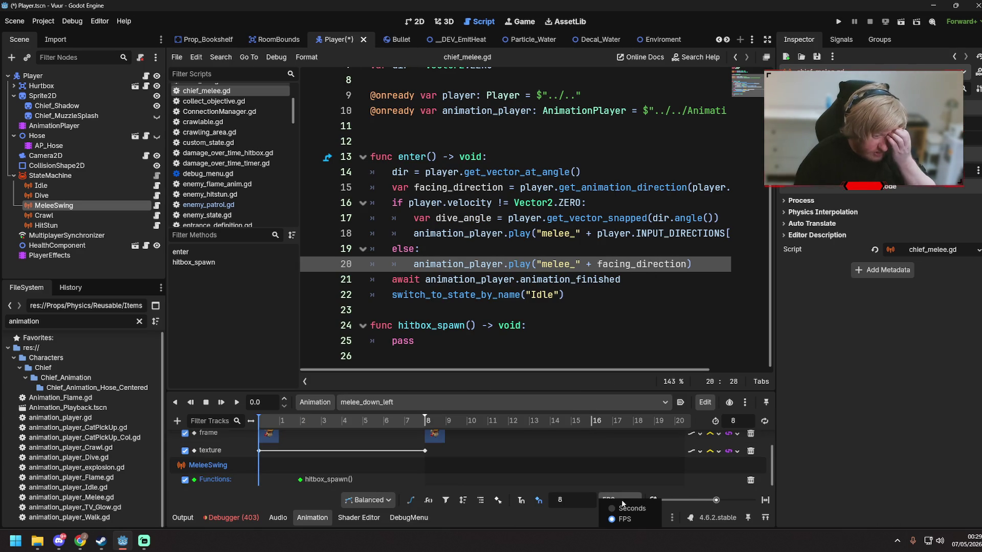
- Preview melee_down_left in the 2D view, scrubbing to the hitbox_spawn() key near 0.2349 s
left_click(417, 23)
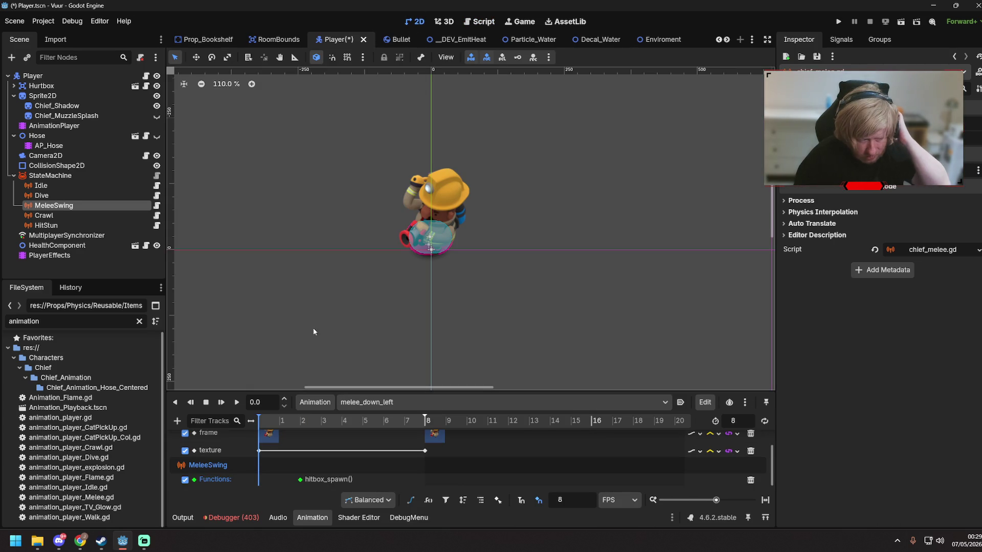
left_click(271, 423)
left_click_drag(279, 424, 299, 427)
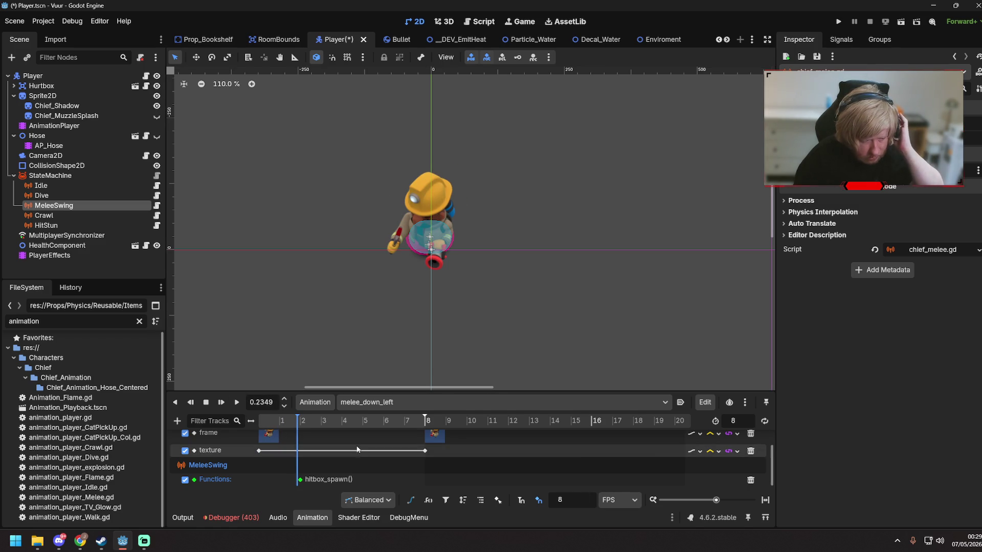
- Scrub through melee_down_left's swing frames on the timeline
right_click(399, 419)
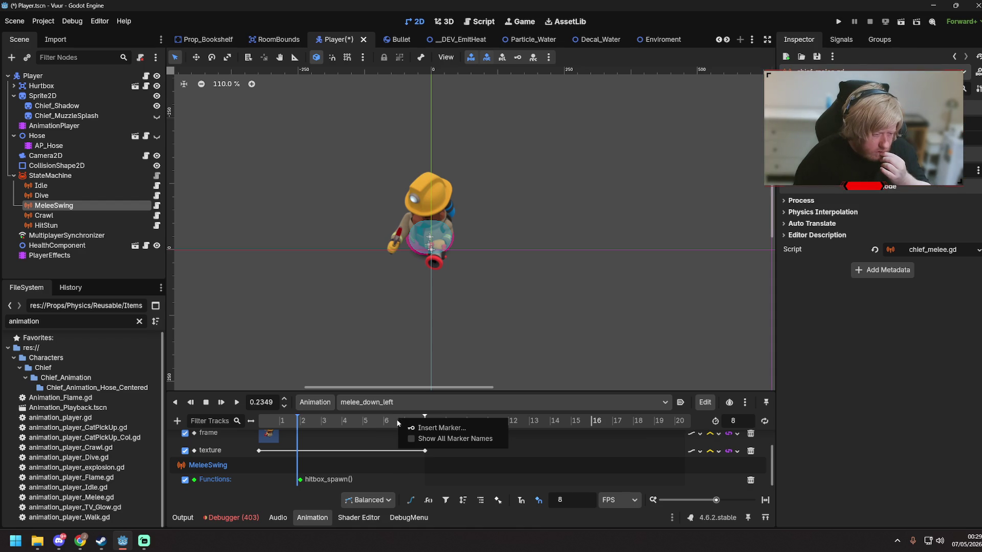
left_click(705, 424)
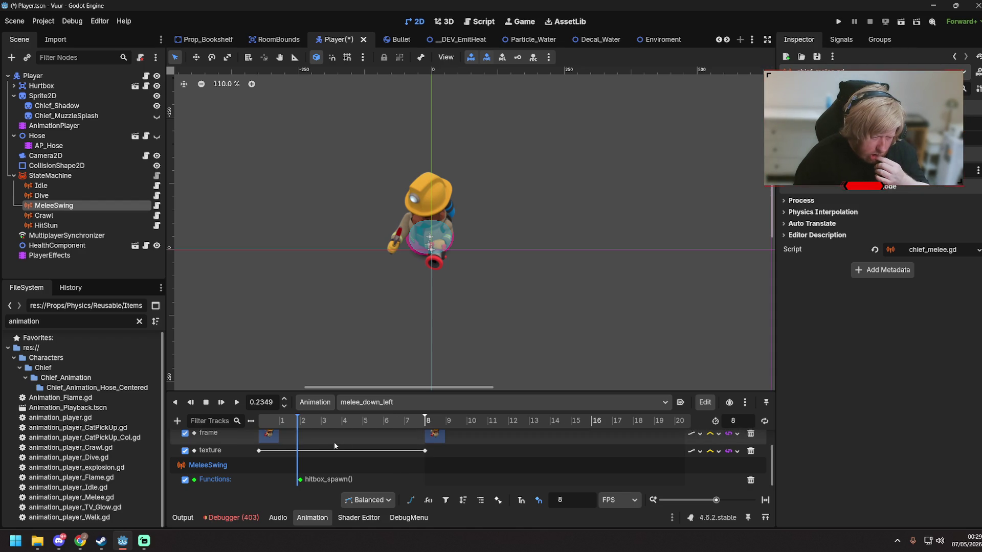
left_click(288, 421)
left_click_drag(288, 421, 426, 422)
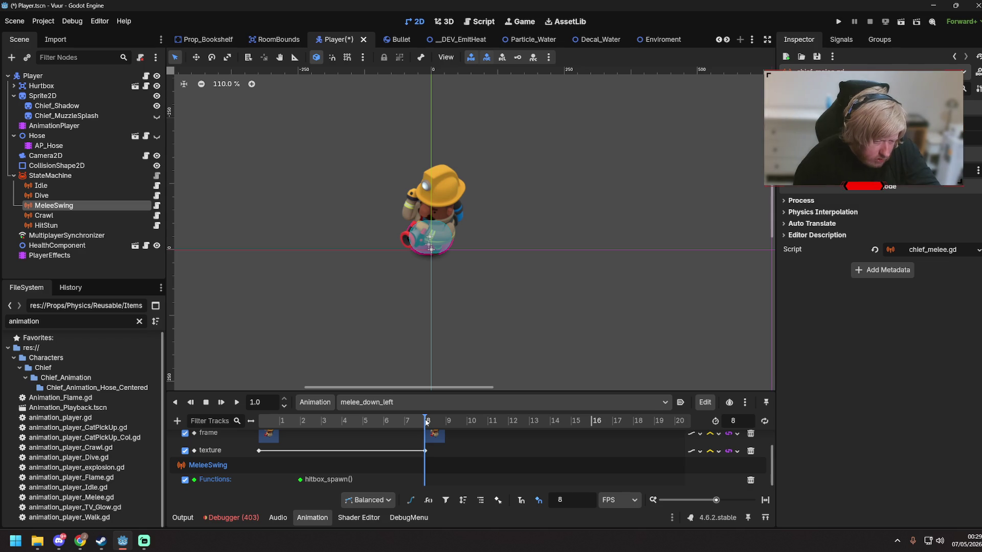
right_click(398, 422)
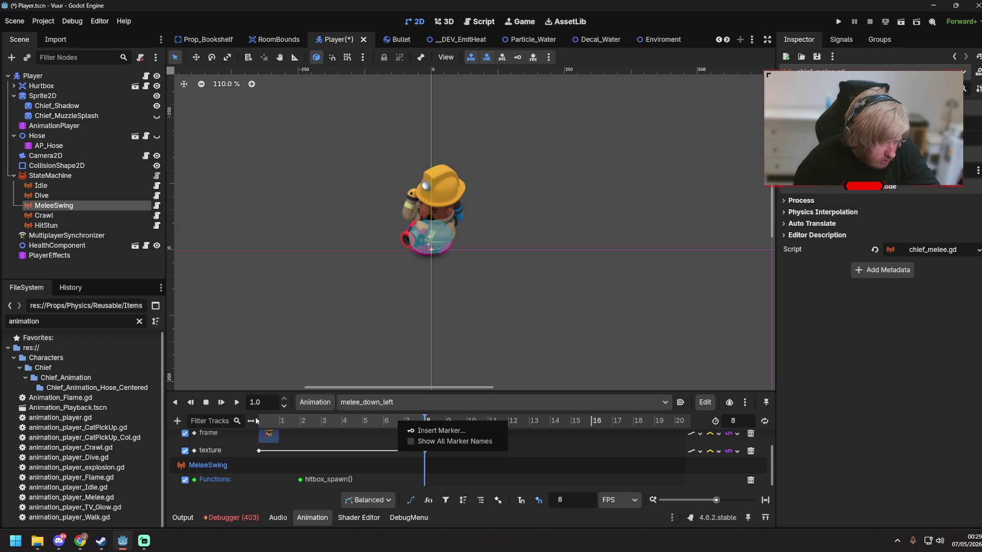
left_click(698, 423)
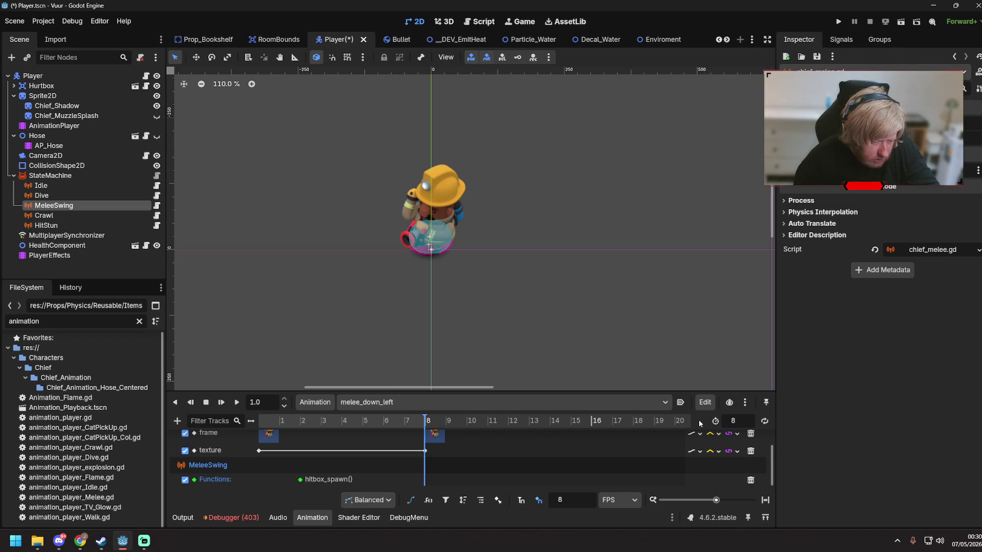
- Set the timeline to count in frames and drag the hitbox_spawn() key earlier
left_click(619, 501)
left_click(619, 504)
left_click(619, 503)
left_click(625, 517)
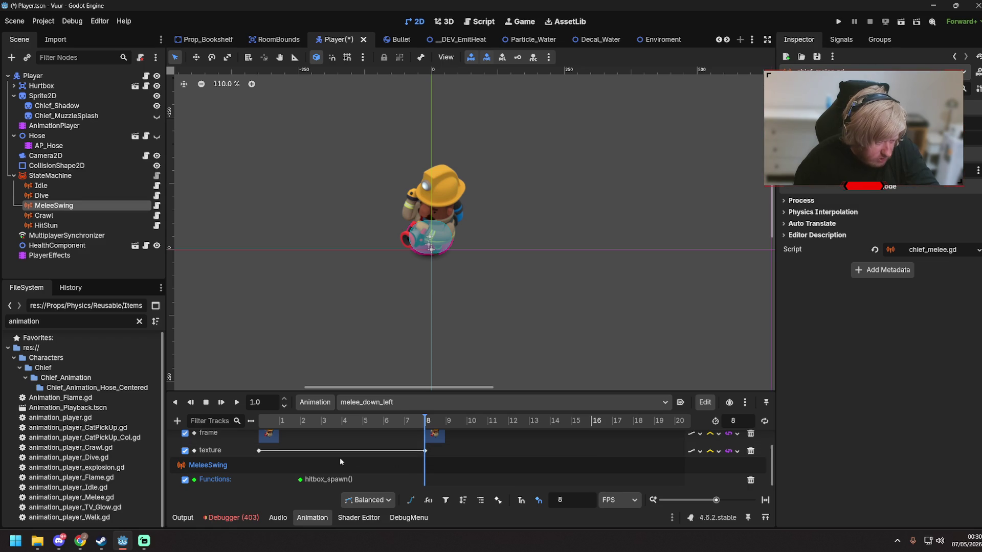
mouse_move(299, 480)
left_mouse_down()
mouse_move(287, 481)
mouse_move(299, 477)
left_mouse_up()
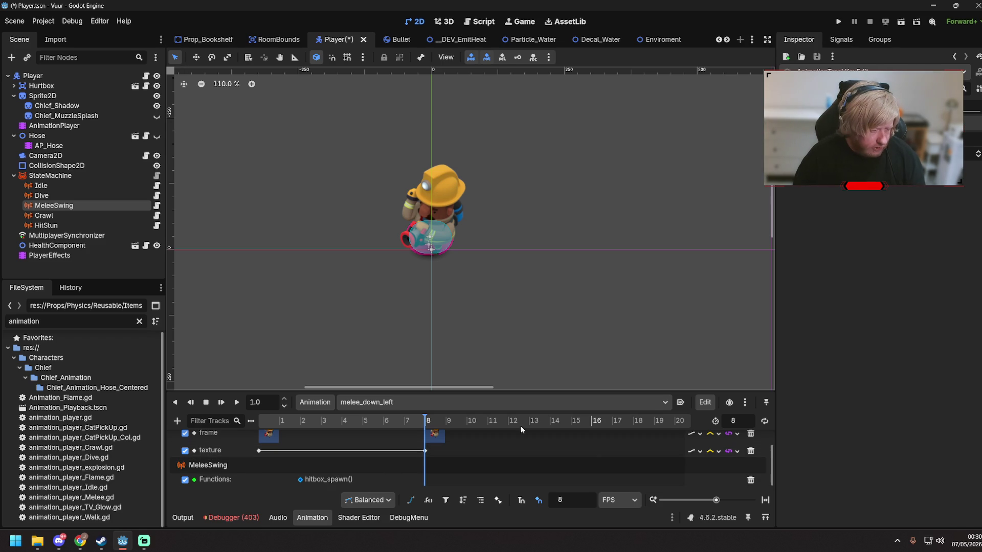
- Paste the MeleeSwing functions track into melee_down_right and melee_left
left_click(395, 402)
left_click(394, 380)
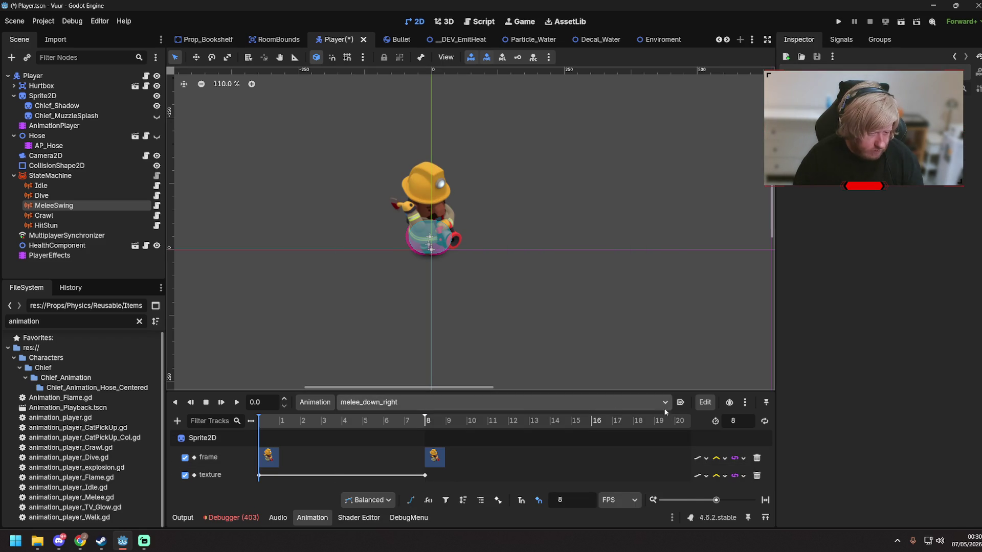
left_click(704, 401)
left_click(735, 431)
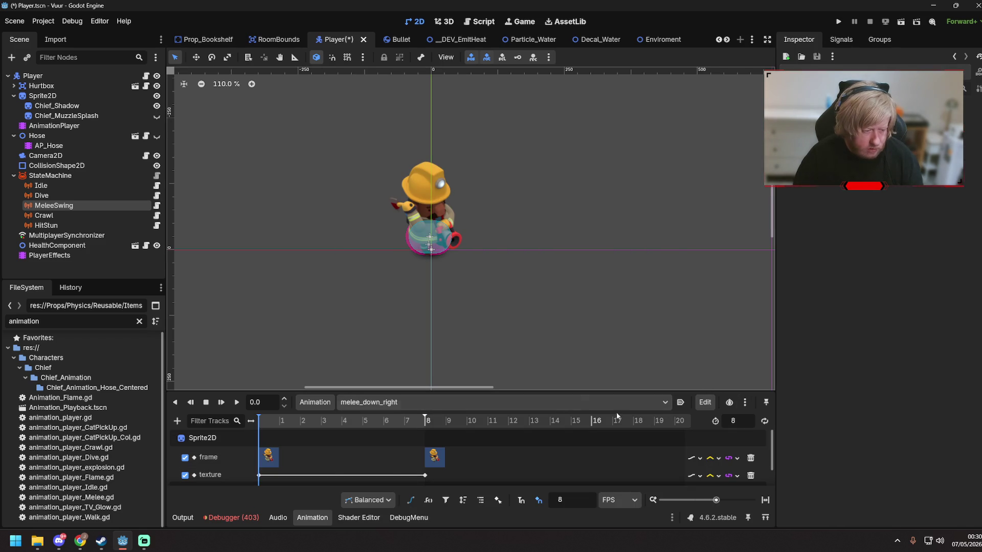
left_click(381, 402)
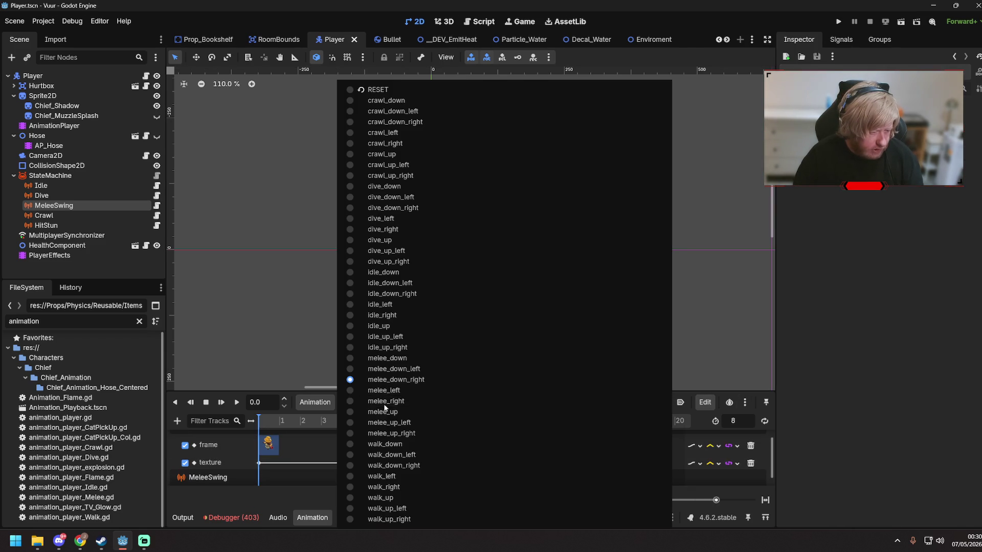
left_click(385, 407)
left_click(395, 405)
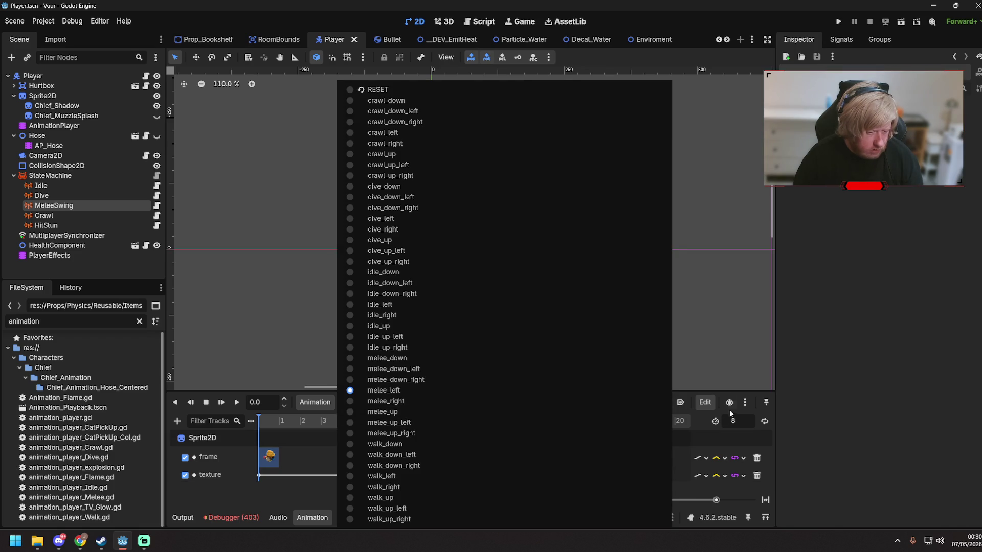
left_click(706, 402)
left_click(705, 402)
left_click(731, 432)
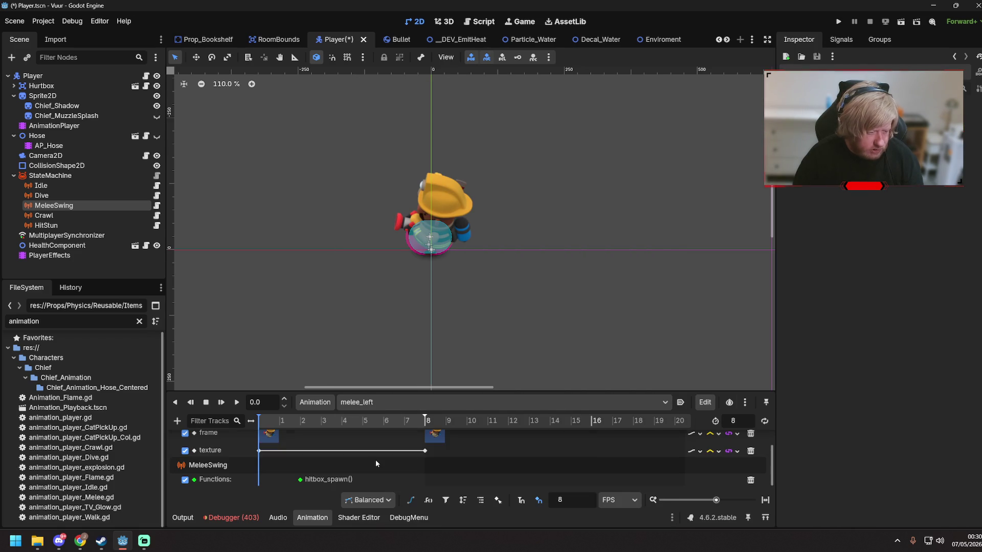
- Paste the track into melee_right, save, then paste it into melee_up
left_click(377, 406)
left_click(381, 402)
left_click(703, 404)
left_click(708, 431)
key("ctrl+s")
left_click(382, 402)
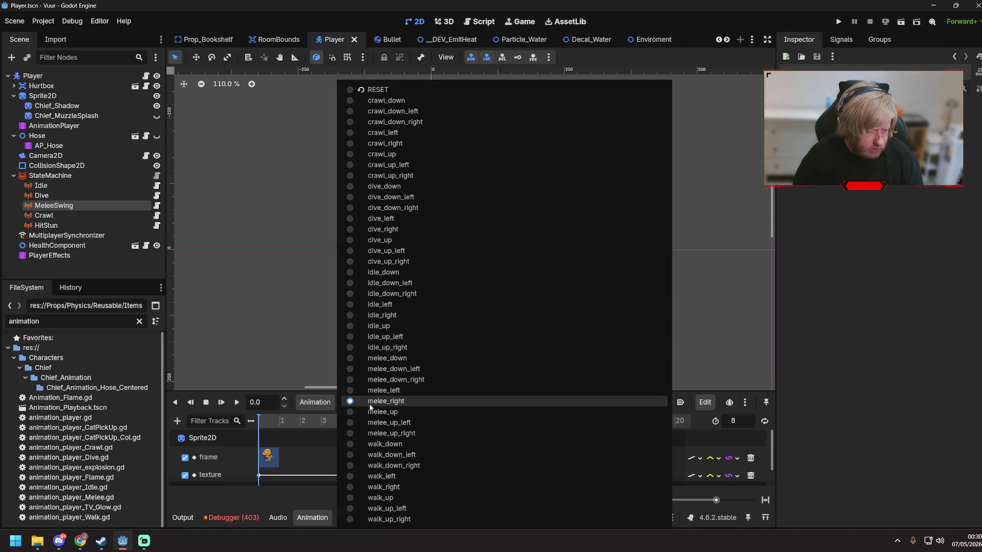
left_click(383, 407)
left_click(705, 402)
left_click(731, 430)
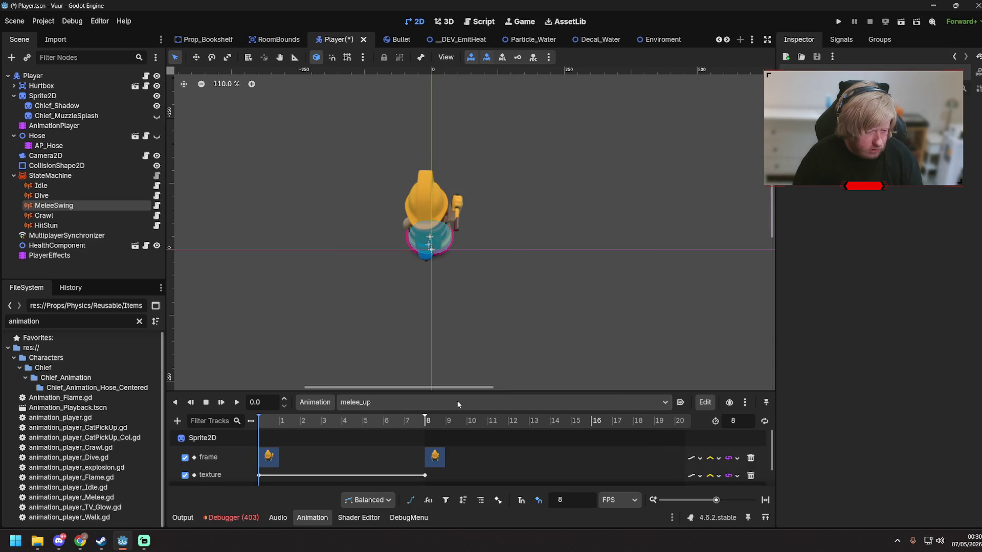
- Paste the MeleeSwing functions track into melee_up_left and melee_up_right
left_click(378, 402)
left_click(389, 423)
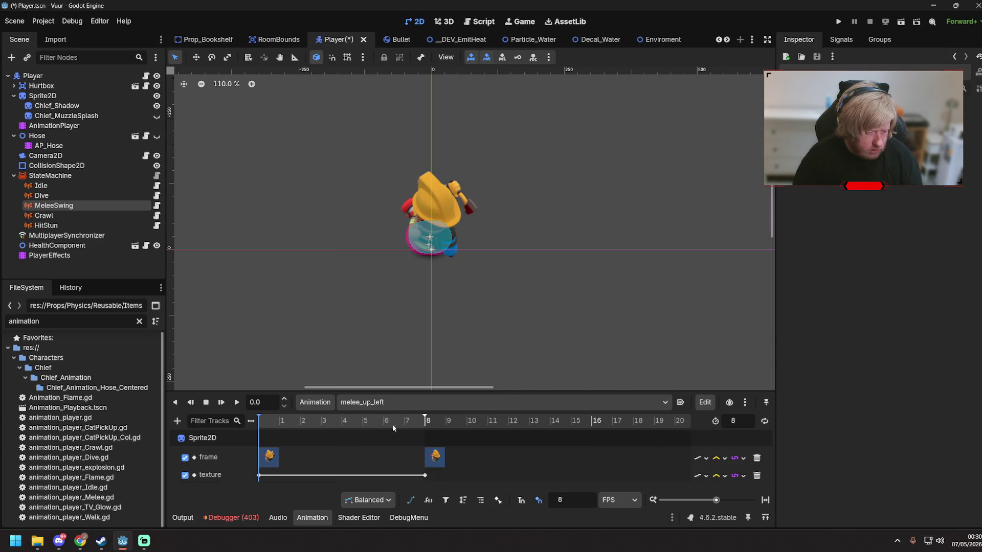
left_click(704, 402)
left_click(756, 431)
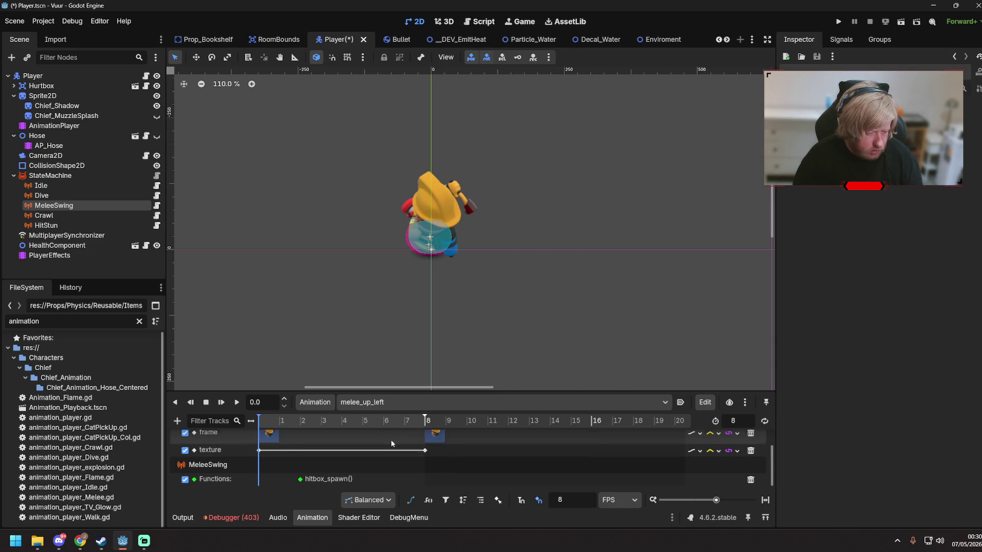
left_click(379, 402)
left_click(378, 433)
left_click(704, 404)
left_click(714, 431)
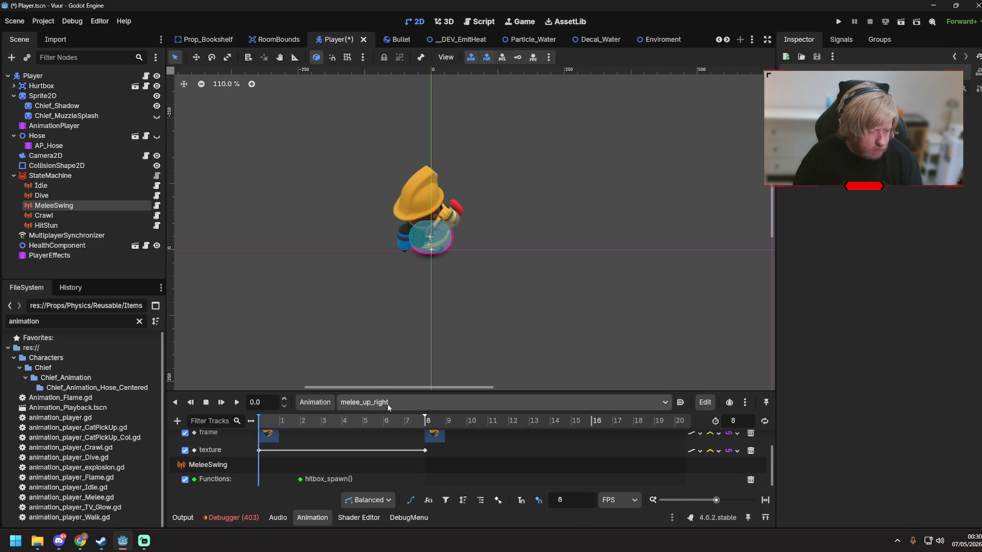
left_click(388, 405)
left_click(697, 337)
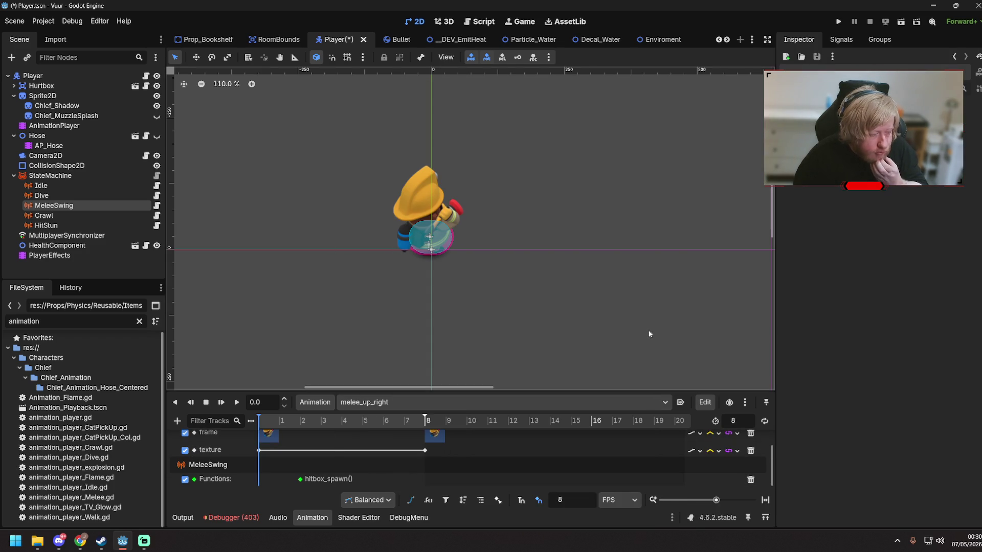
- Start an exported attack_distance variable declaration on line 8 of chief_melee.gd
key("ctrl+s")
left_click(479, 21)
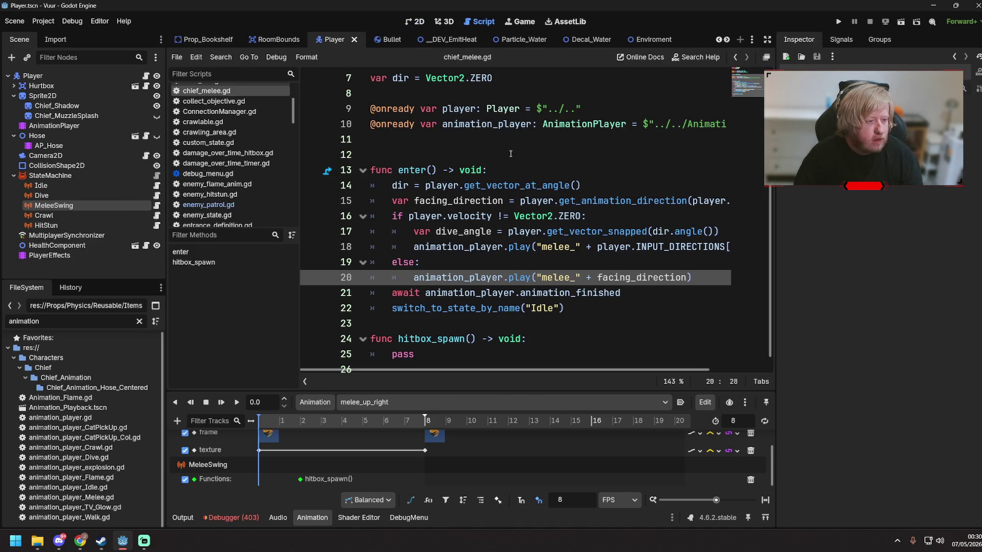
scroll(604, 291, "up", 2)
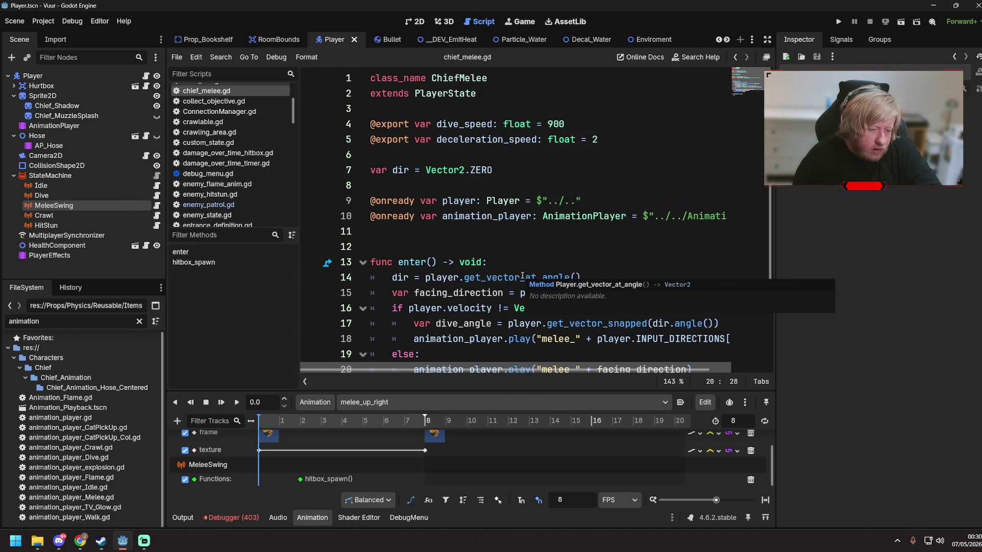
left_click(418, 182)
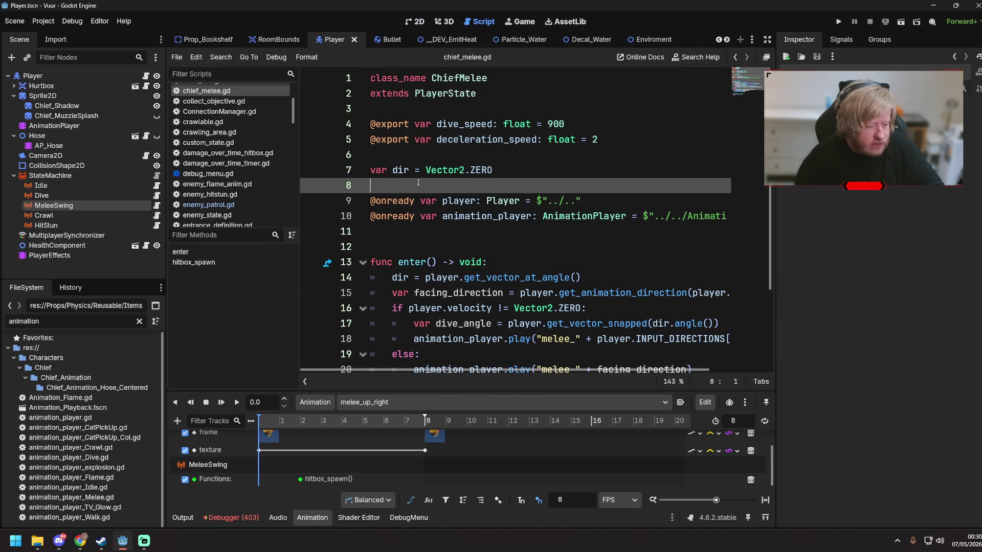
key("Return")
key("Up")
type("var")
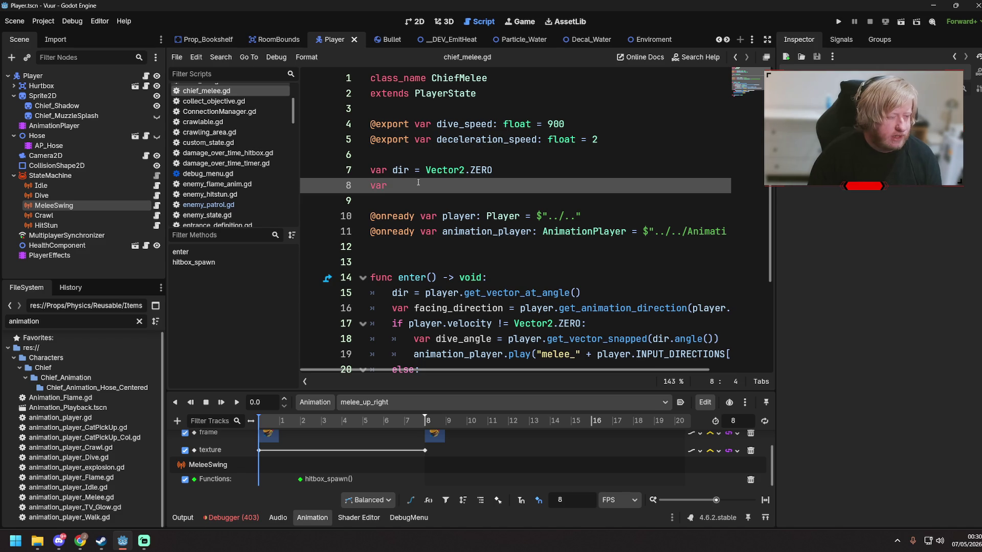
key("BackSpace")
key("BackSpace")
key("BackSpace")
type("port var attack_distance :")
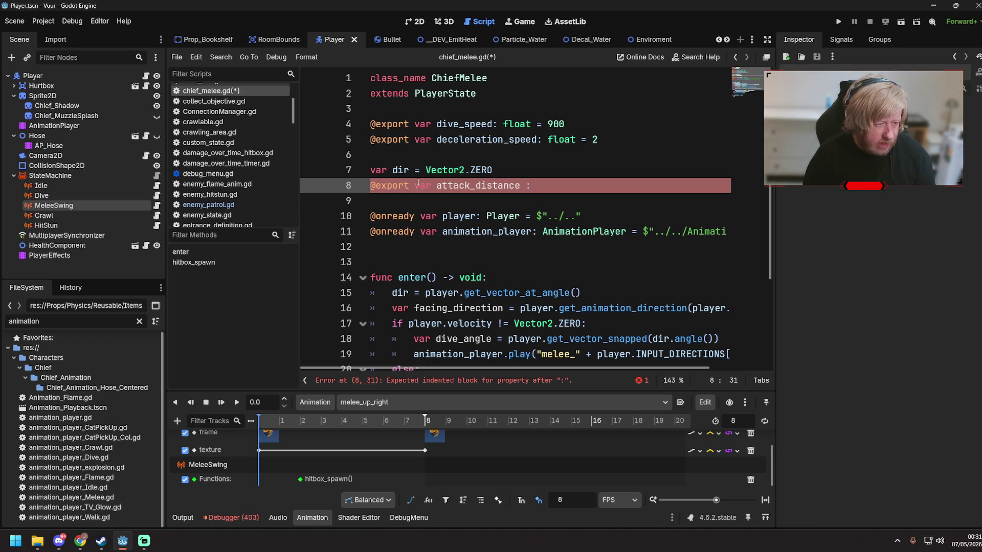
type("00")
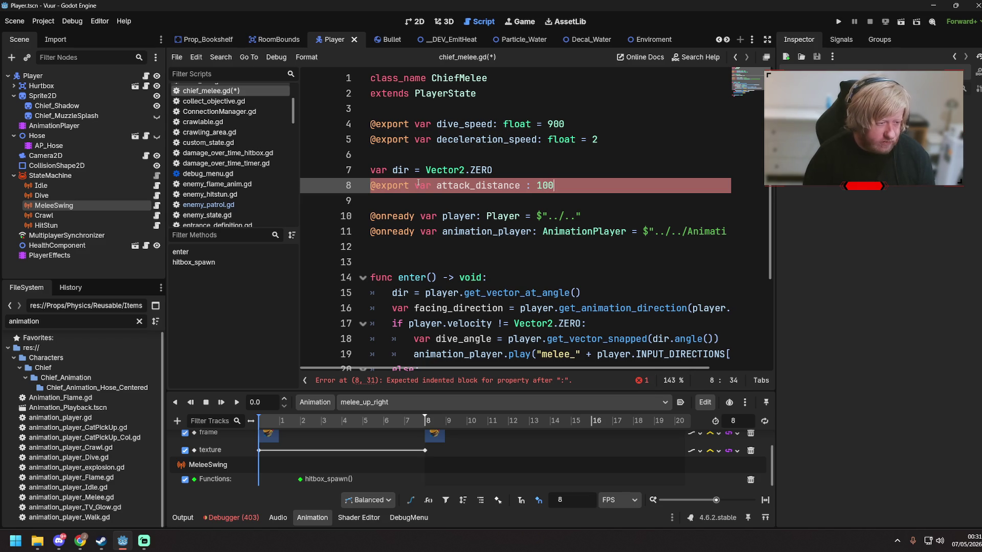
key("ctrl+s")
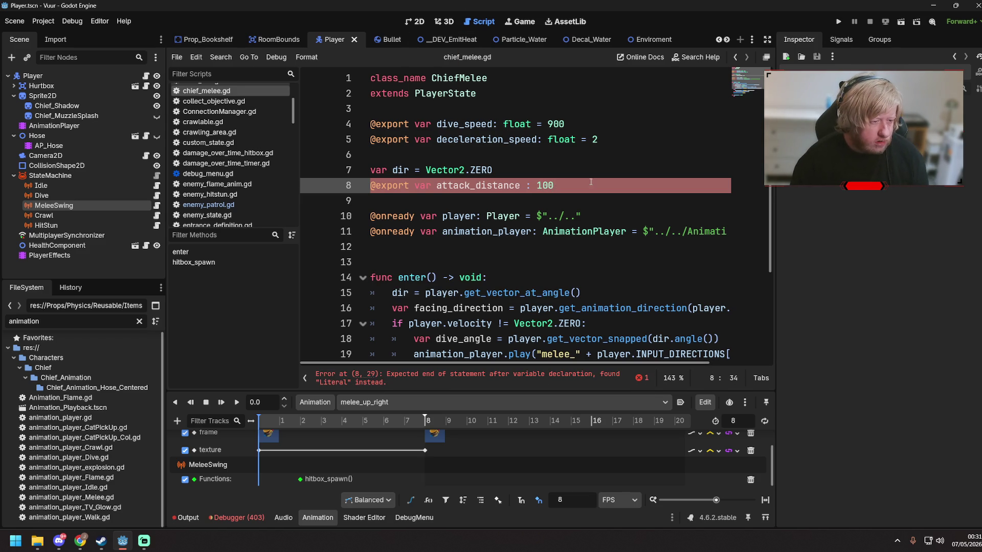
left_click(532, 186)
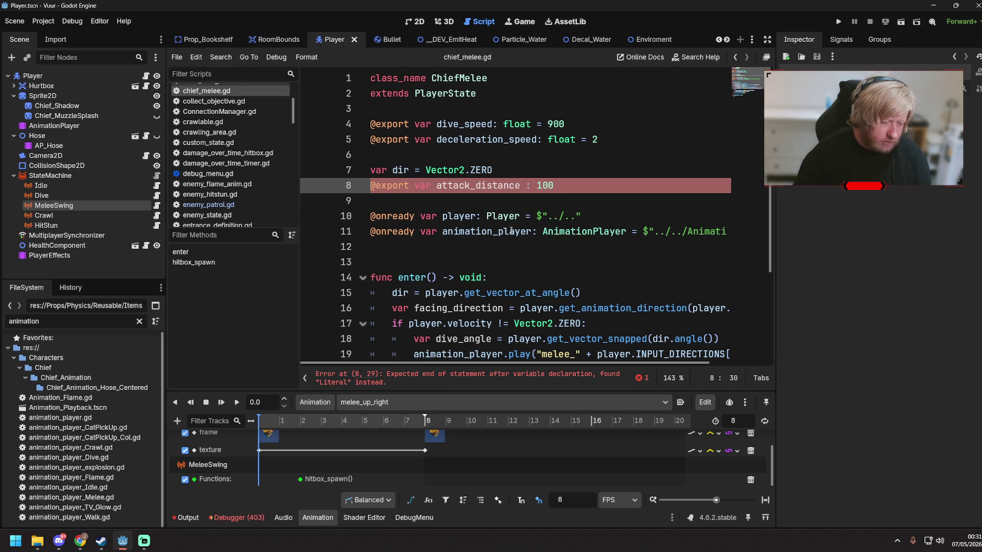
type("float =")
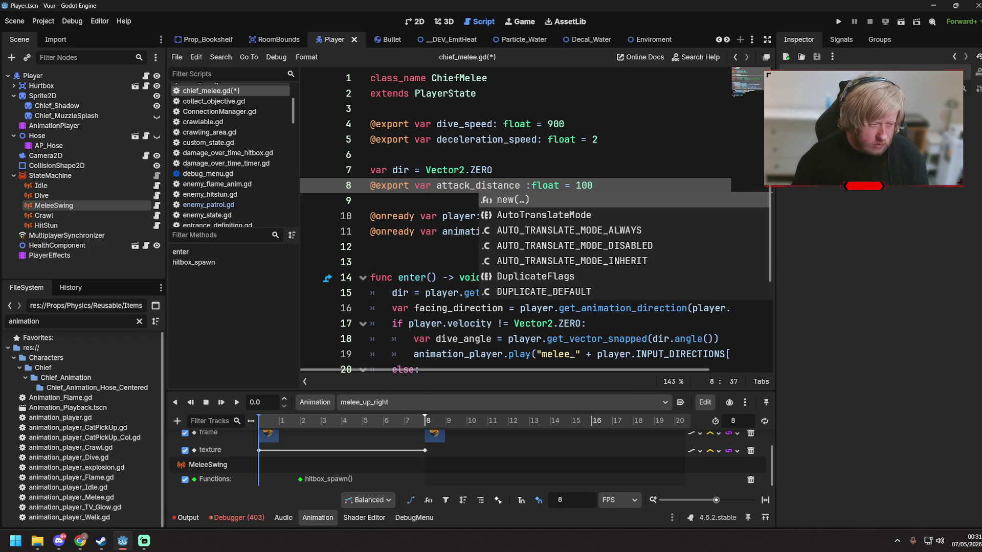
left_click(644, 174)
key("ctrl+s")
scroll(533, 295, "down", 3)
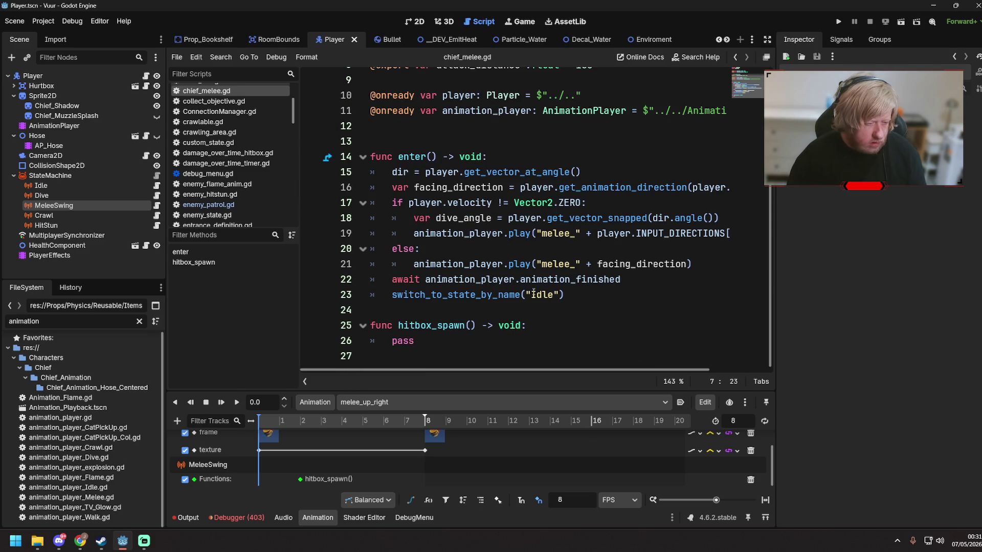
left_click(547, 326)
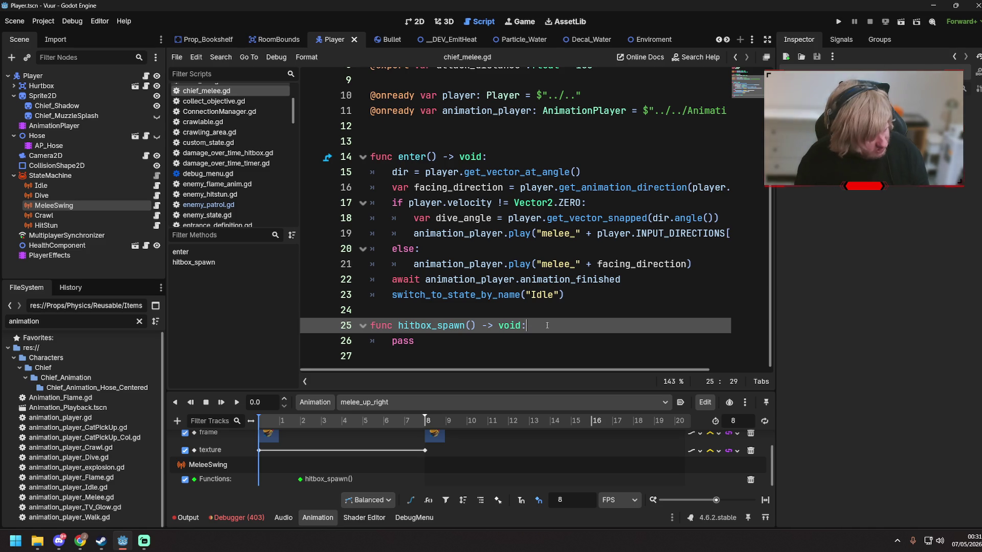
- Clear the FileSystem filter and open Globals/Helpers.gd
left_click(11, 360)
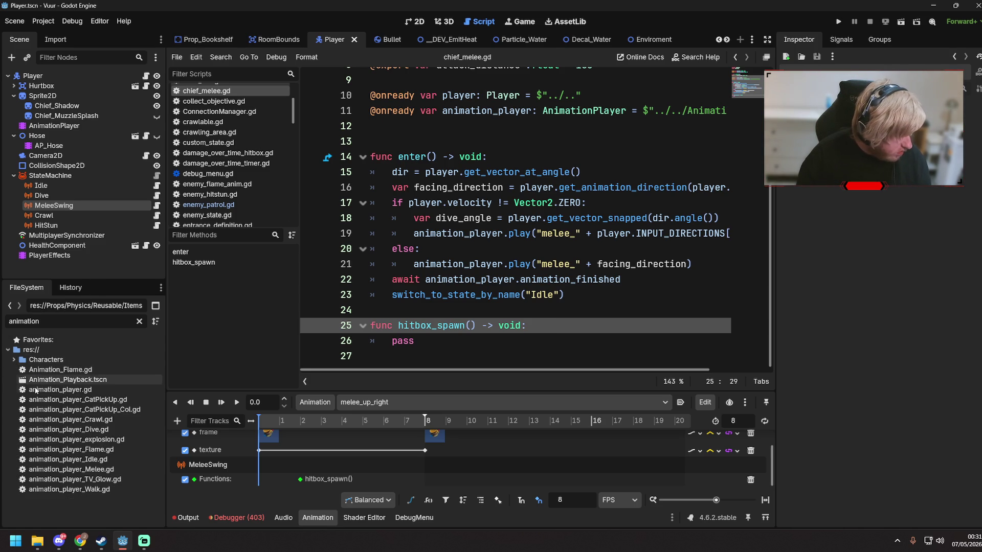
left_click(139, 321)
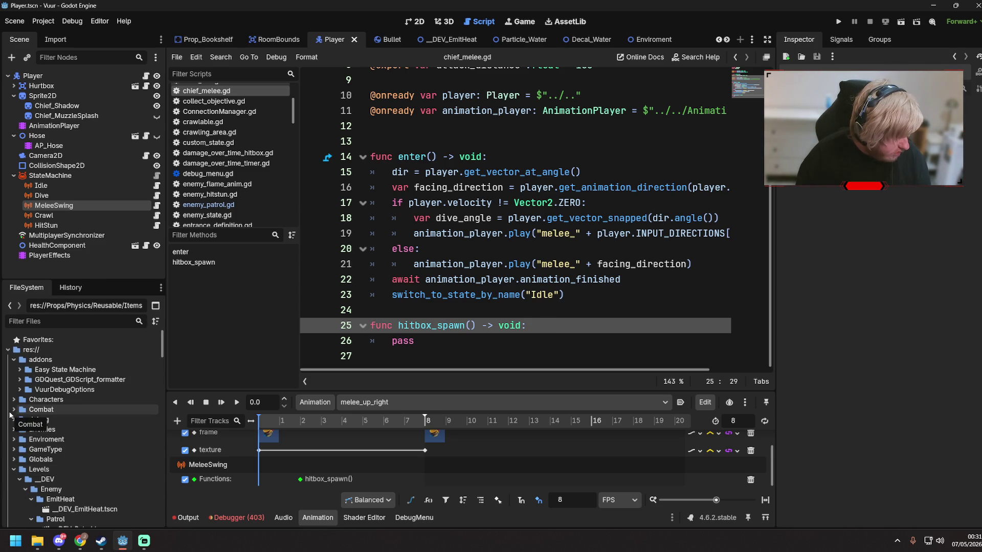
left_click(13, 469)
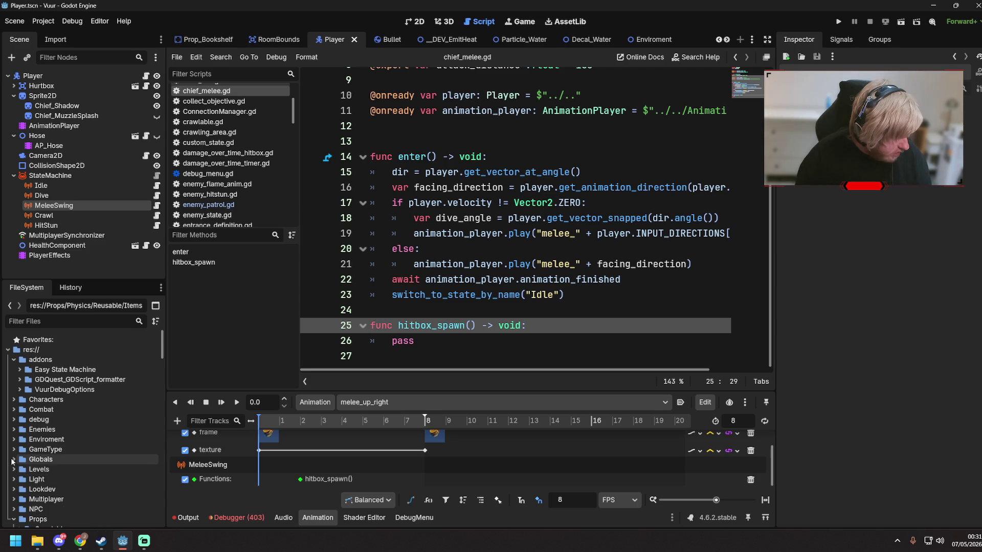
left_click(14, 459)
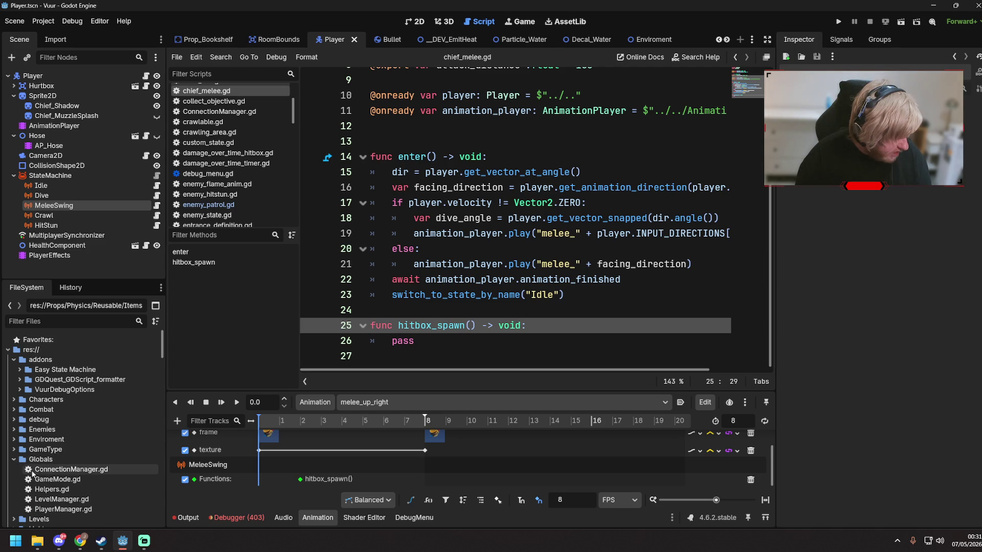
double_click(69, 491)
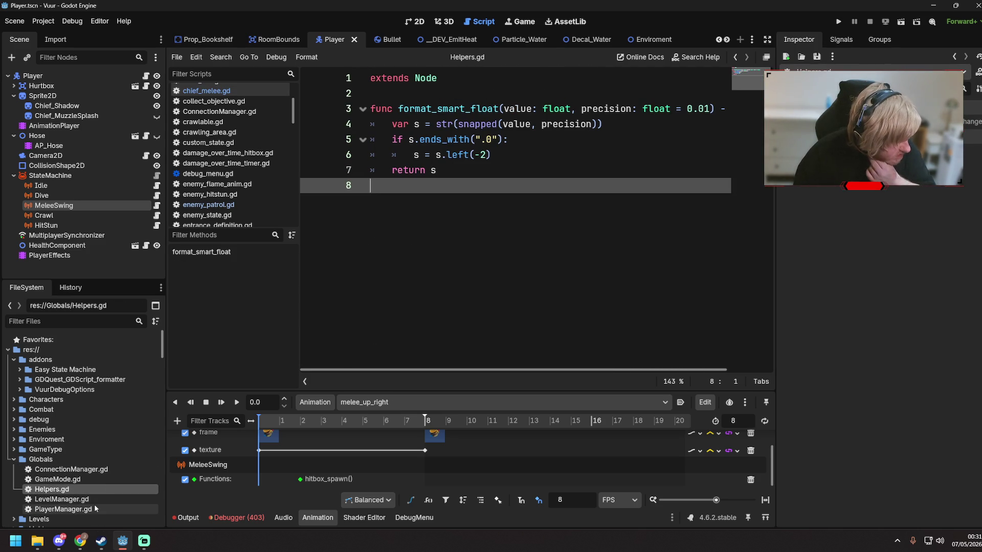
- Find line_trace in all project files (0 matches), then reopen MeleeSwing's chief_melee.gd
left_click(220, 56)
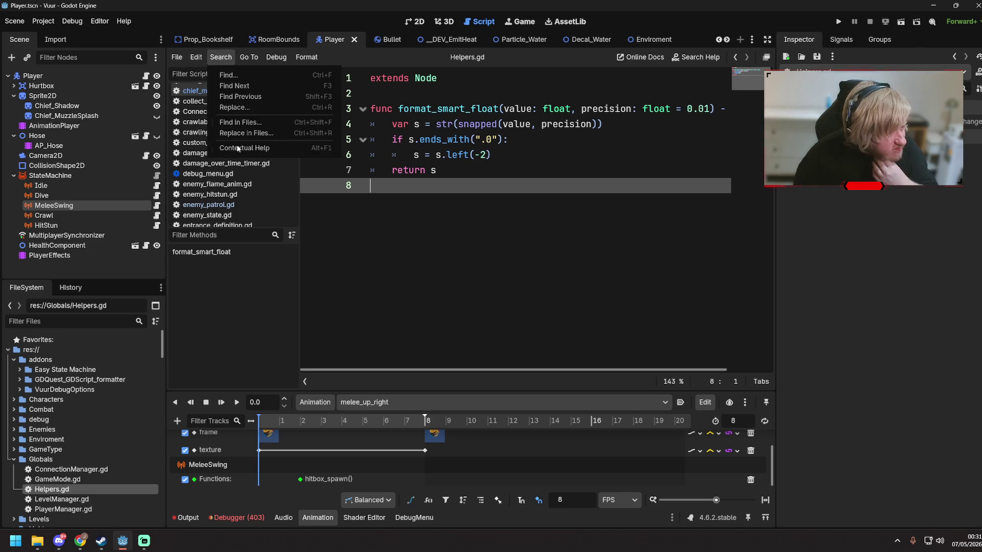
left_click(241, 122)
type("li")
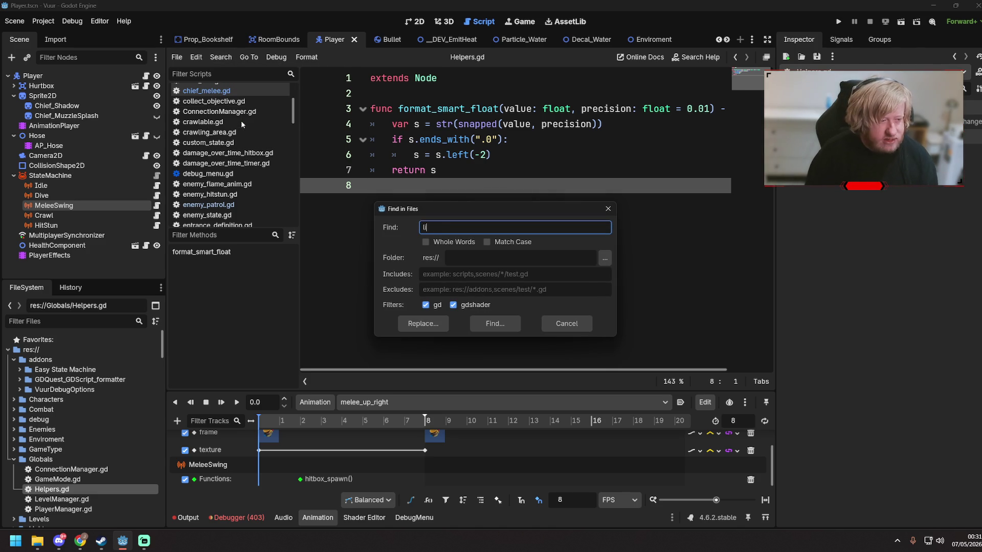
type("ne_trace")
key("Return")
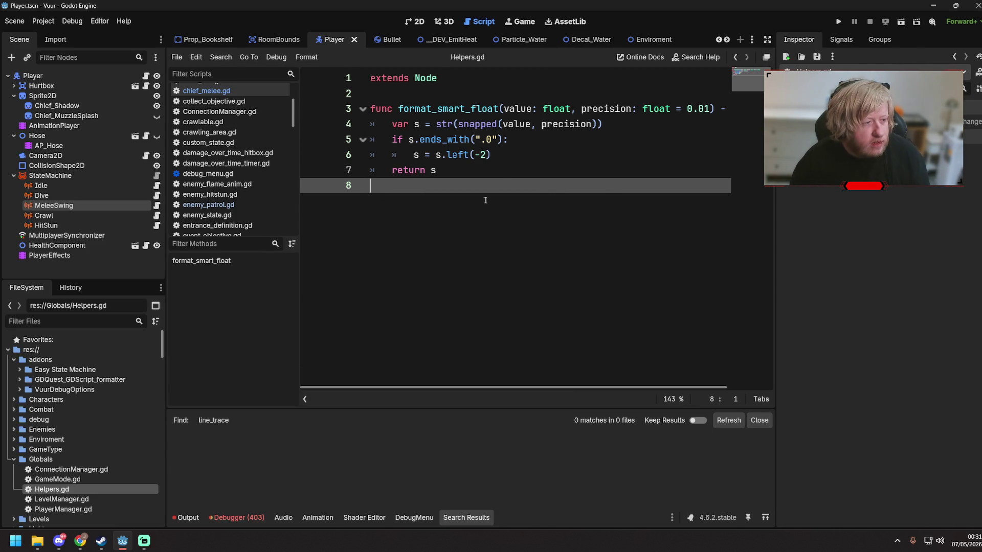
scroll(247, 149, "up", 4)
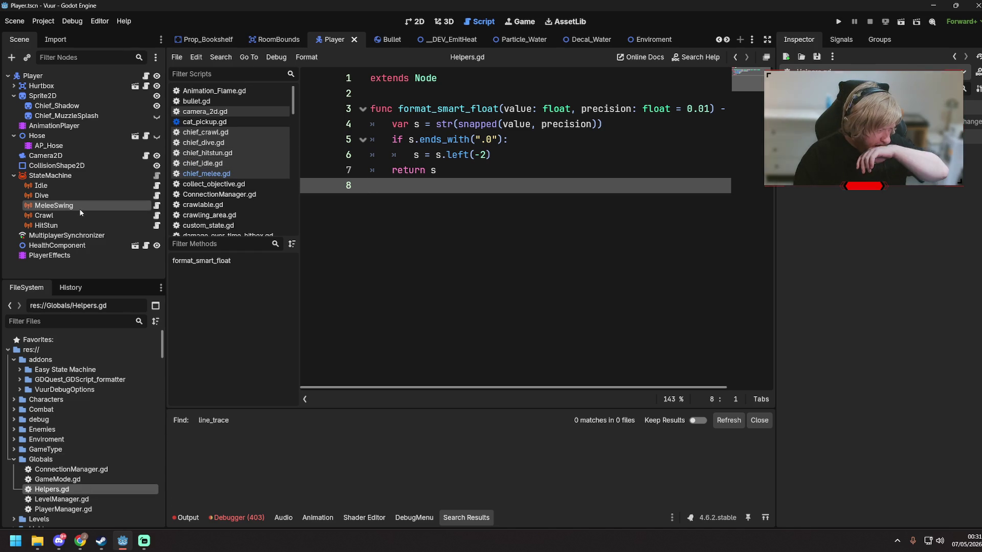
left_click(93, 210)
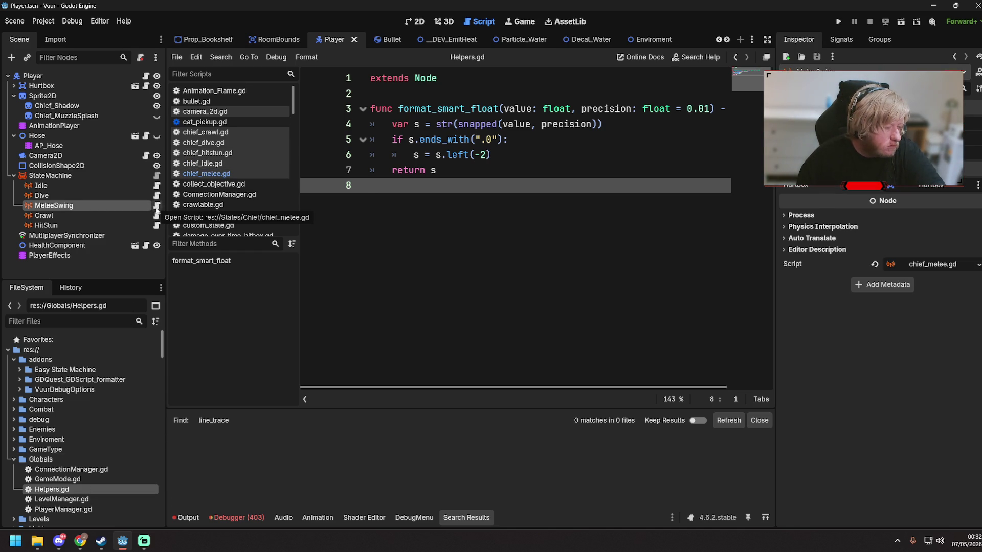
left_click(157, 211)
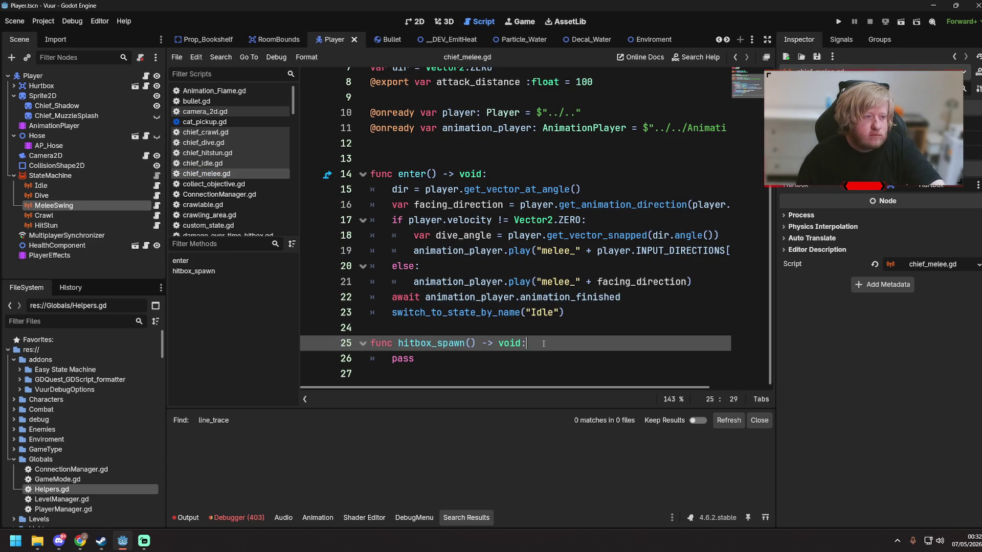
- Start typing a line_trace call on a new line inside hitbox_spawn()
key("Return")
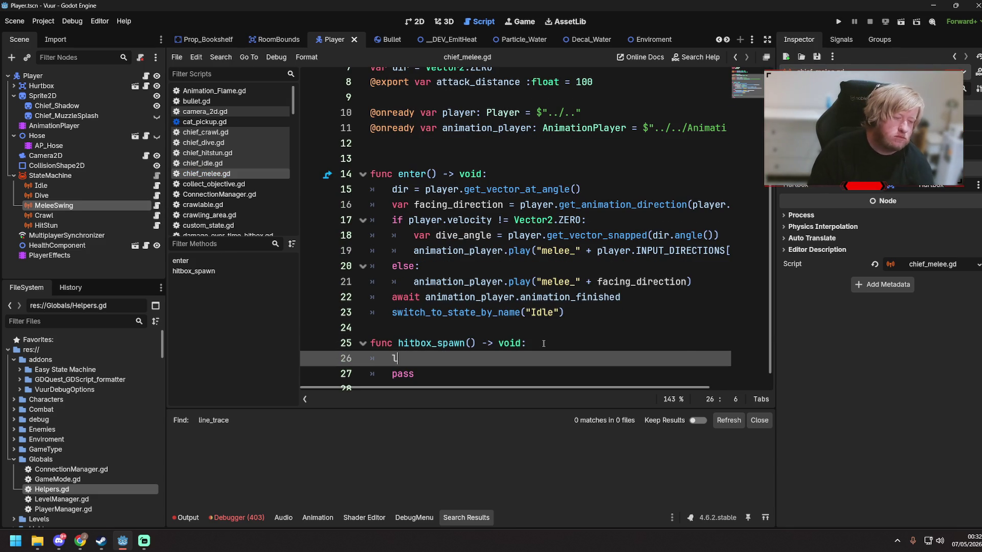
type("ine_tr")
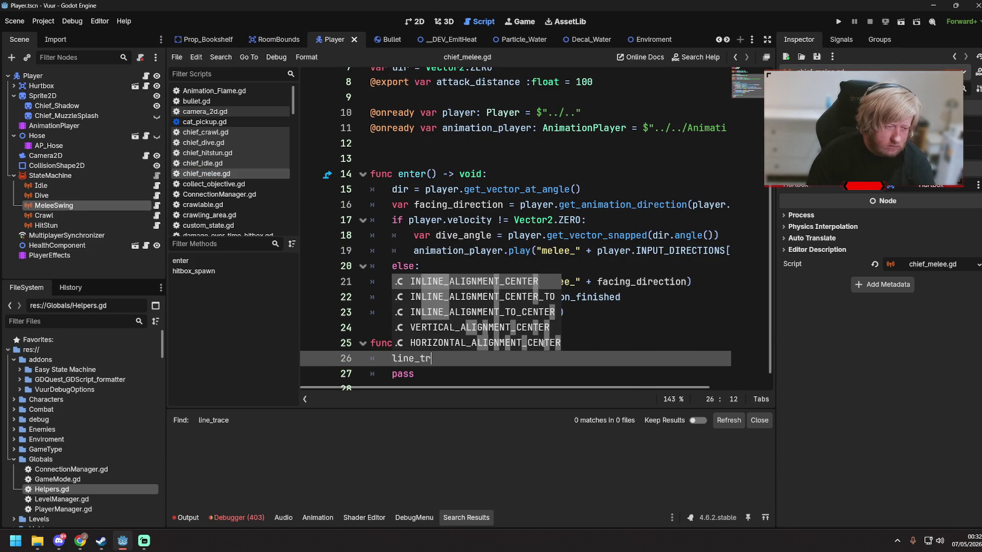
type("a")
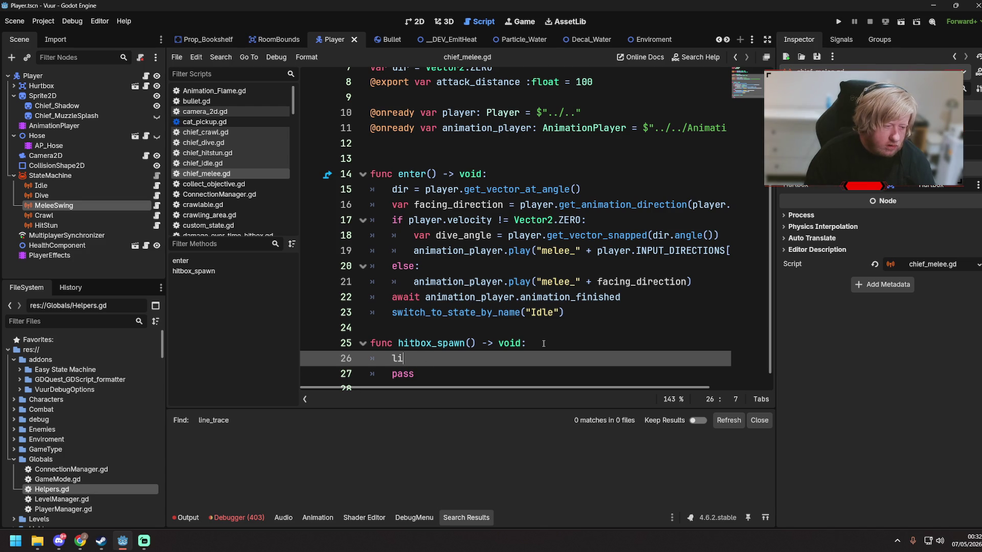
type("race")
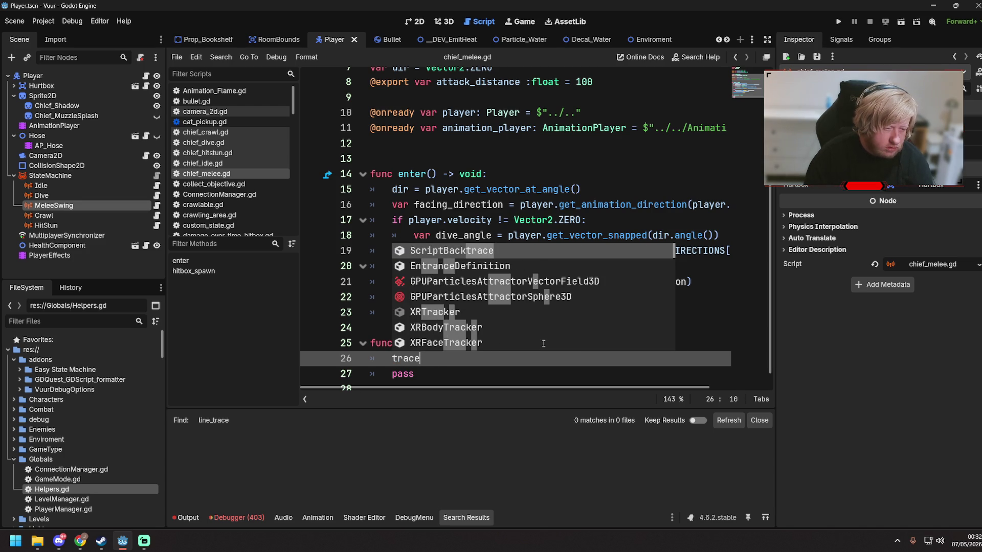
scroll(525, 336, "down", 10)
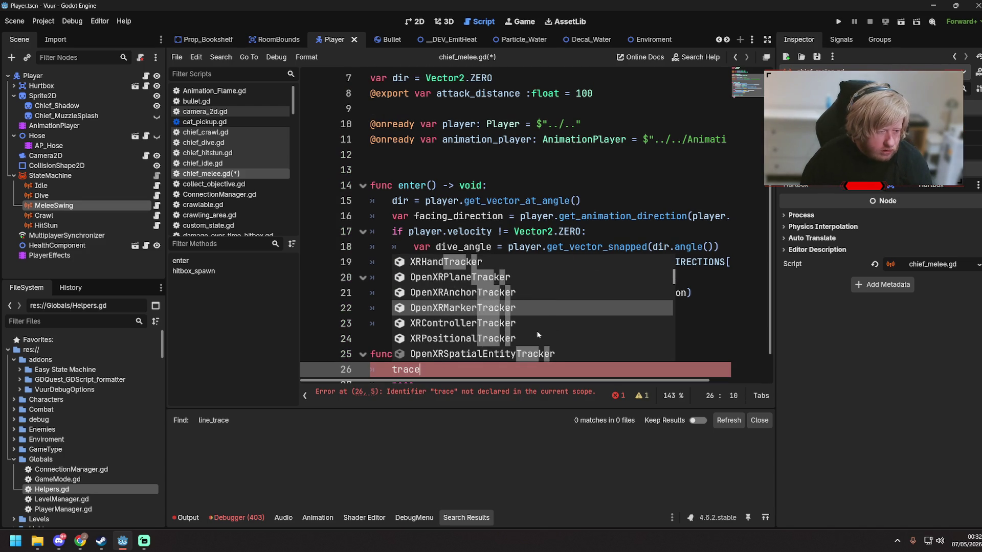
scroll(539, 335, "down", 6)
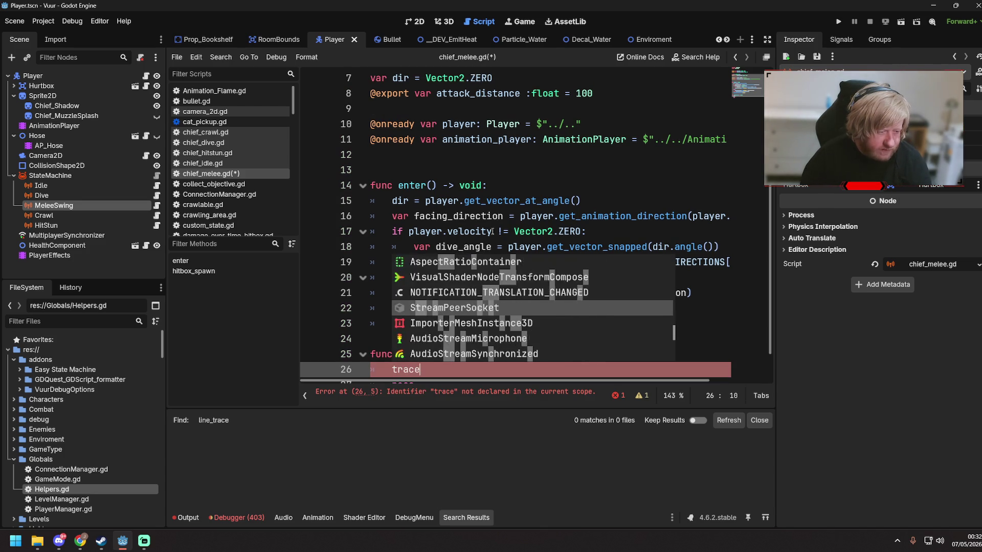
left_click(486, 200)
- Delete the attempted trace text, leaving only pass, and switch to the Steam library
left_click(428, 368)
key("BackSpace")
key("BackSpace")
key("BackSpace")
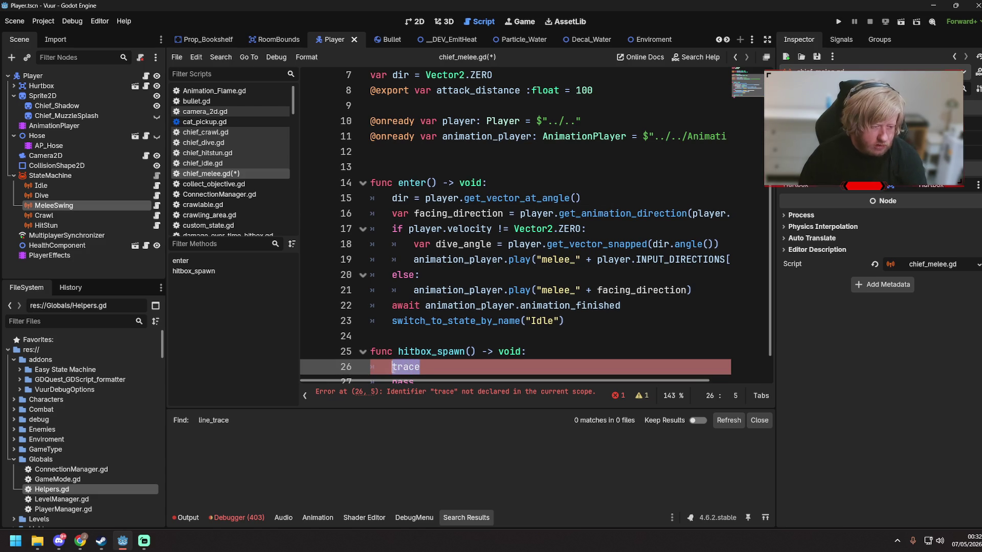
type("Line")
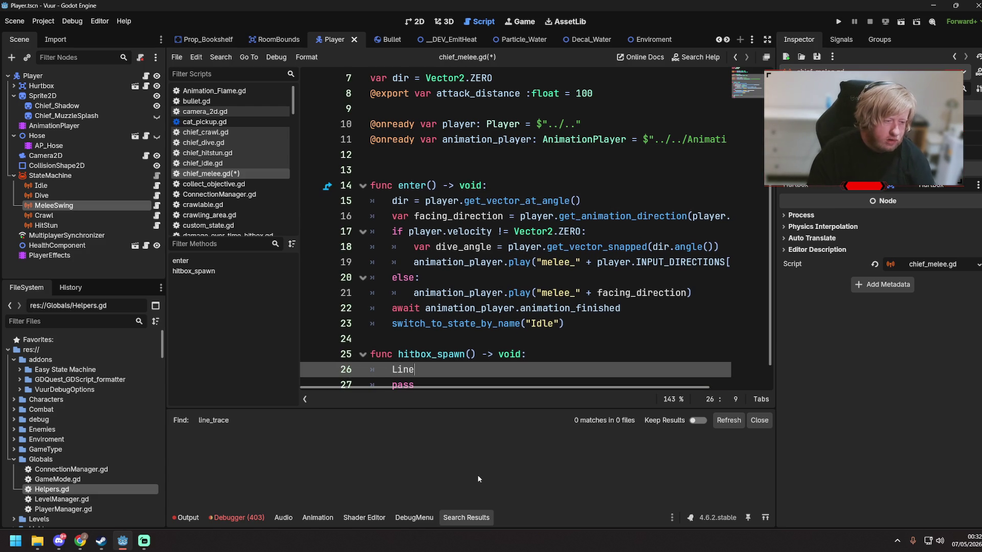
type("Tra")
key("BackSpace")
key("BackSpace")
key("BackSpace")
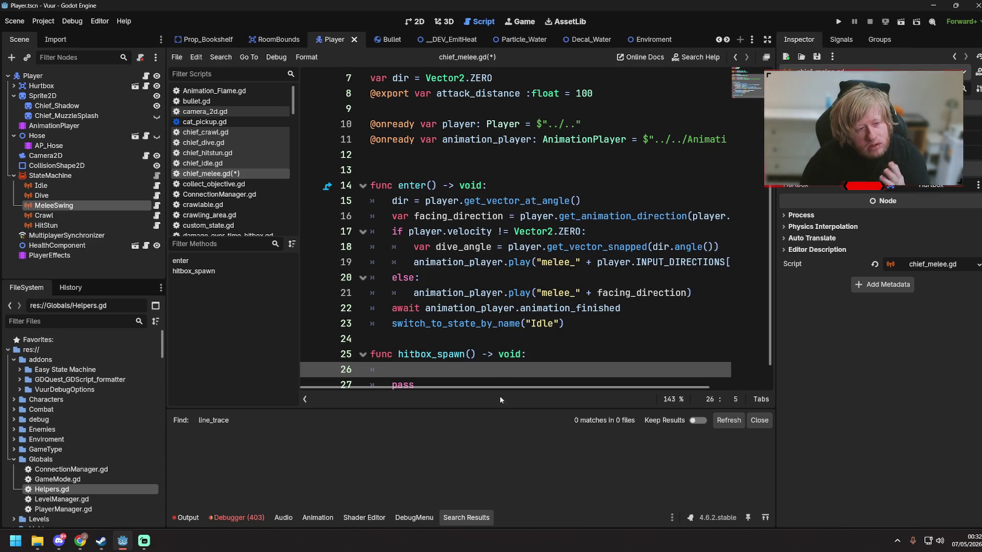
left_click(510, 324)
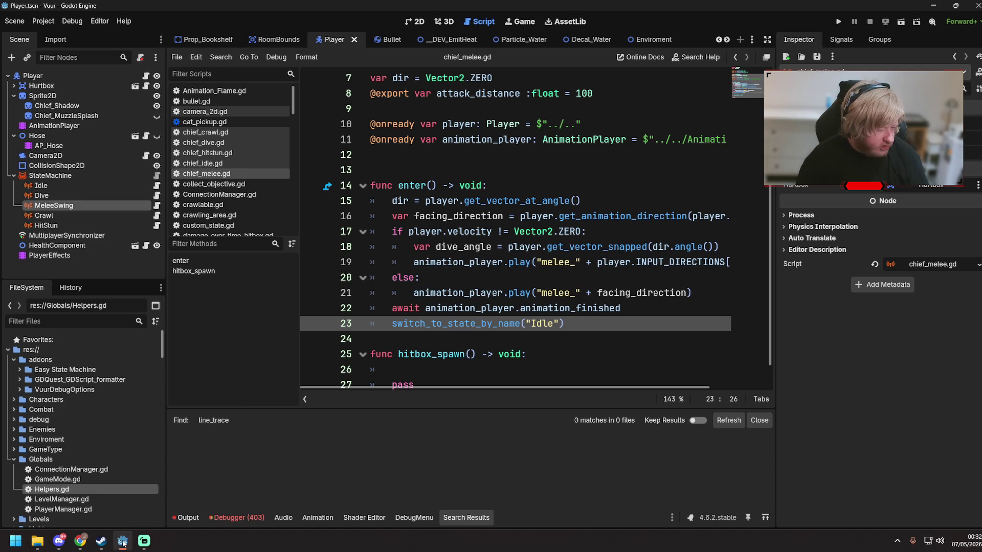
left_click(101, 541)
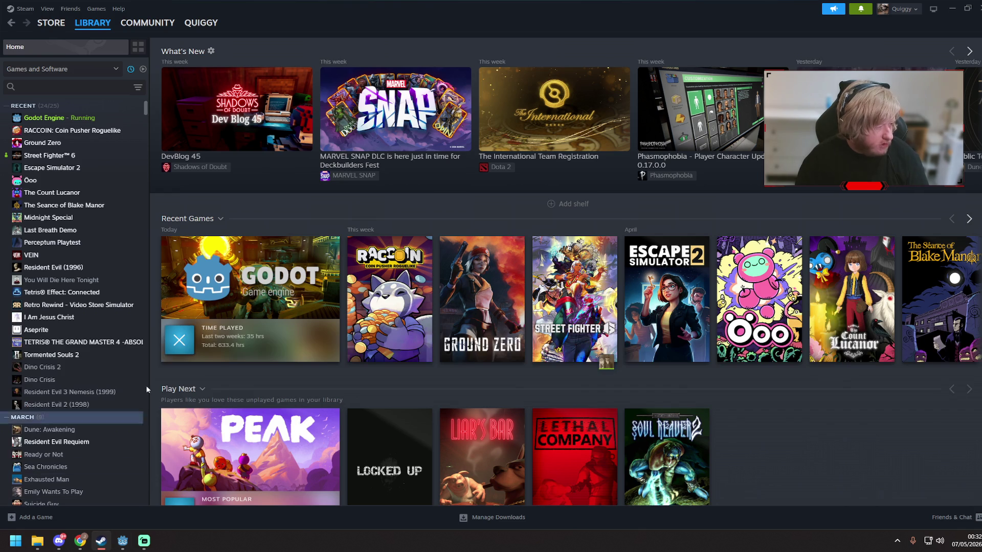
- Stop Godot Engine from Steam, relaunch it, and open the TopDown2D project
left_click(180, 348)
left_click(480, 289)
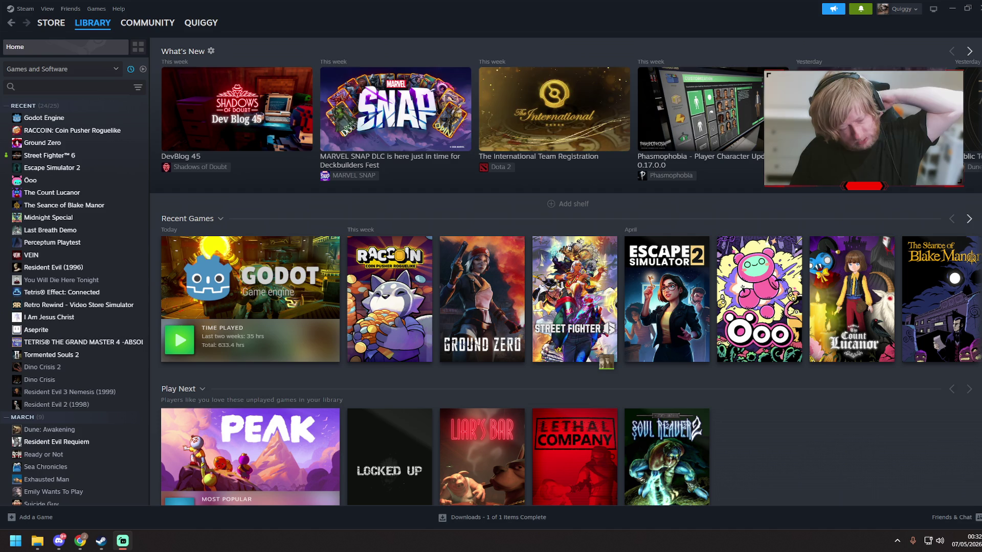
double_click(85, 119)
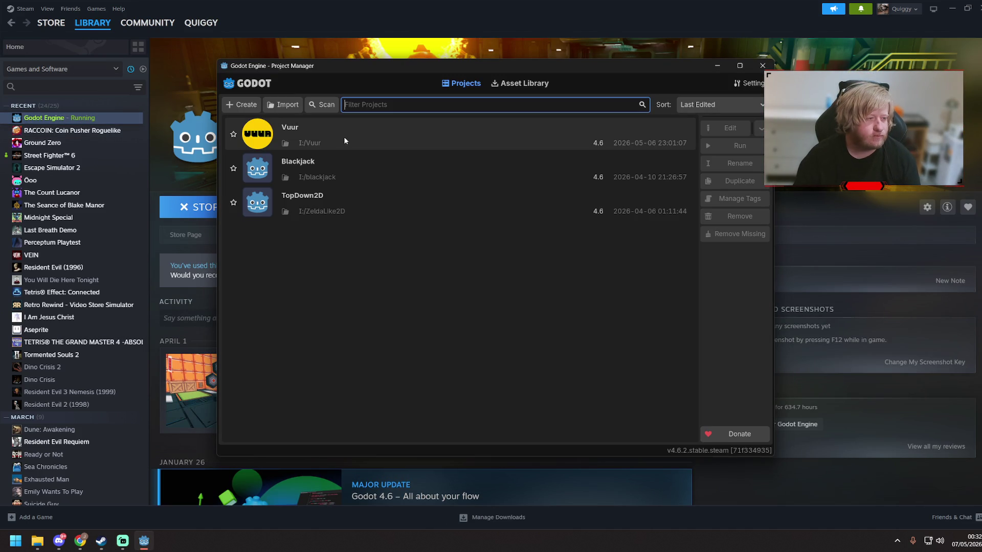
double_click(330, 211)
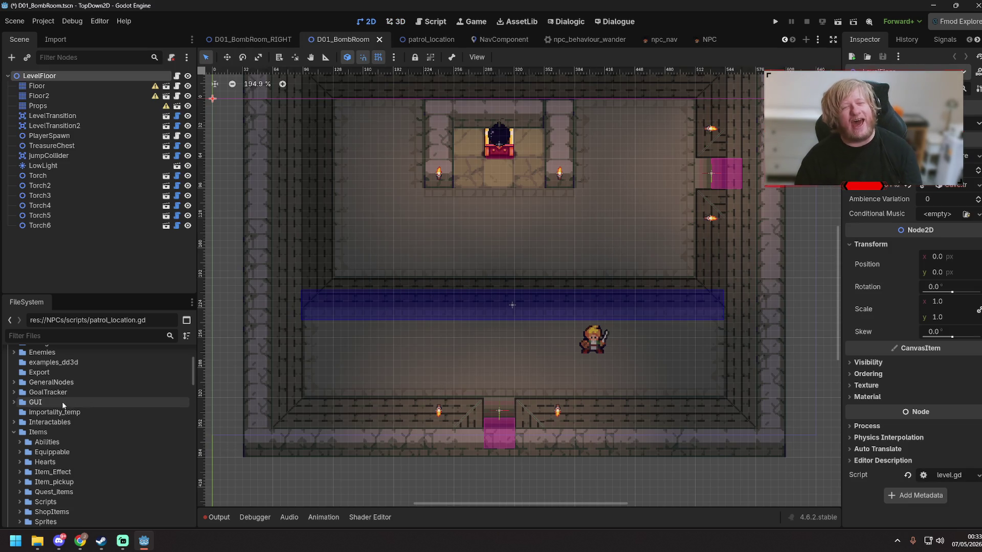
- Browse the Project and Debug menus of the TopDown2D project, then close the menu
left_click(43, 21)
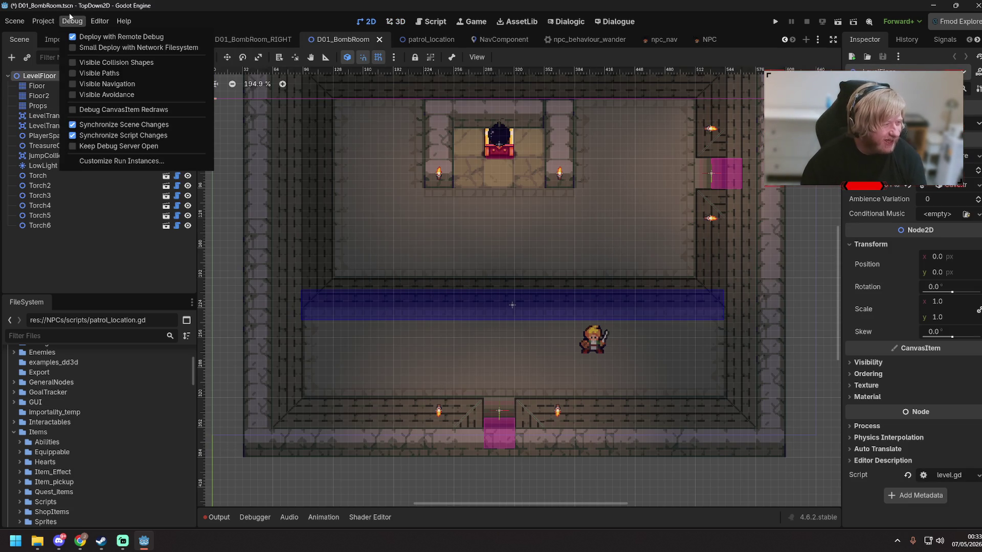
left_click(72, 22)
left_click(43, 21)
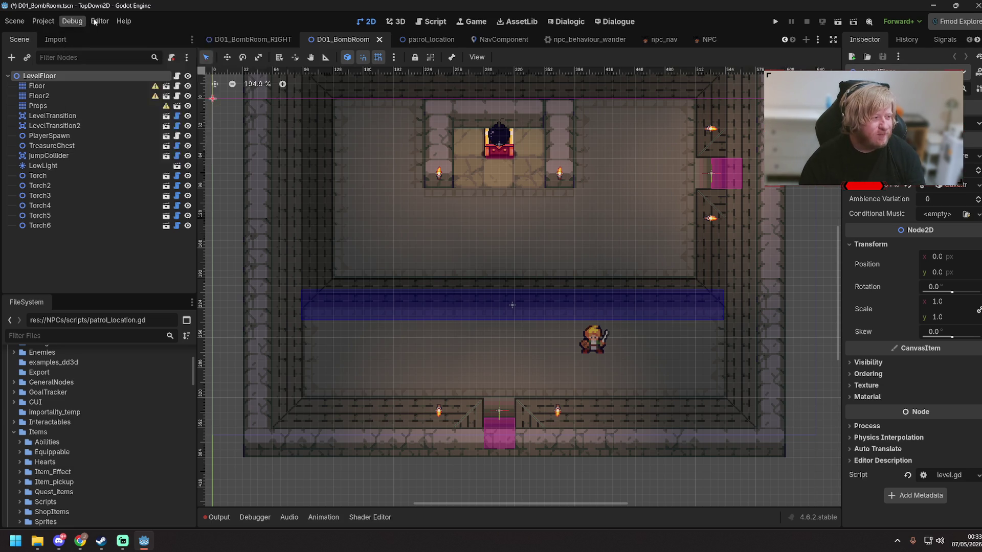
left_click(34, 21)
left_click(17, 23)
left_click(48, 22)
left_click(48, 22)
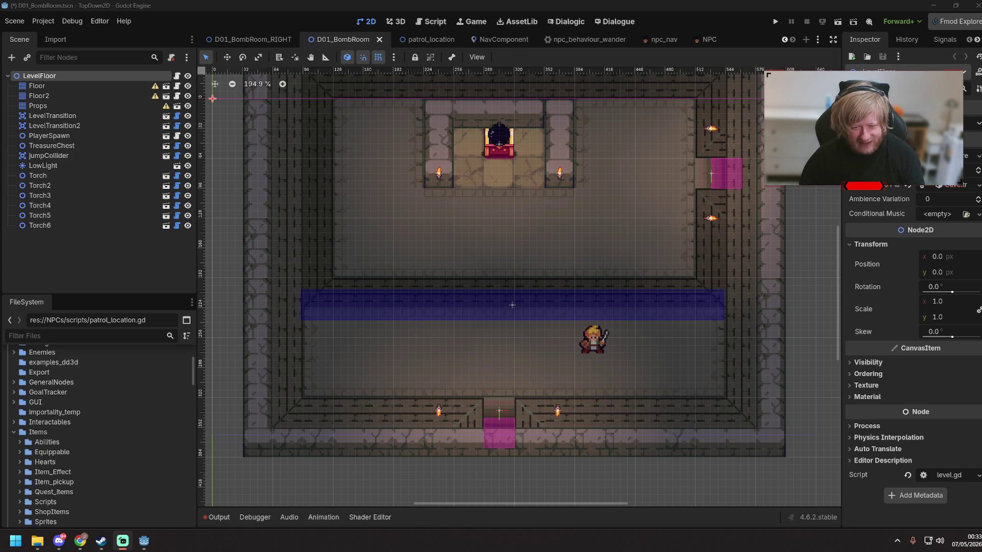
- Clear the scene tree selection and switch to the Script workspace to view npc_behaviour_patrol.gd
left_click(97, 278)
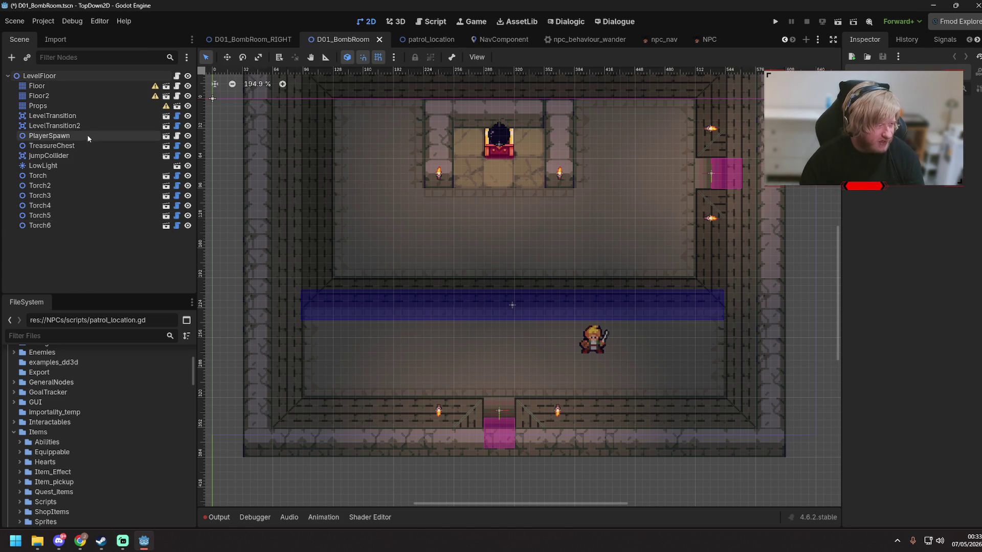
left_click(429, 23)
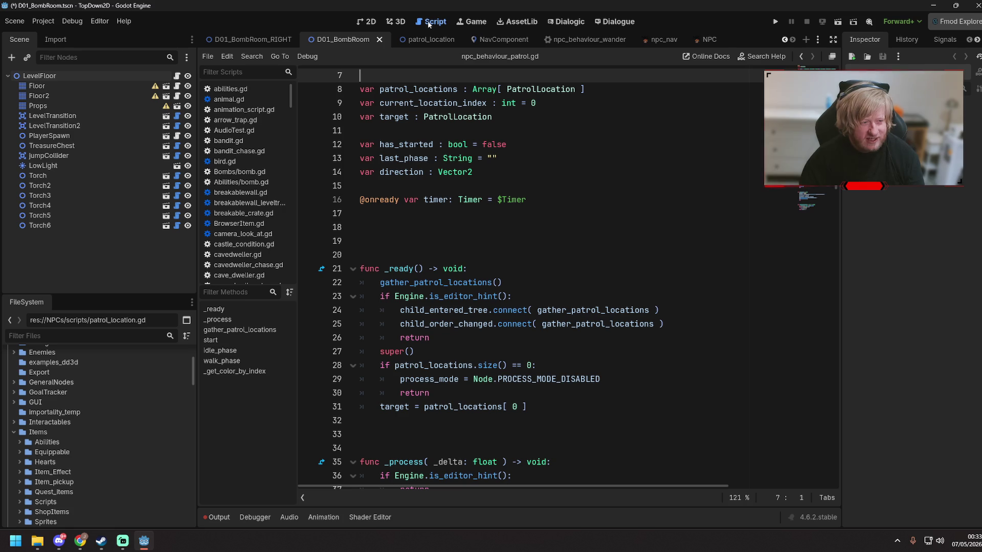
left_click(252, 57)
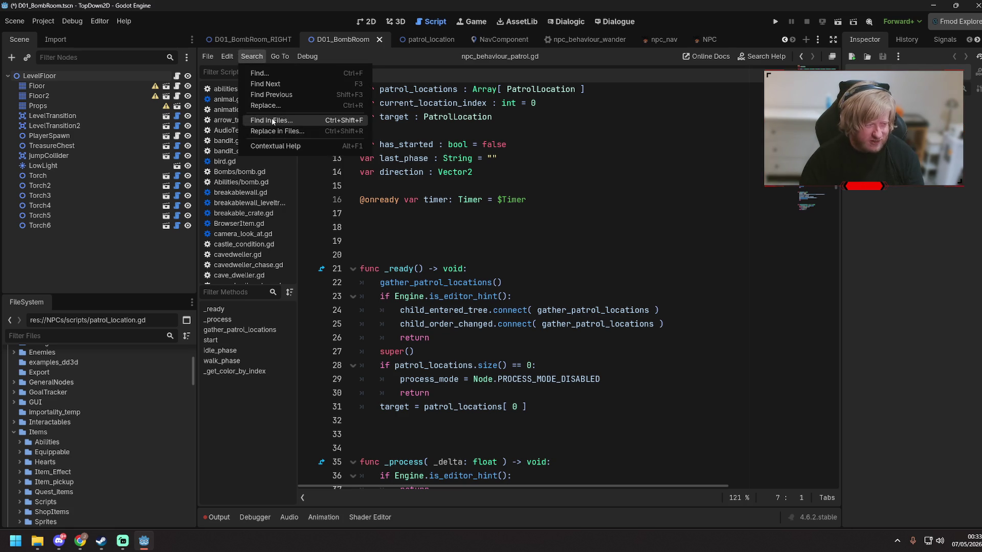
- Search all project files for line_trace and open the match in Common.gd
left_click(274, 123)
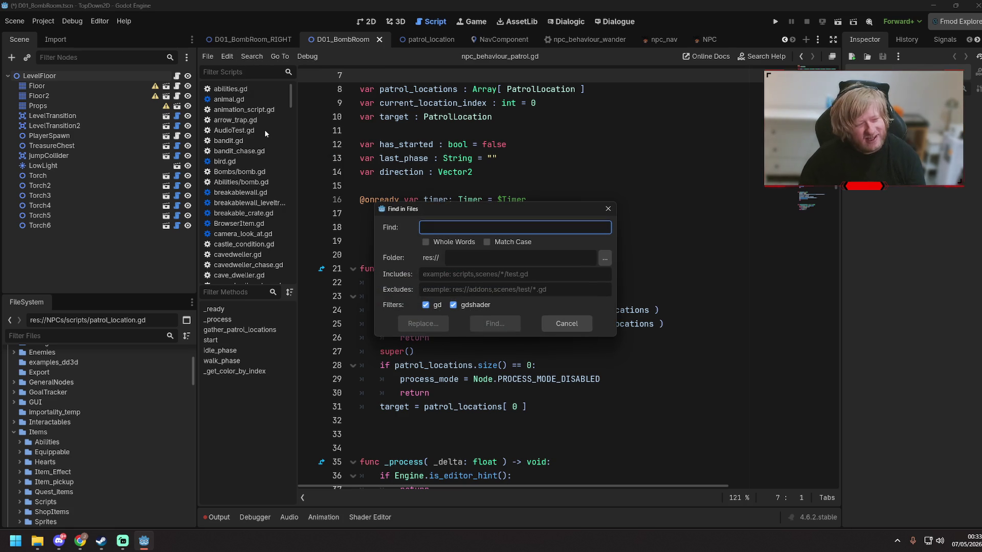
type("lin")
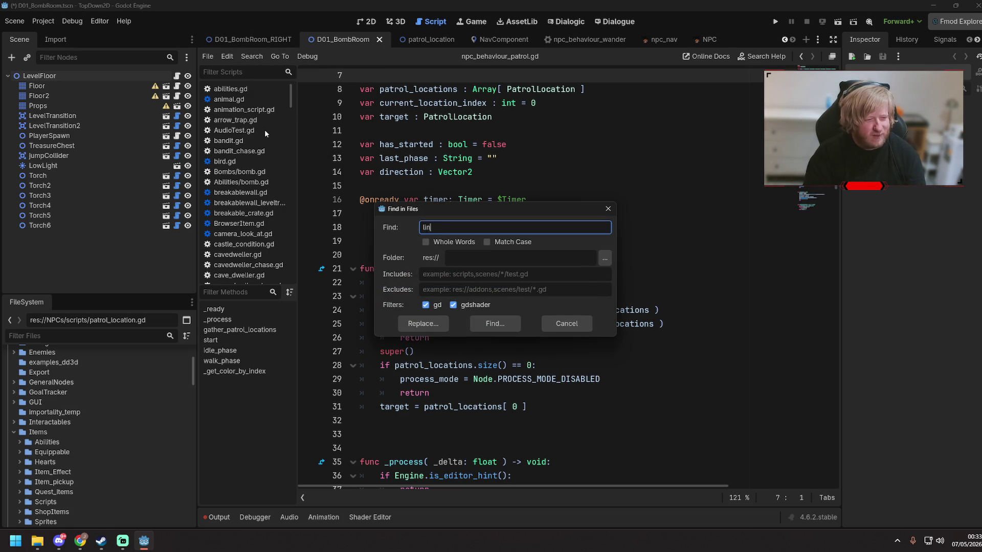
type("e_trace")
key("Return")
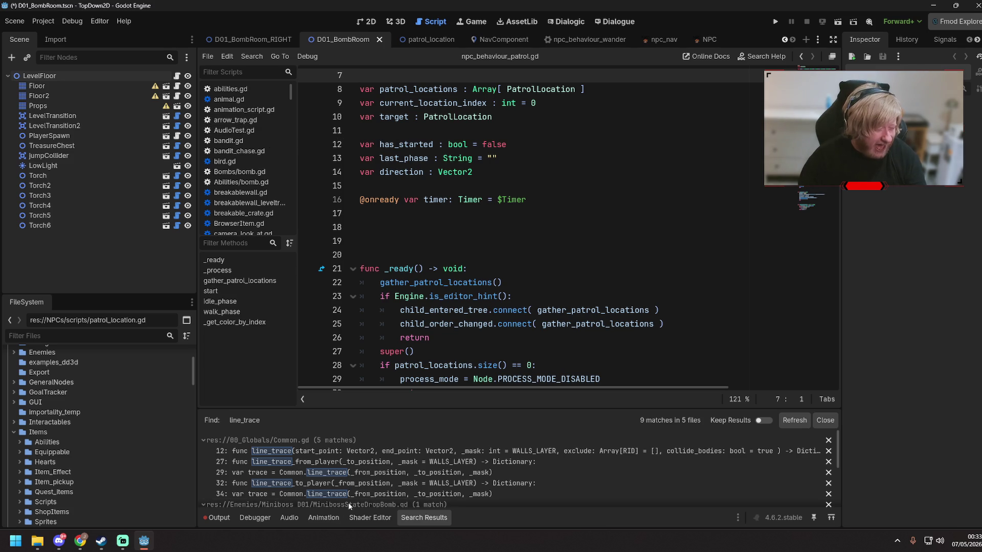
left_click(368, 461)
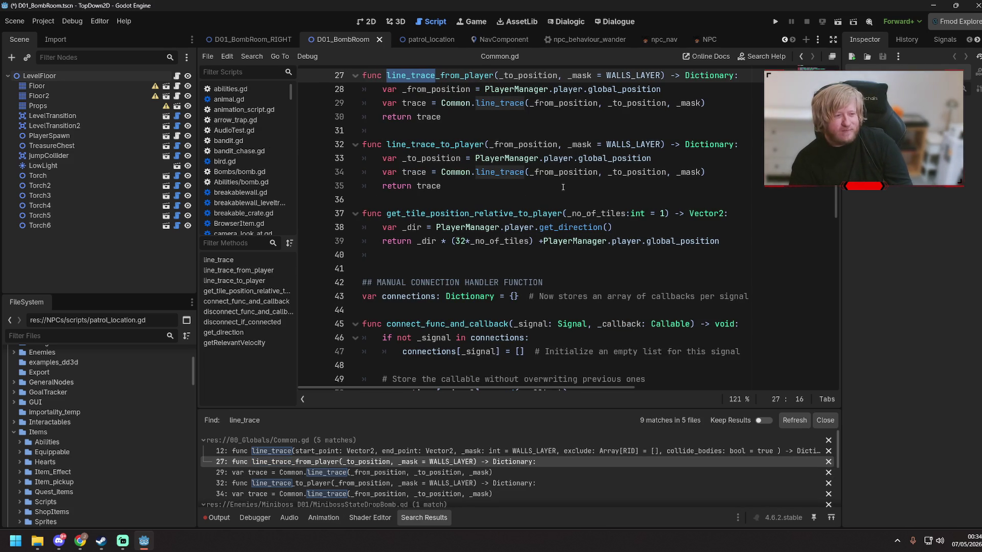
scroll(563, 187, "up", 2)
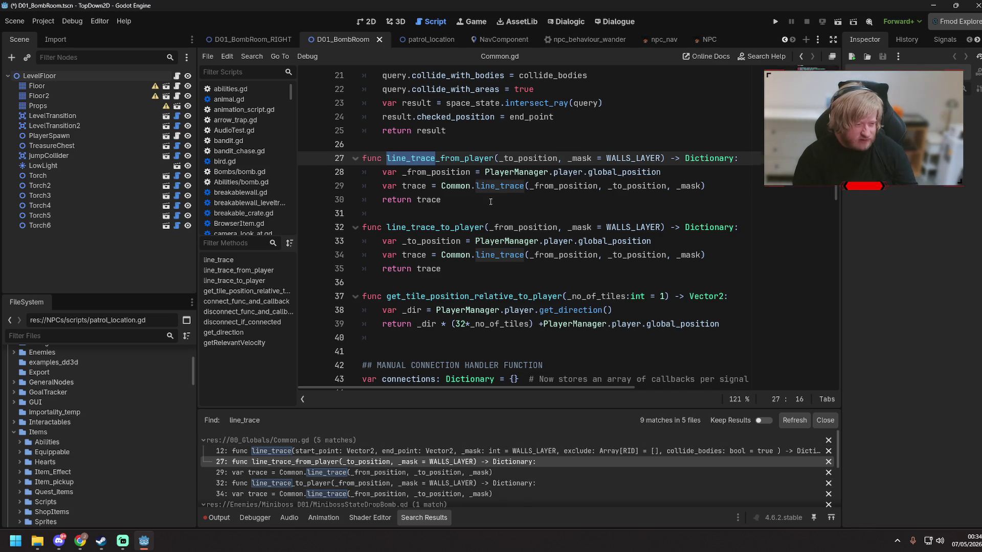
- Inspect the top of Common.gd, including WALLS_2_LAYER and the PhysicsRayQueryParameters line
left_click(458, 187)
key("ctrl+Home")
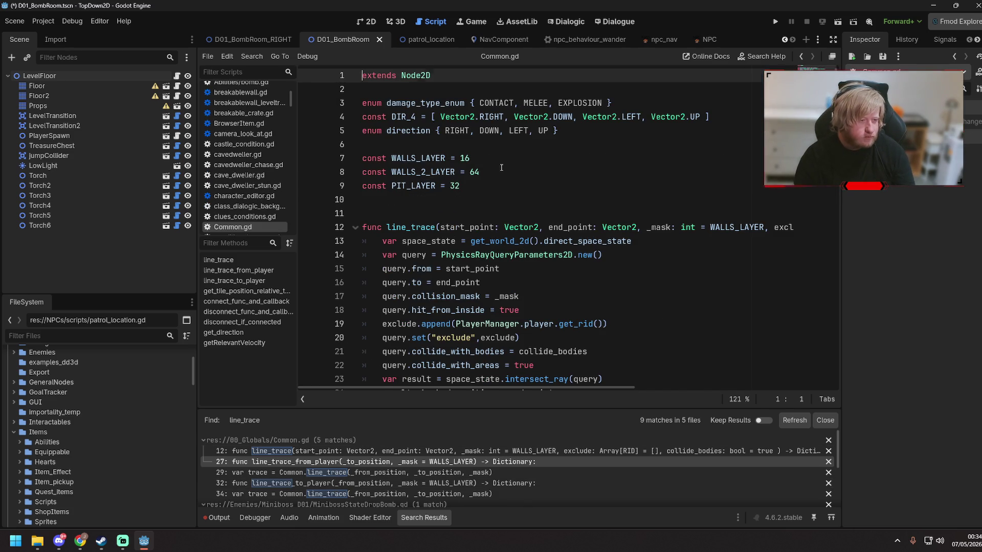
left_click(494, 172)
scroll(500, 180, "down", 2)
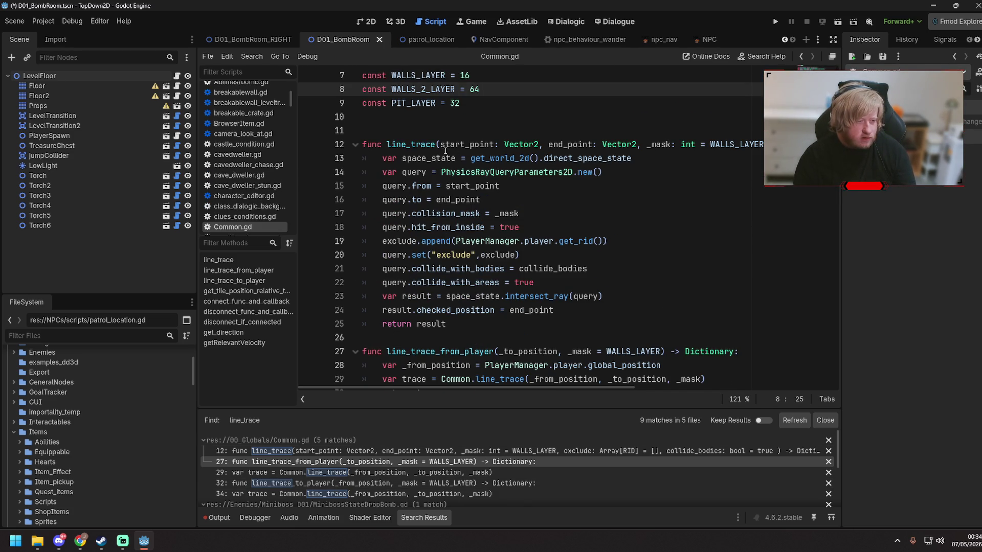
left_click(473, 135)
left_click_drag(440, 171, 564, 172)
left_click(662, 187)
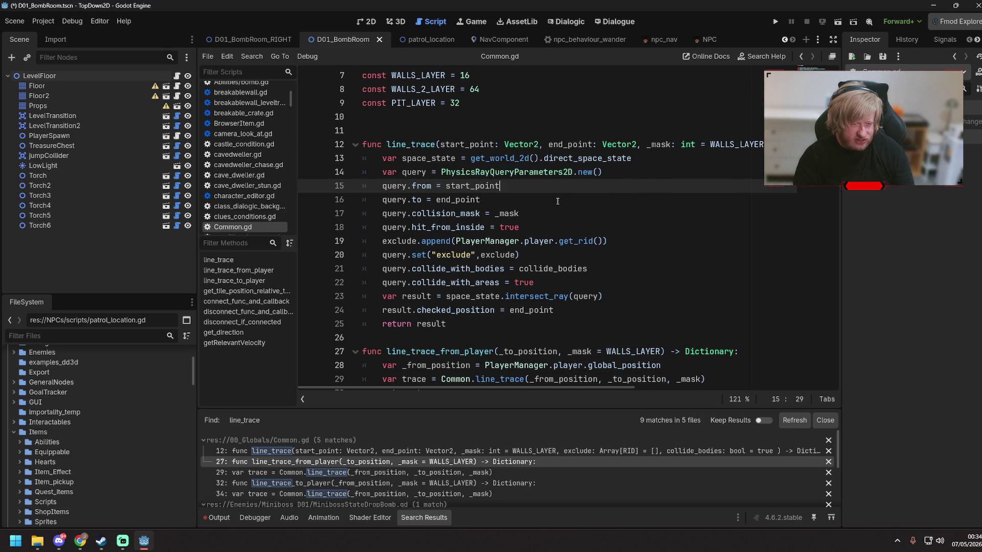
- Select the line_trace function code, then quit the editor with Ctrl+Q
scroll(550, 207, "down", 3)
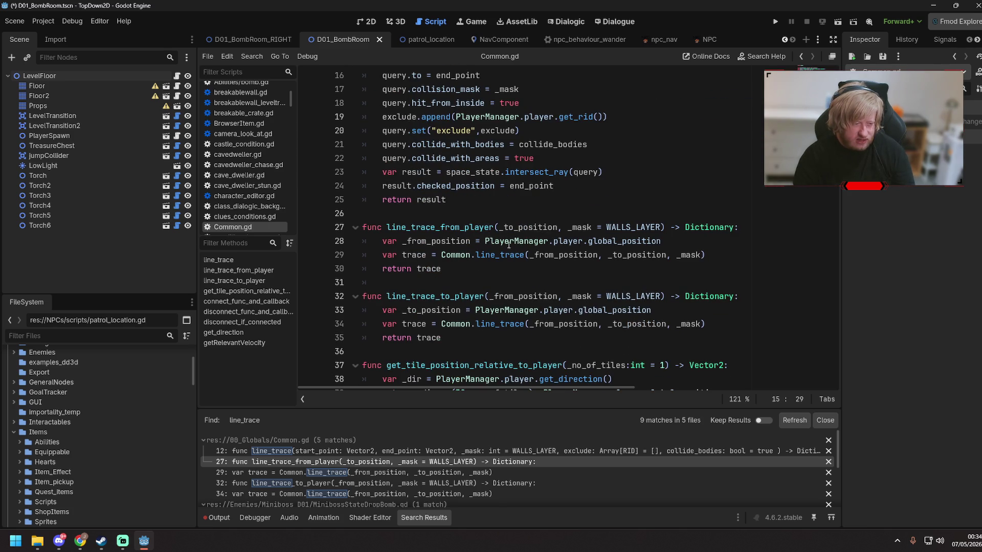
scroll(466, 213, "down", 2)
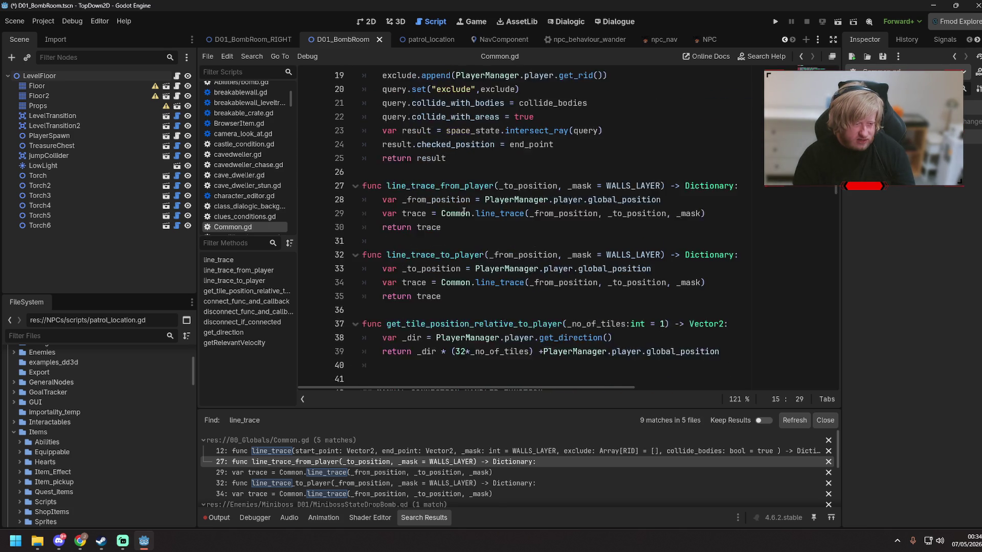
scroll(464, 211, "up", 5)
left_click_drag(447, 323, 328, 136)
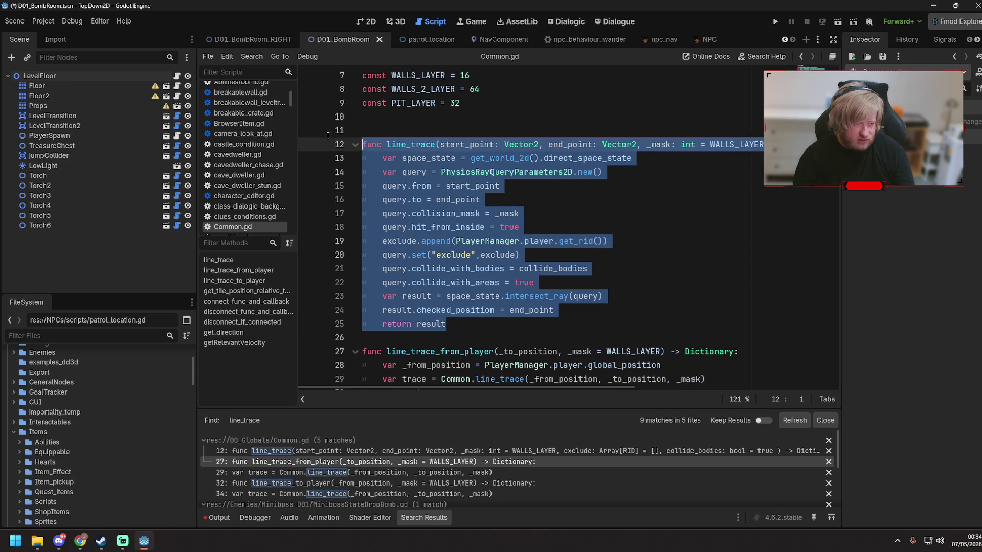
left_click(518, 186)
key("ctrl+q")
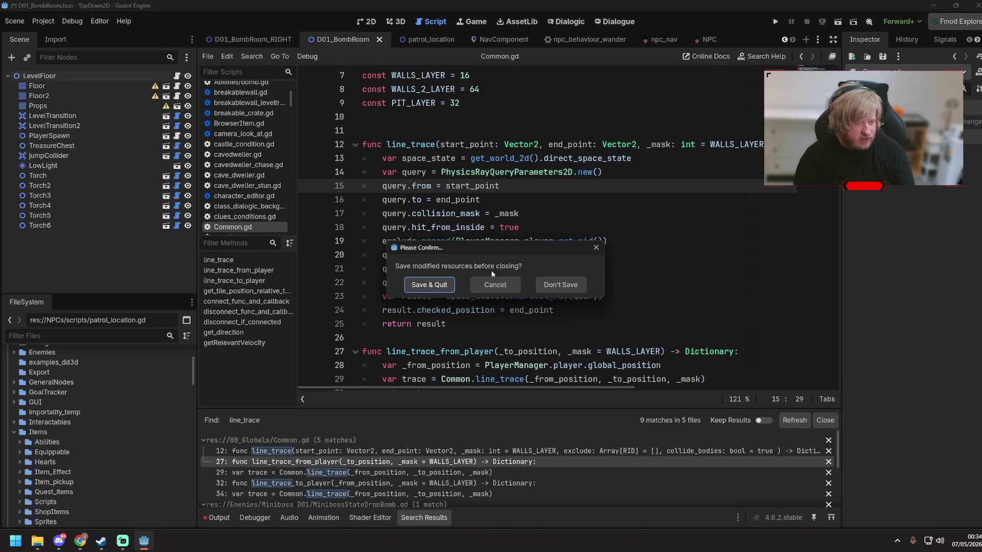
- Cancel the first prompt, quit Godot with Don't Save, and relaunch Godot Engine from Steam
left_click(490, 286)
key("ctrl+q")
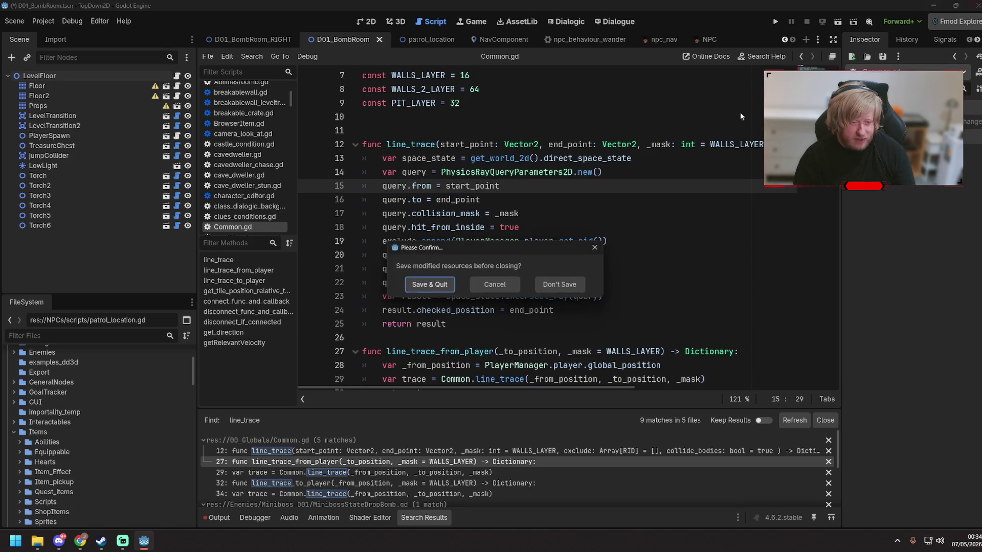
left_click(558, 283)
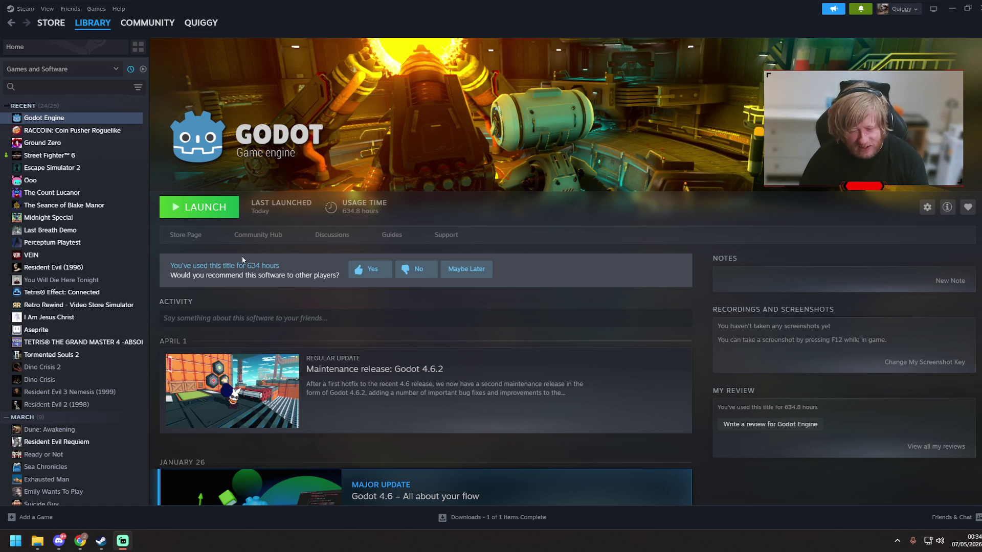
left_click(230, 207)
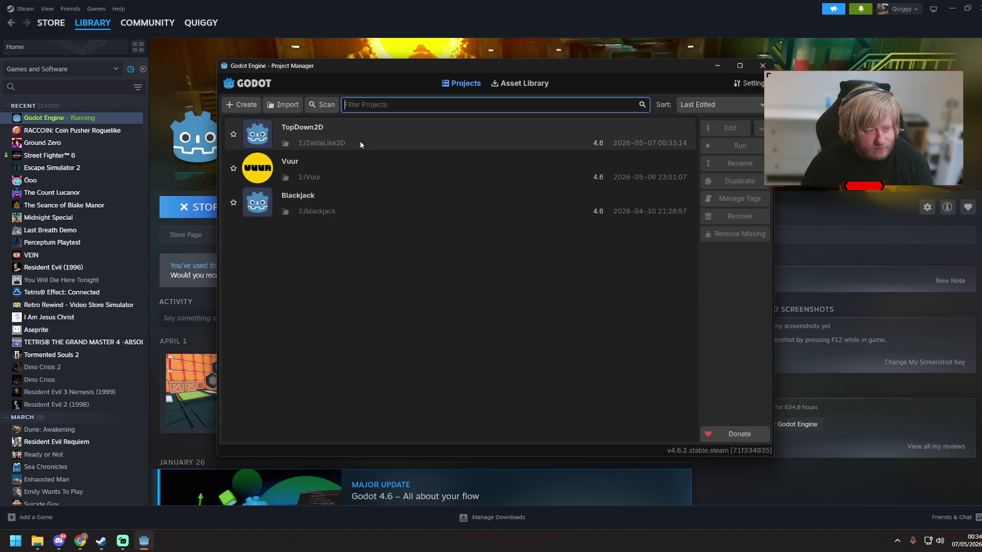
- Open the Vuur project and select the Globals folder in the FileSystem dock
double_click(317, 168)
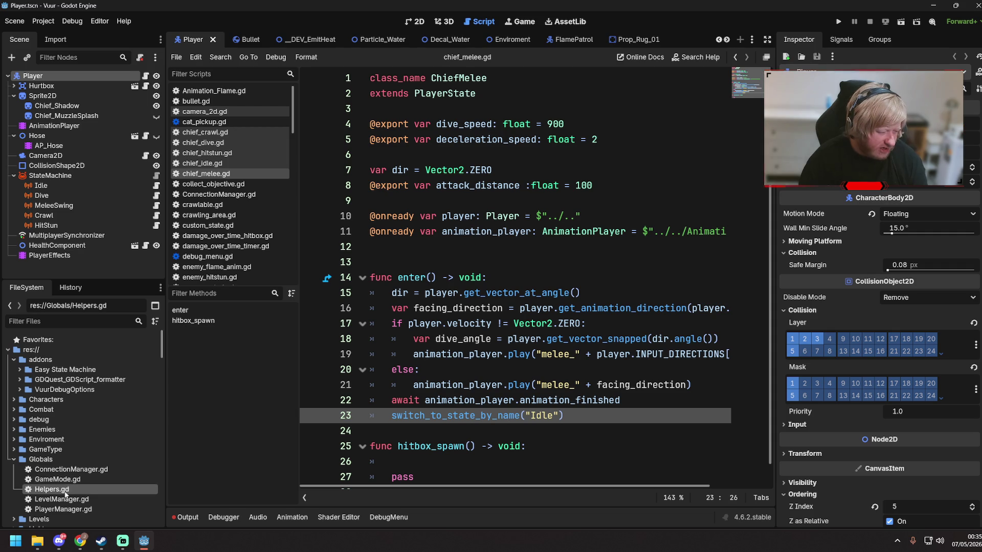
left_click(59, 459)
- Create a new script named Common extending Node inside the Globals folder
right_click(60, 464)
mouse_move(130, 364)
left_click(237, 397)
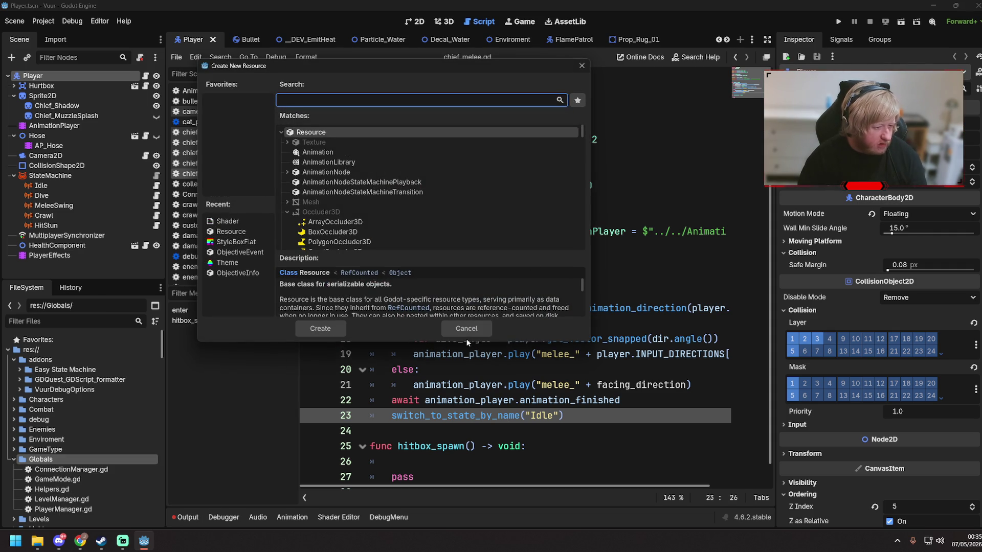
left_click(466, 331)
right_click(59, 459)
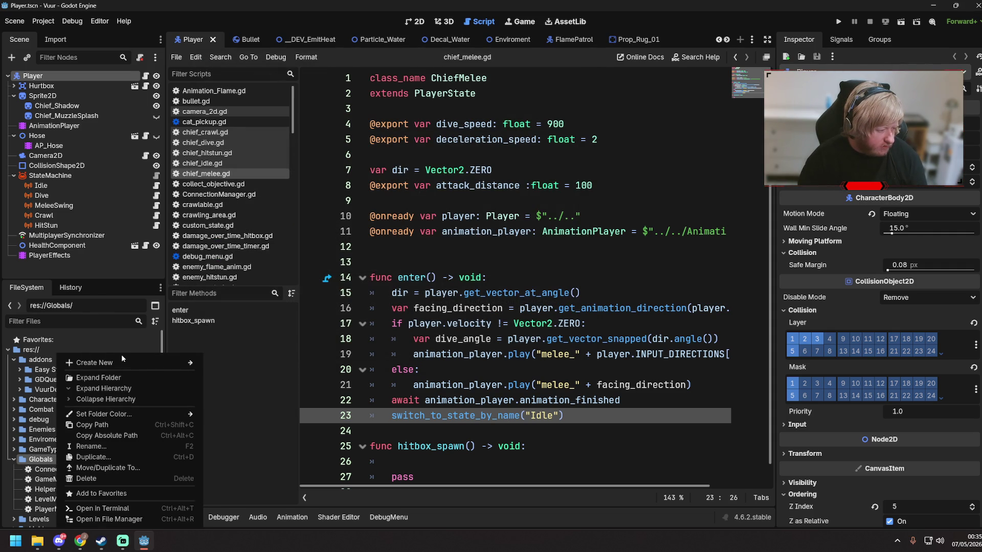
mouse_move(126, 366)
left_click(234, 385)
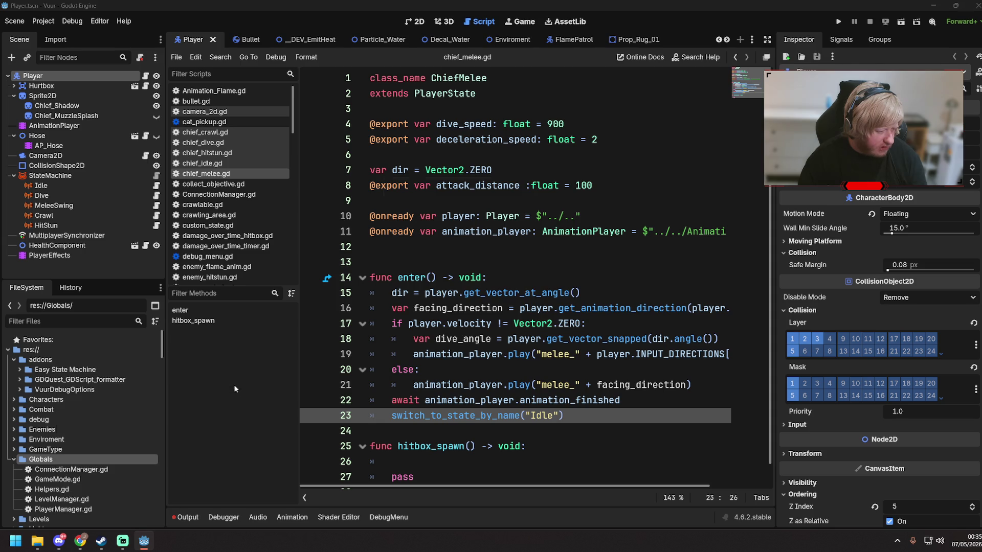
type("Common")
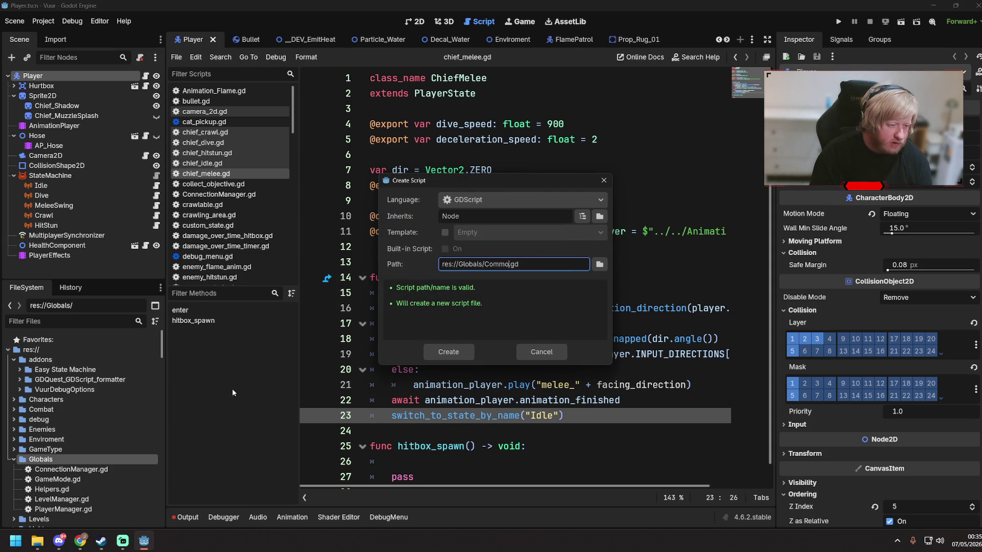
key("Return")
key("Down")
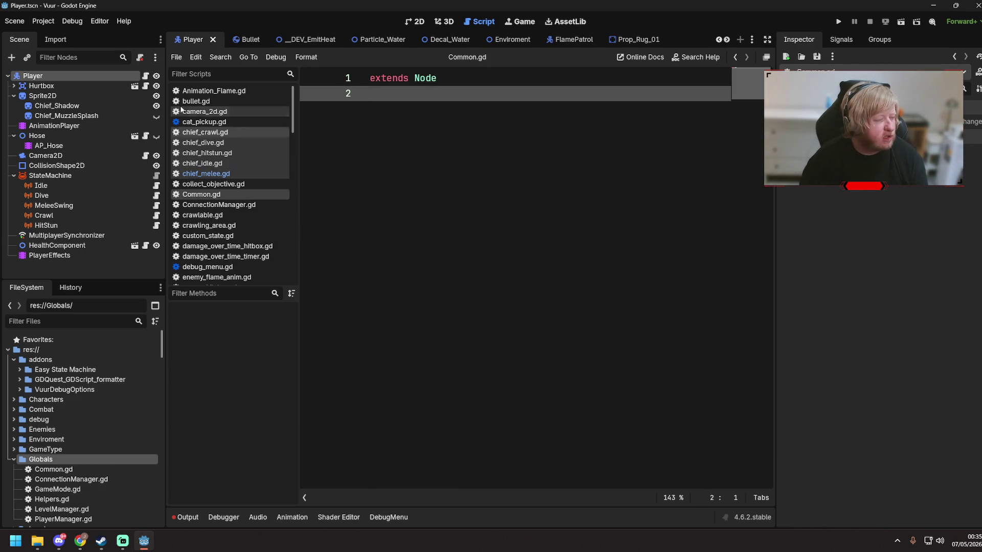
- Add Globals/Common.gd as the Common autoload in Project Settings, then paste line_trace
left_click(38, 23)
left_click(44, 35)
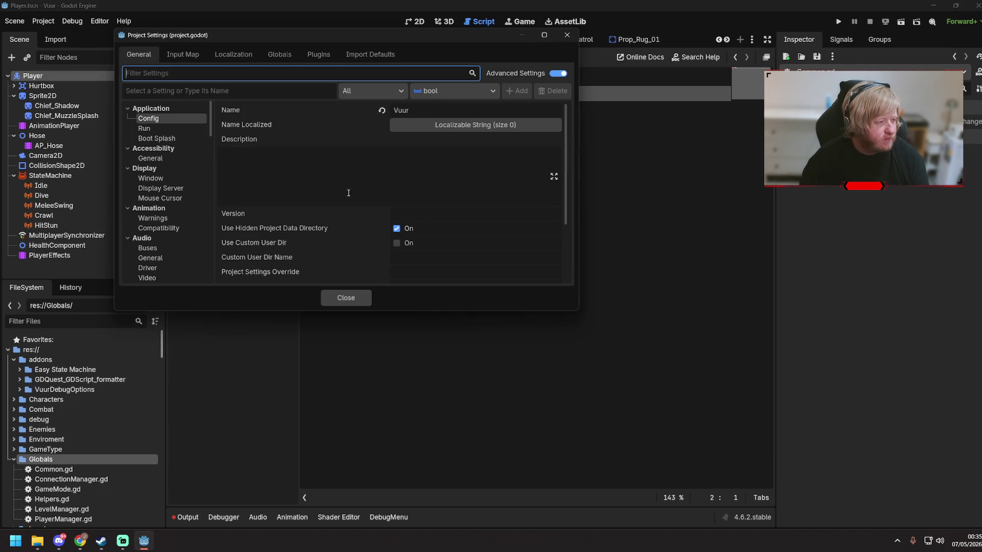
scroll(189, 174, "down", 3)
scroll(180, 176, "up", 3)
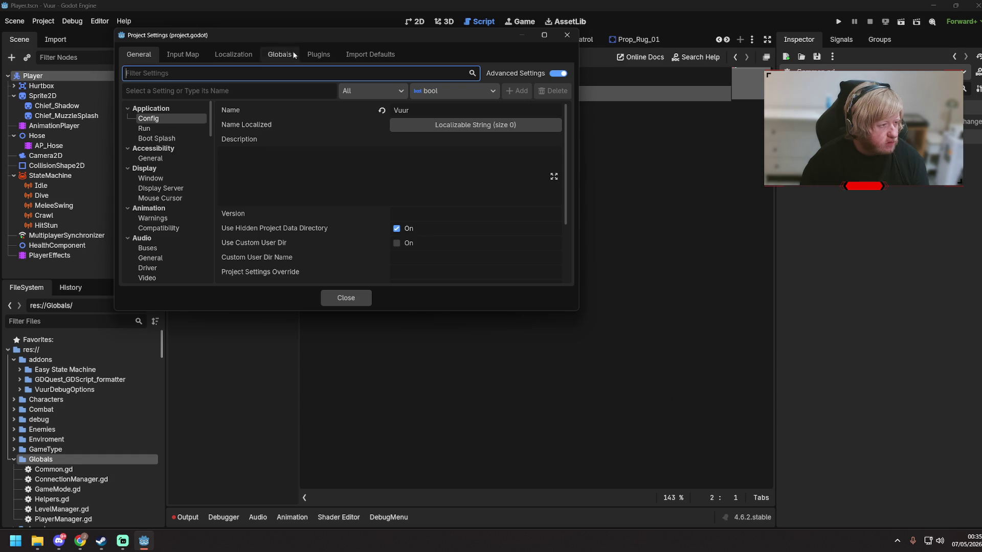
left_click(289, 54)
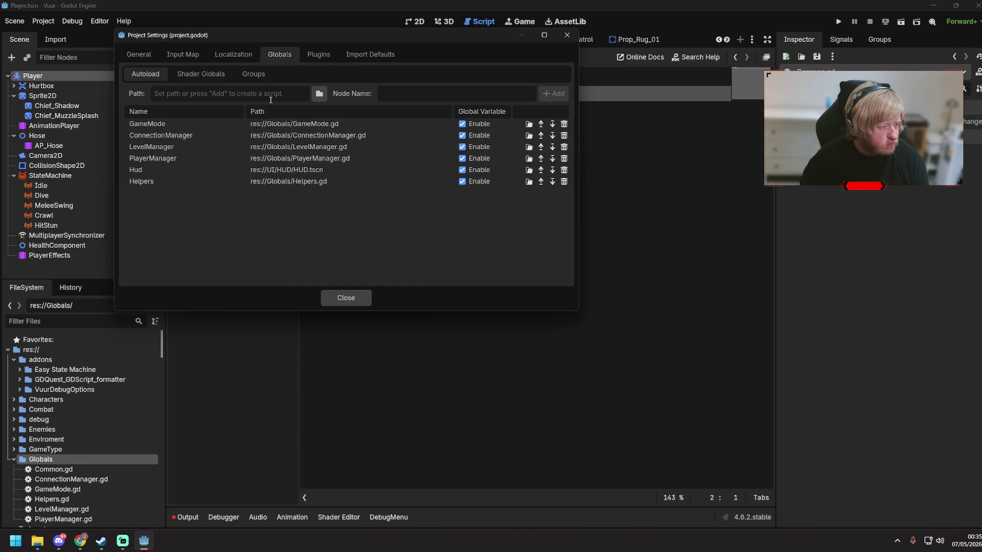
left_click(319, 93)
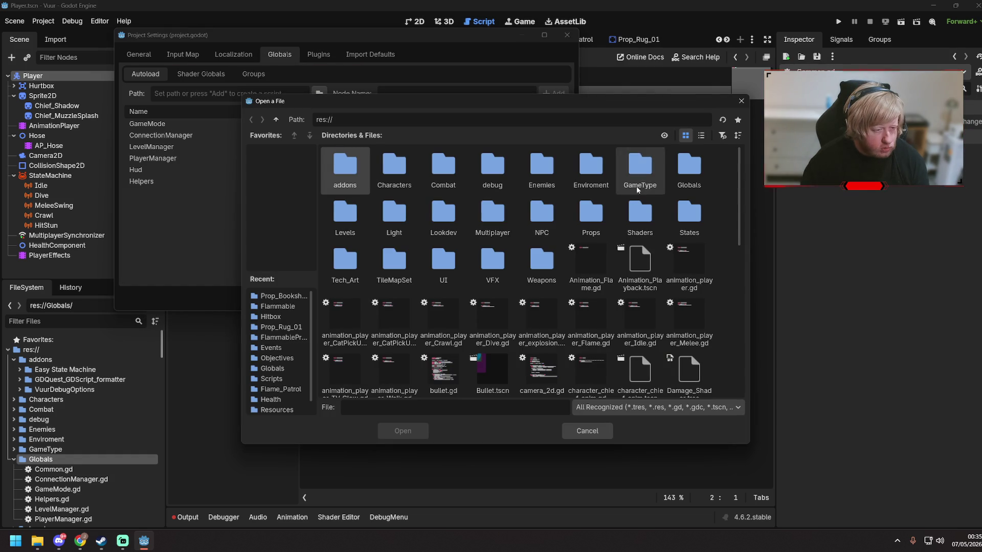
double_click(690, 166)
double_click(345, 172)
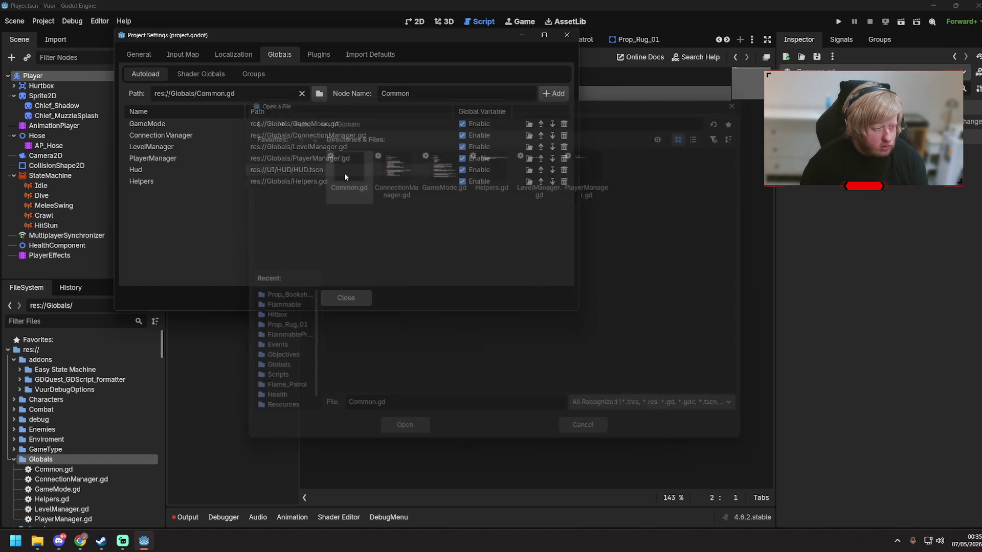
left_click(553, 94)
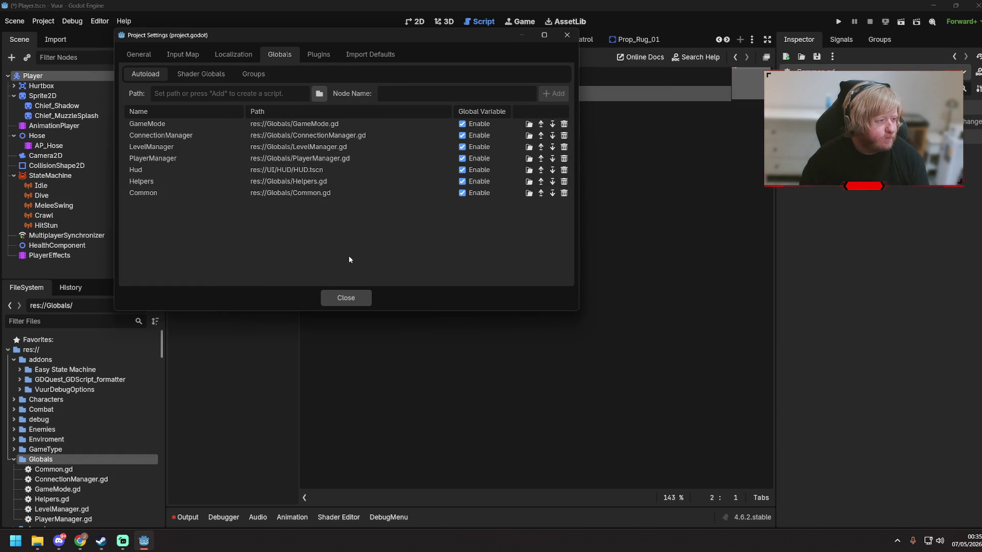
left_click(346, 297)
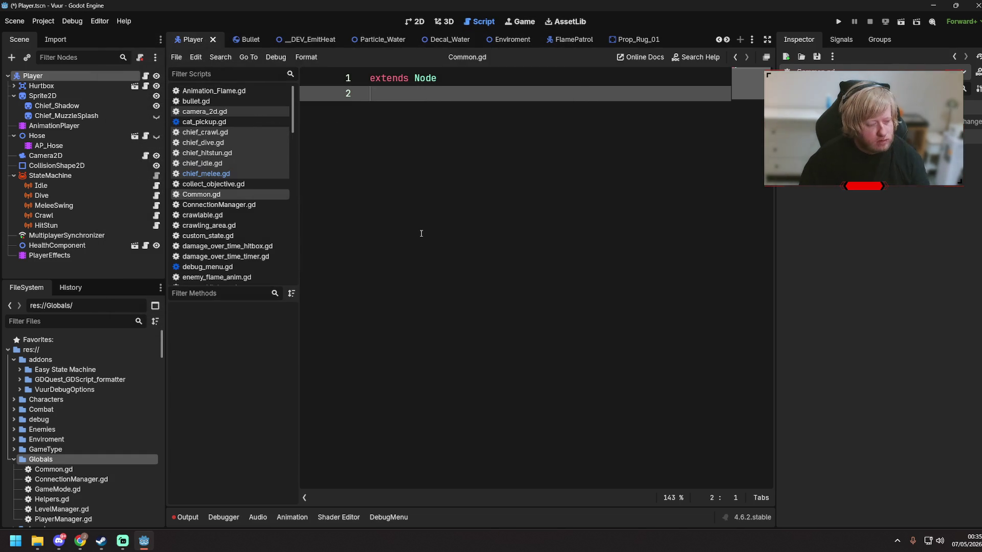
key("ctrl+v")
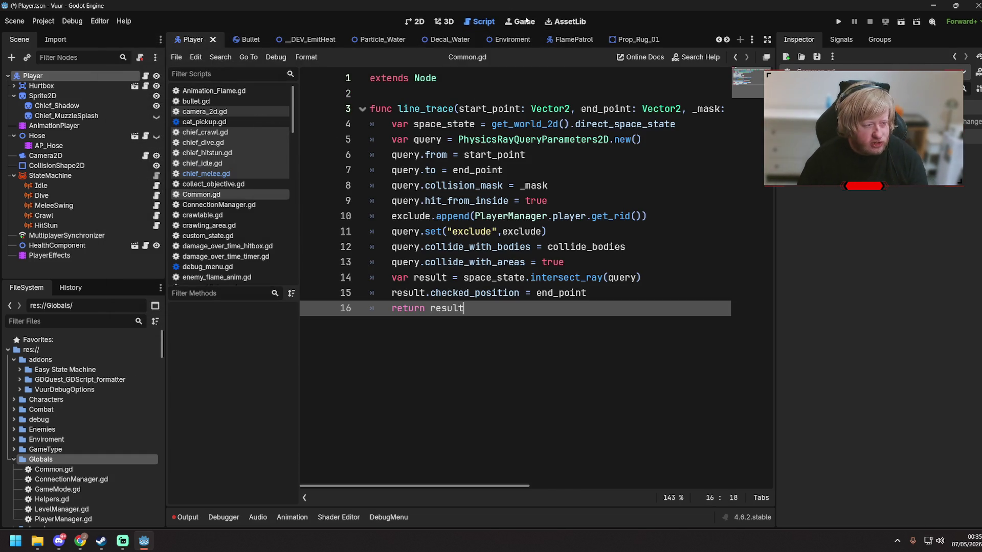
- Widen the script editor and review the pasted line_trace code in Common.gd
left_click(686, 139)
left_click(685, 123)
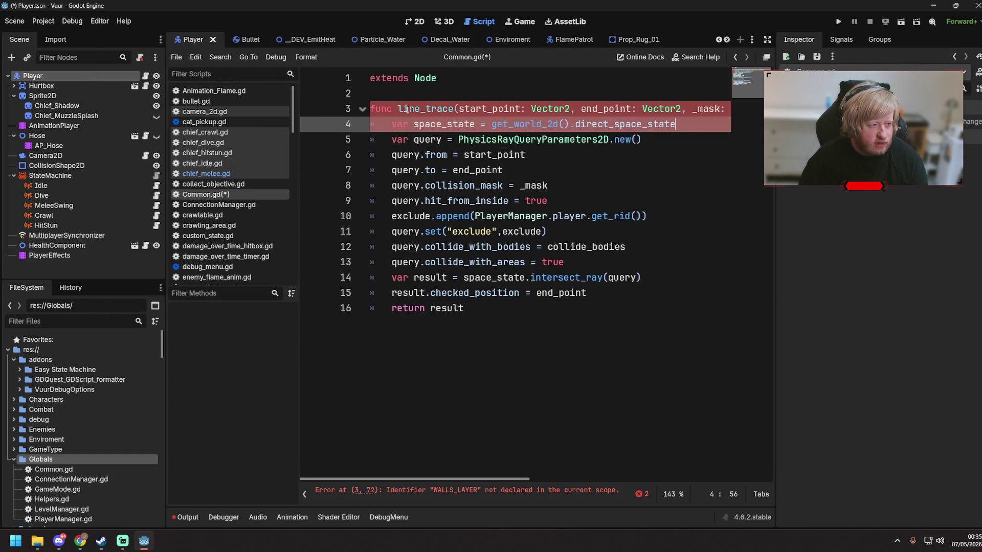
mouse_move(165, 107)
left_mouse_down()
mouse_move(85, 105)
mouse_move(131, 107)
mouse_move(116, 108)
left_mouse_up()
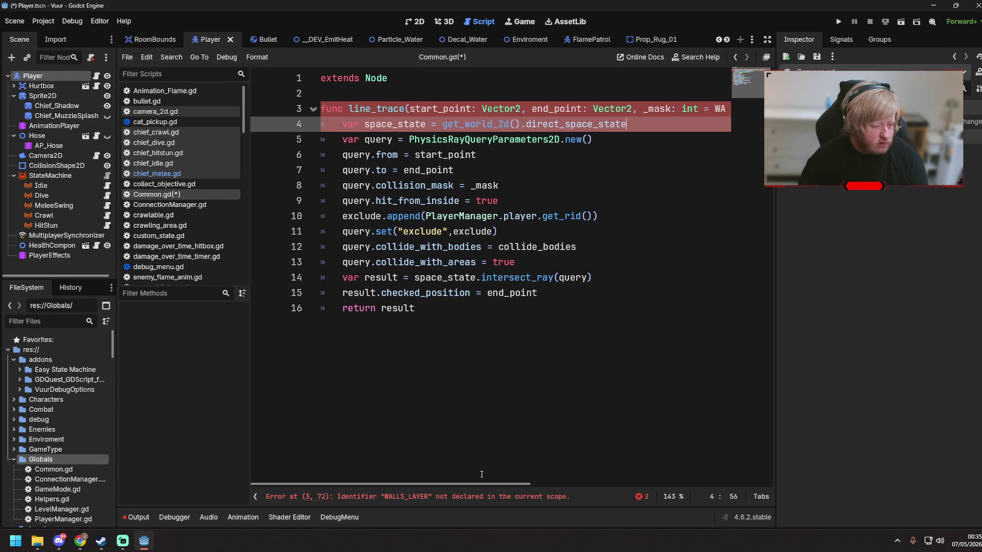
mouse_move(471, 485)
left_mouse_down()
mouse_move(697, 494)
mouse_move(578, 495)
mouse_move(590, 495)
left_mouse_up()
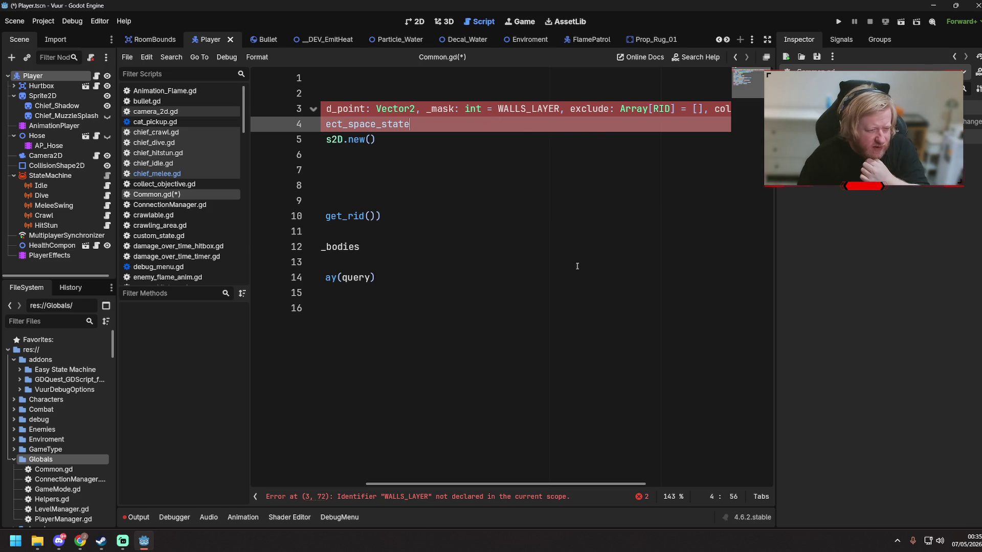
left_click(572, 480)
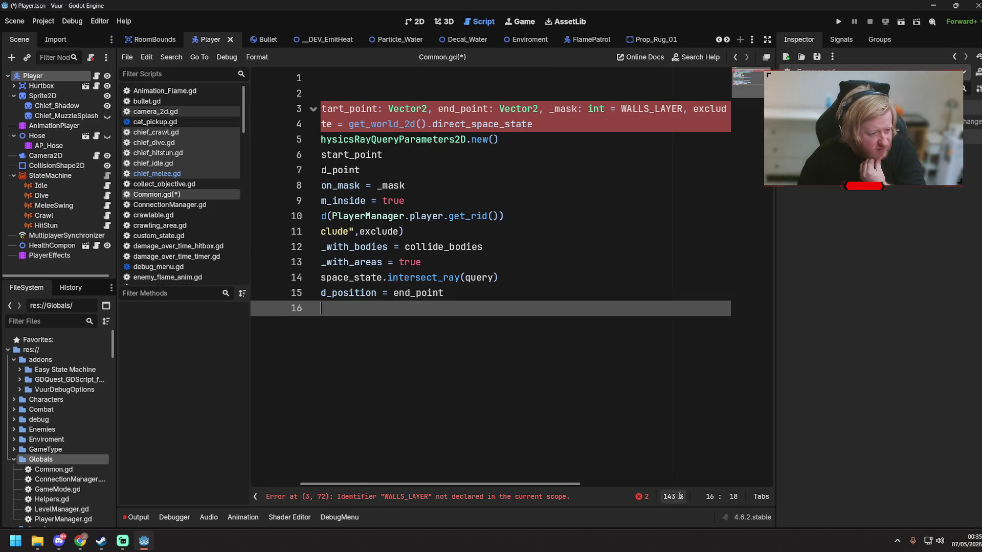
mouse_move(559, 485)
left_mouse_down()
mouse_move(752, 501)
mouse_move(665, 506)
mouse_move(690, 505)
mouse_move(675, 508)
mouse_move(480, 495)
left_mouse_up()
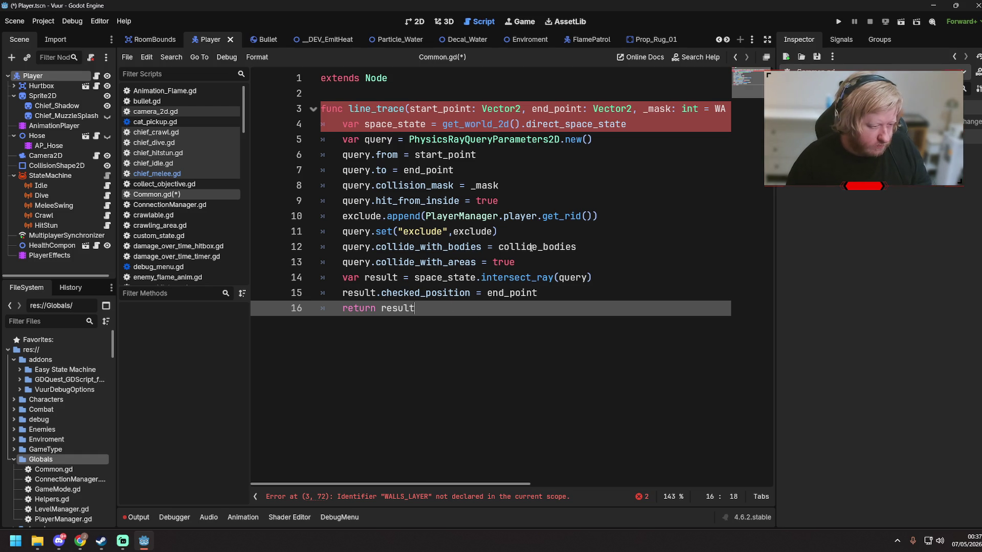
left_click(511, 231)
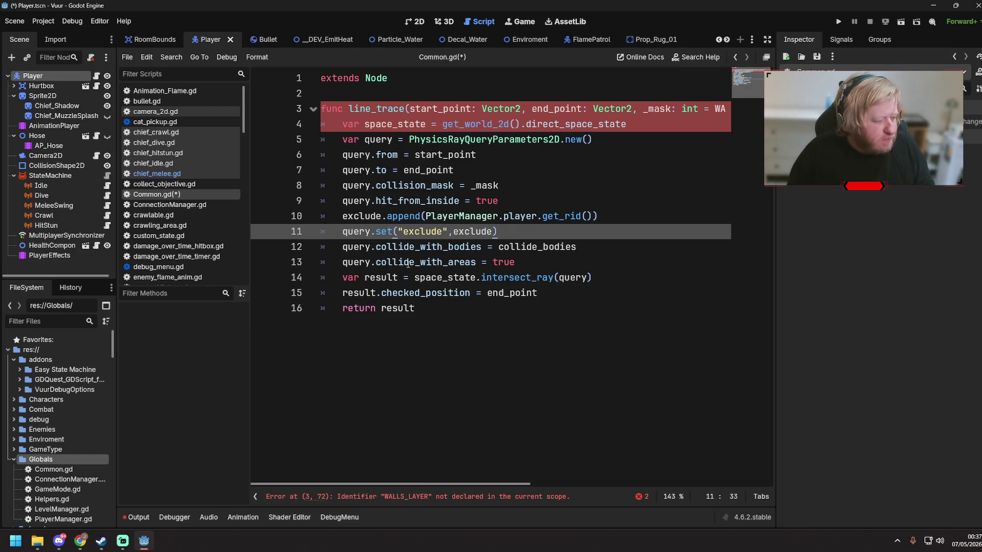
- Delete the exclude.append line on line 10 of Common.gd and save
scroll(56, 424, "down", 3)
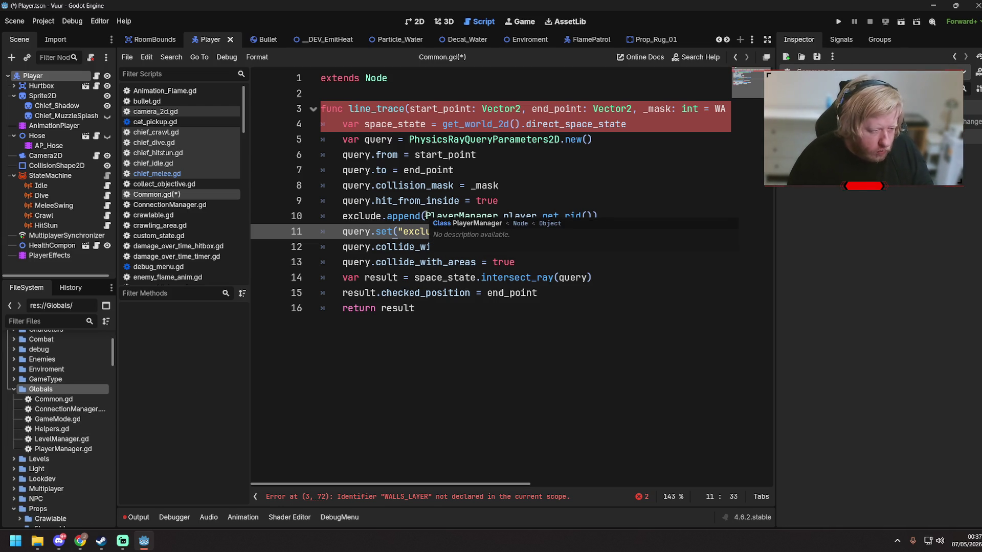
left_click_drag(425, 216, 598, 216)
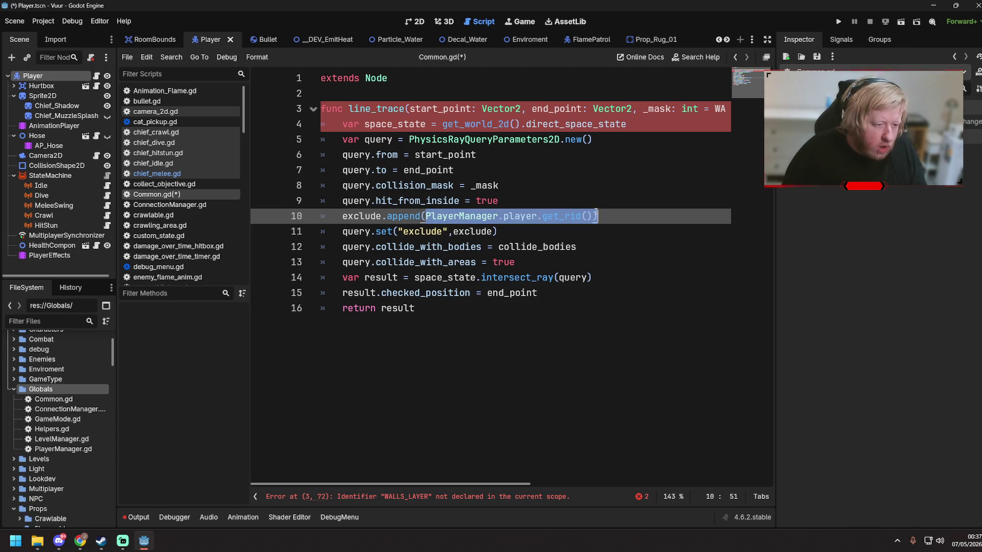
left_click(601, 216)
left_click(336, 217)
mouse_move(598, 215)
left_mouse_down()
mouse_move(319, 201)
mouse_move(278, 219)
left_mouse_up()
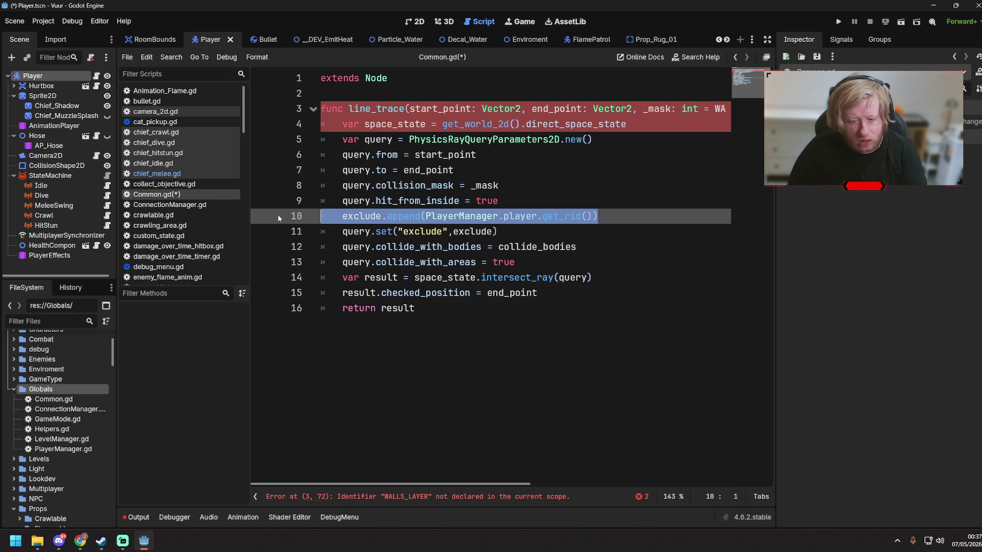
key("BackSpace")
key("BackSpace")
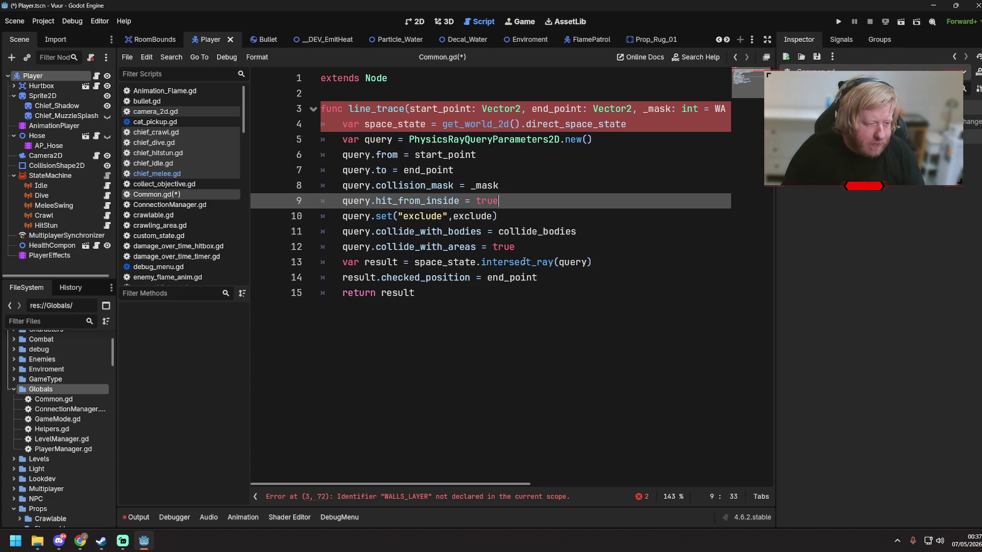
key("ctrl+s")
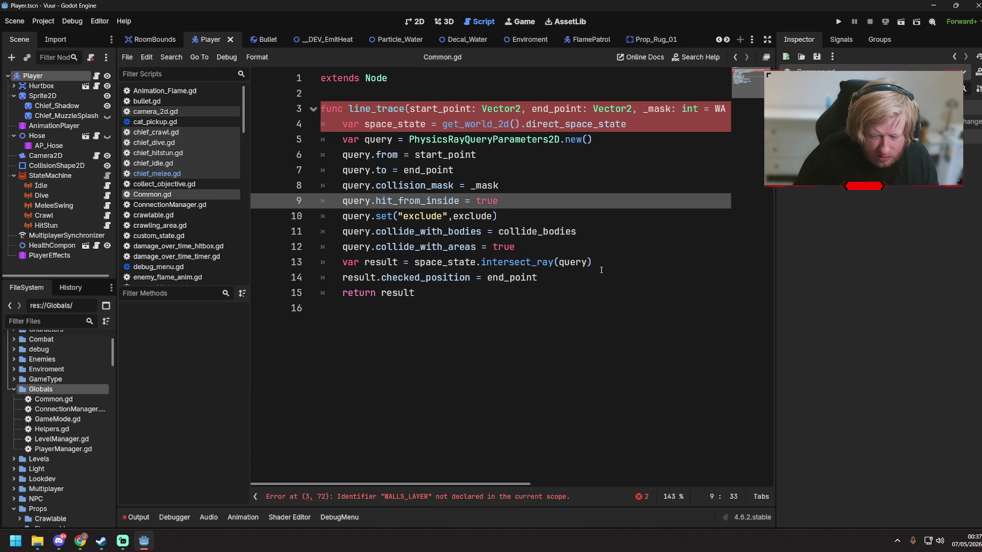
- Replace the WALLS_LAYER default for _mask with 0 and save the script
left_click(535, 297)
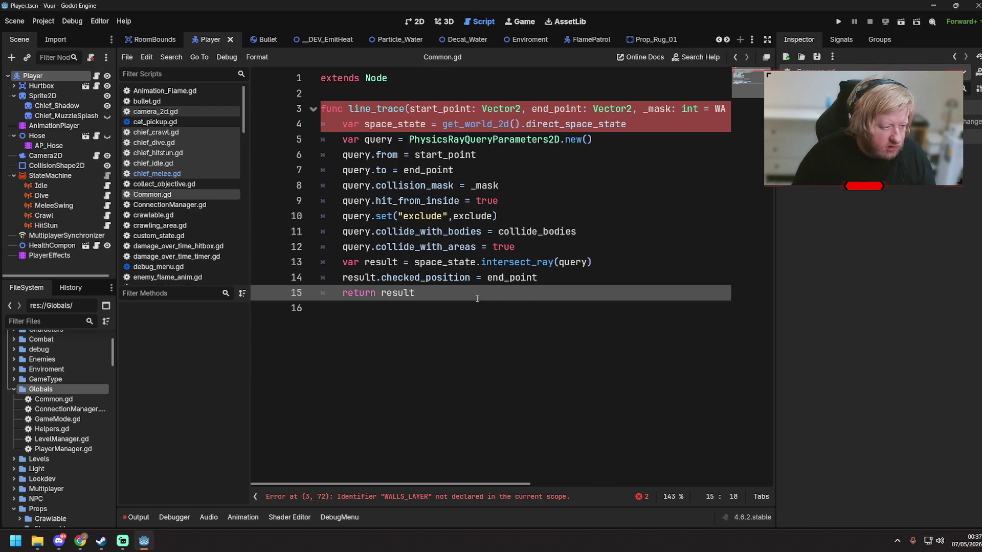
mouse_move(467, 486)
left_mouse_down()
mouse_move(571, 490)
mouse_move(583, 464)
mouse_move(682, 440)
mouse_move(587, 428)
mouse_move(639, 417)
mouse_move(664, 417)
mouse_move(585, 461)
mouse_move(746, 476)
mouse_move(585, 442)
mouse_move(596, 481)
left_mouse_up()
left_click_drag(521, 109, 538, 108)
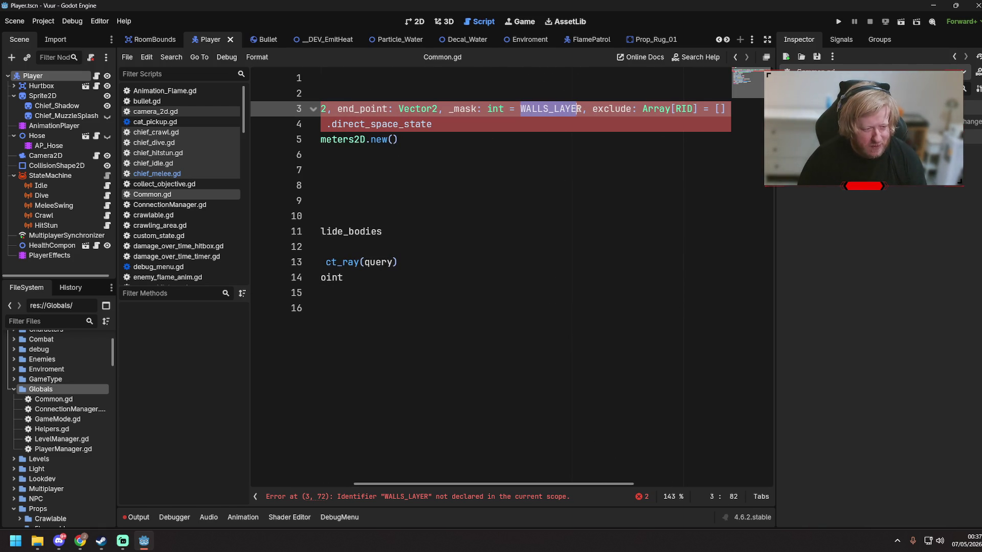
type("0")
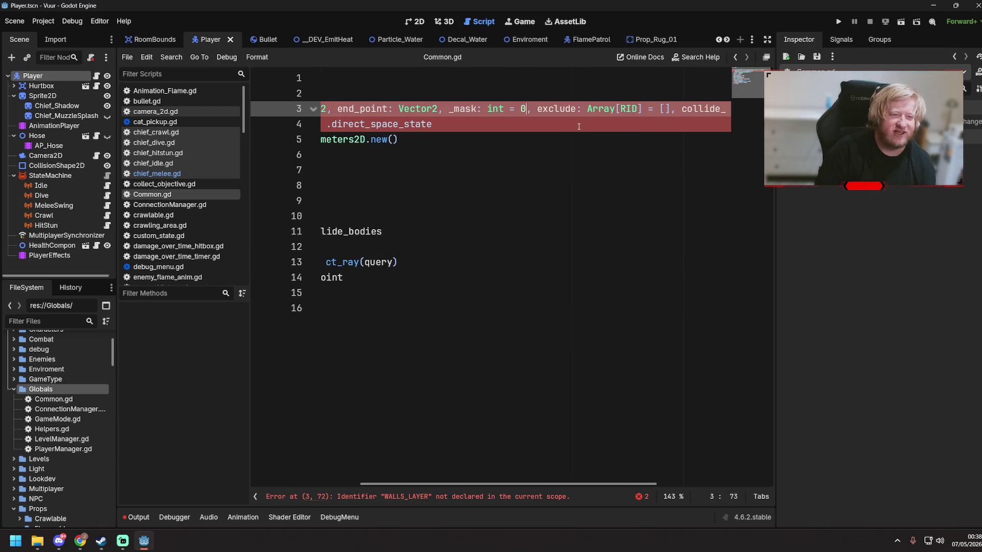
left_click(483, 120)
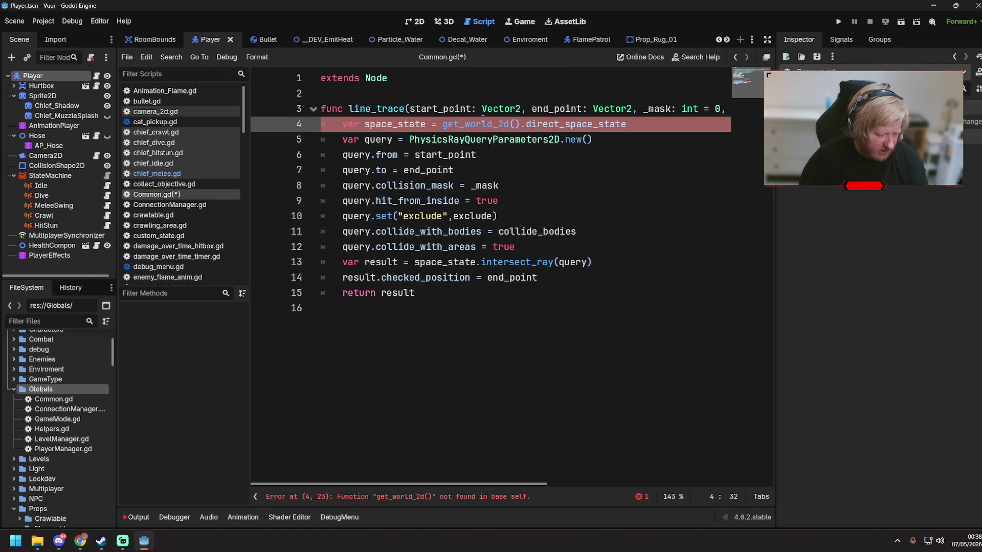
left_click(478, 124)
key("Left")
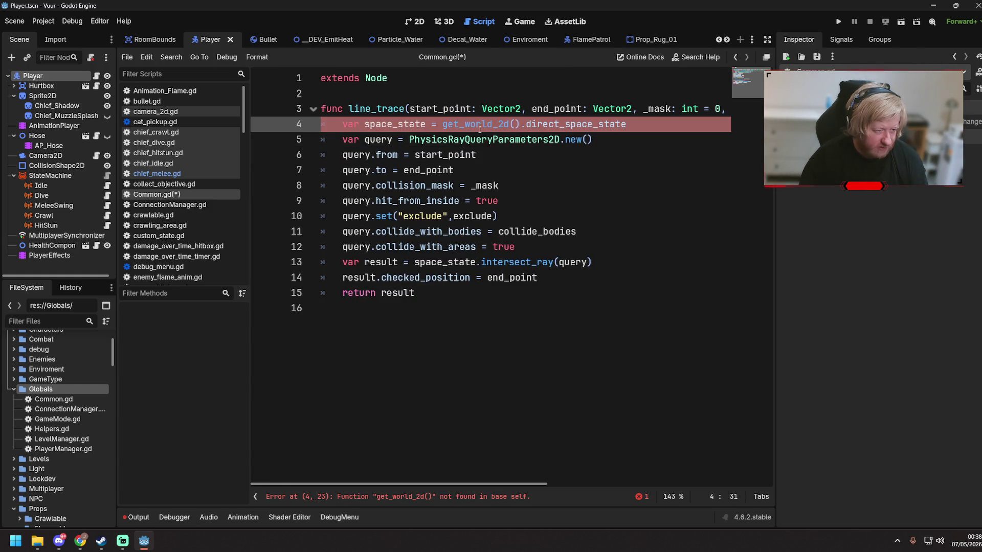
left_click(532, 154)
key("ctrl+s")
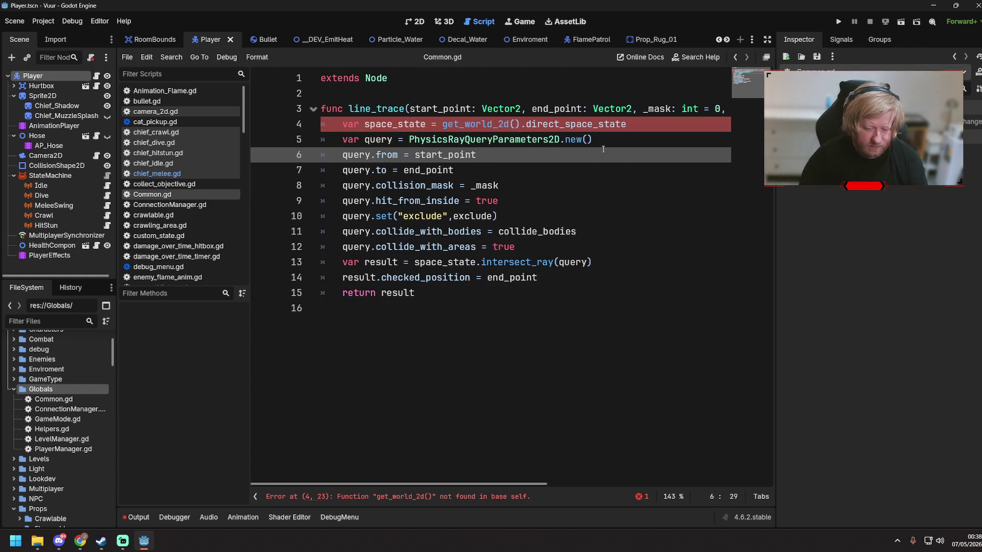
- Change the script's base class from Node to Node2D and save
left_click(557, 172)
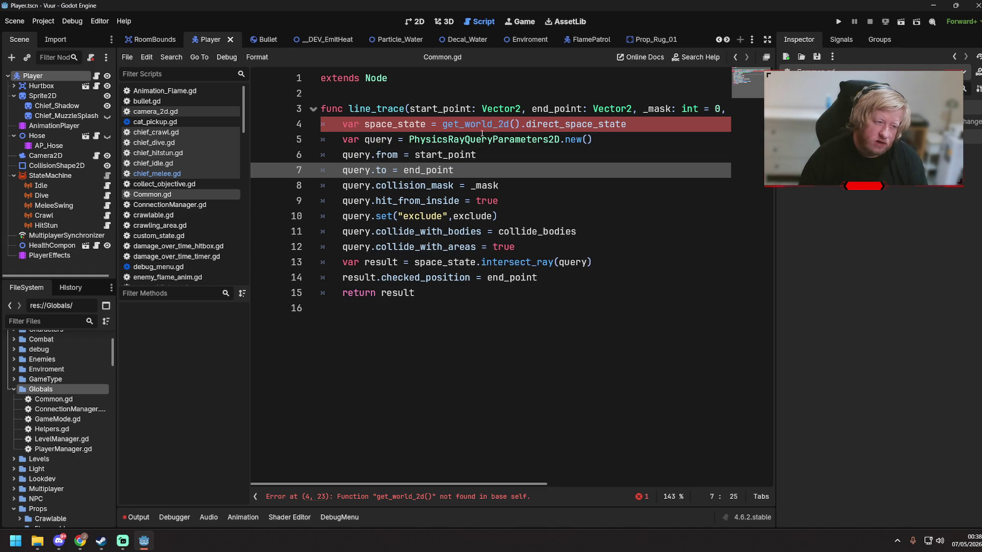
left_click(409, 77)
type("2D")
left_click(588, 246)
key("ctrl+s")
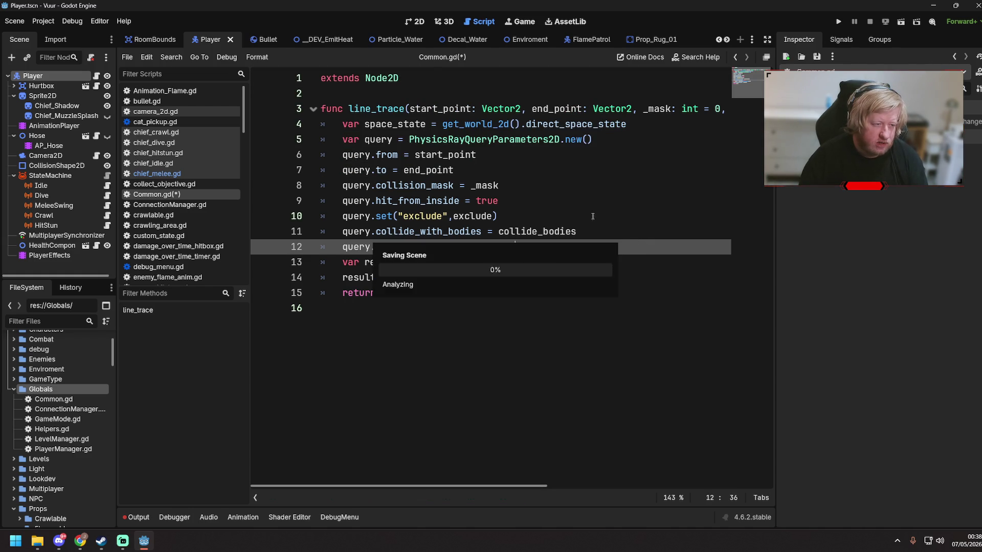
- Save again, then undo the edits back to extends Node and WALLS_LAYER
left_click(389, 78)
left_click(409, 93)
left_click(511, 169)
left_click(662, 125)
key("ctrl+s")
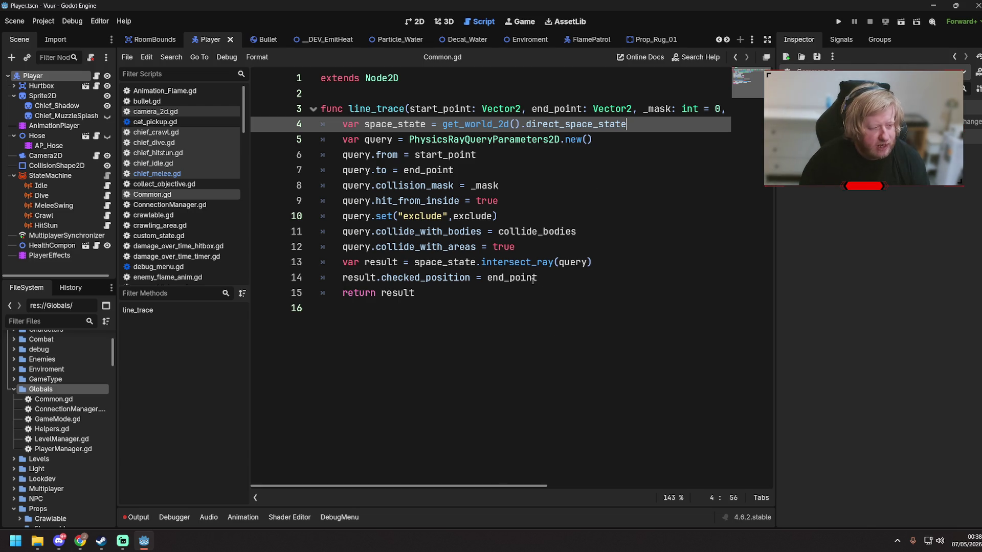
mouse_move(501, 487)
left_mouse_down()
mouse_move(725, 481)
mouse_move(541, 459)
mouse_move(500, 467)
left_mouse_up()
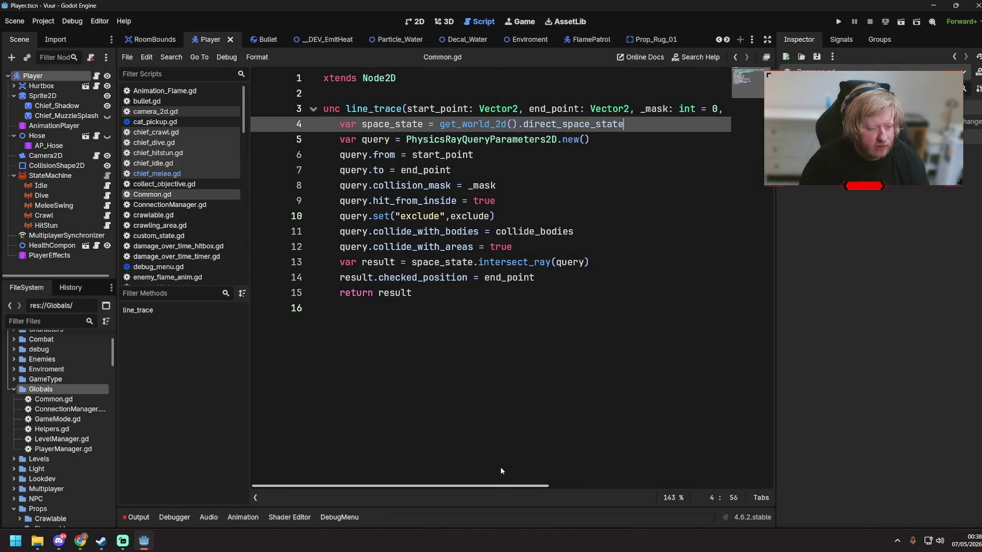
left_click(530, 200)
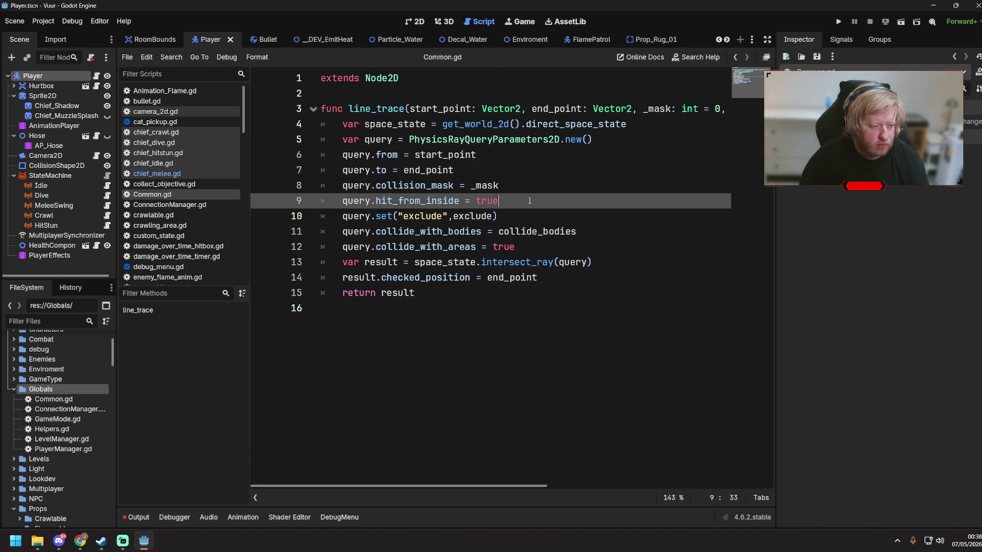
key("ctrl+z")
key("ctrl+z")
key("ctrl+z")
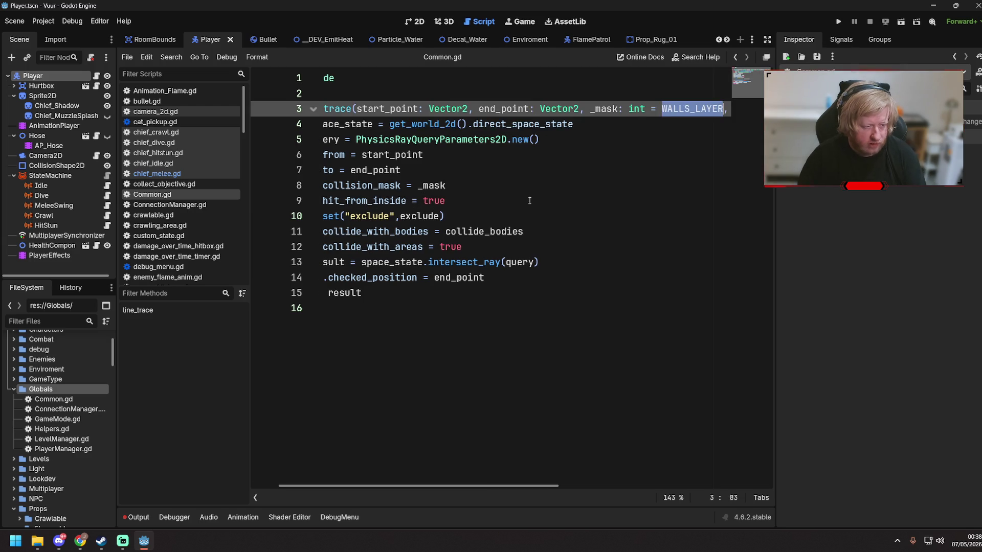
- Comment out the exclude.append line with # and change extends Node to Node2D
key("ctrl+z")
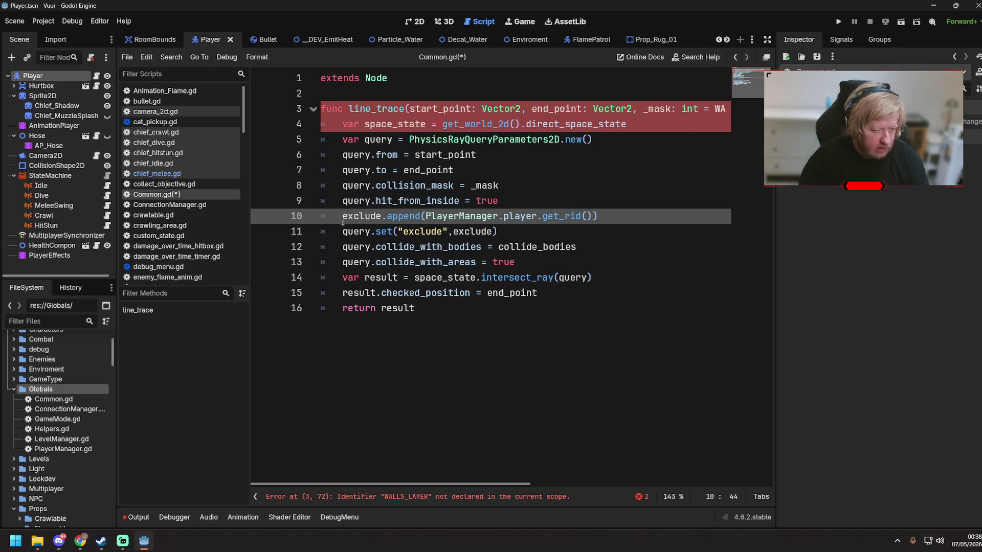
type("#")
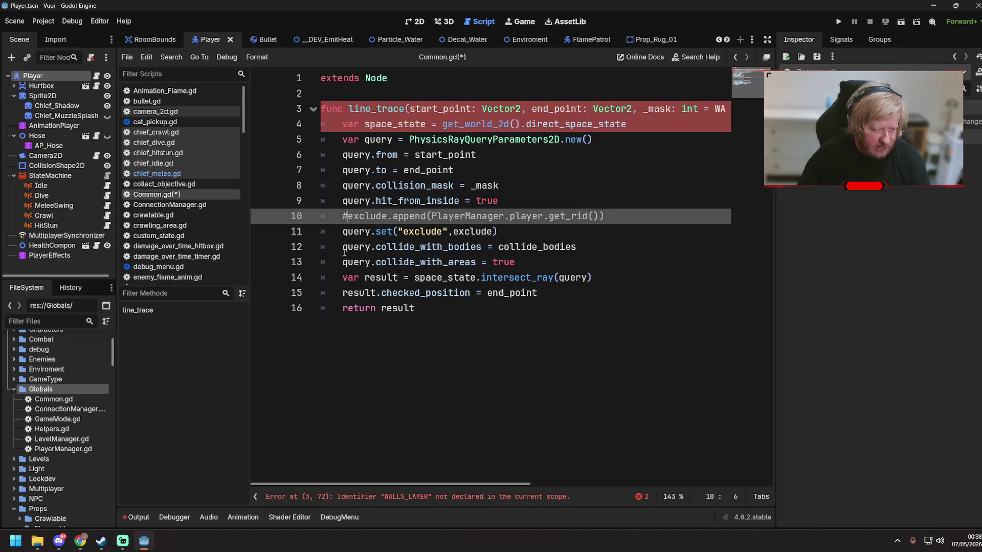
left_click(510, 139)
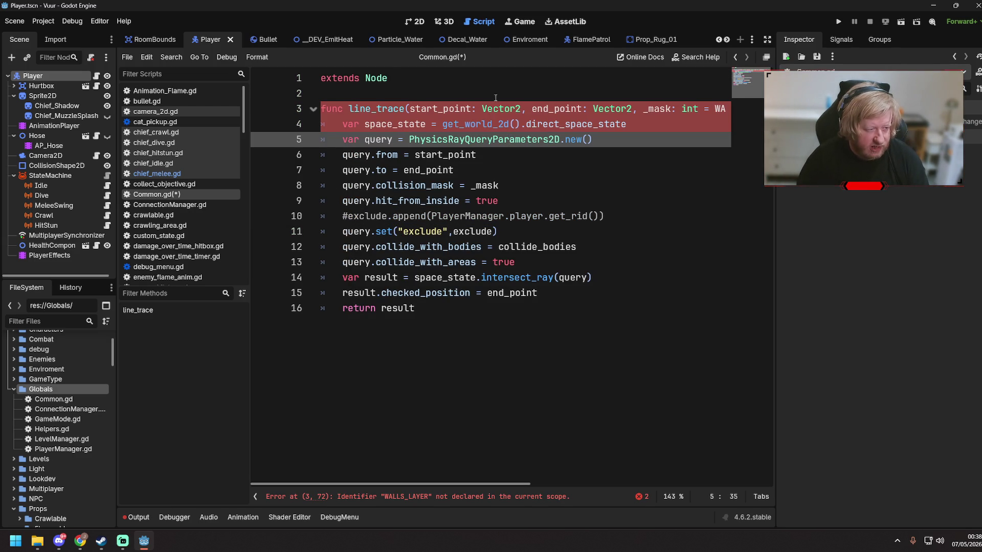
left_click(495, 78)
type("2D")
- Rename the _mask default to MELEE_LAYER, add const MELEE_LAYER = 1 at the top, and save
left_click(498, 308)
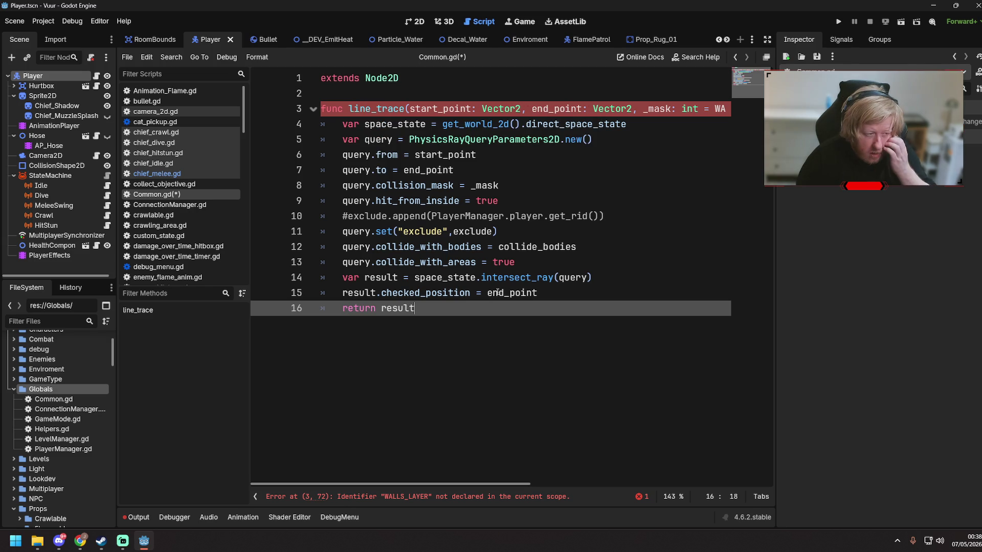
mouse_move(488, 485)
left_mouse_down()
mouse_move(618, 486)
mouse_move(309, 446)
left_mouse_up()
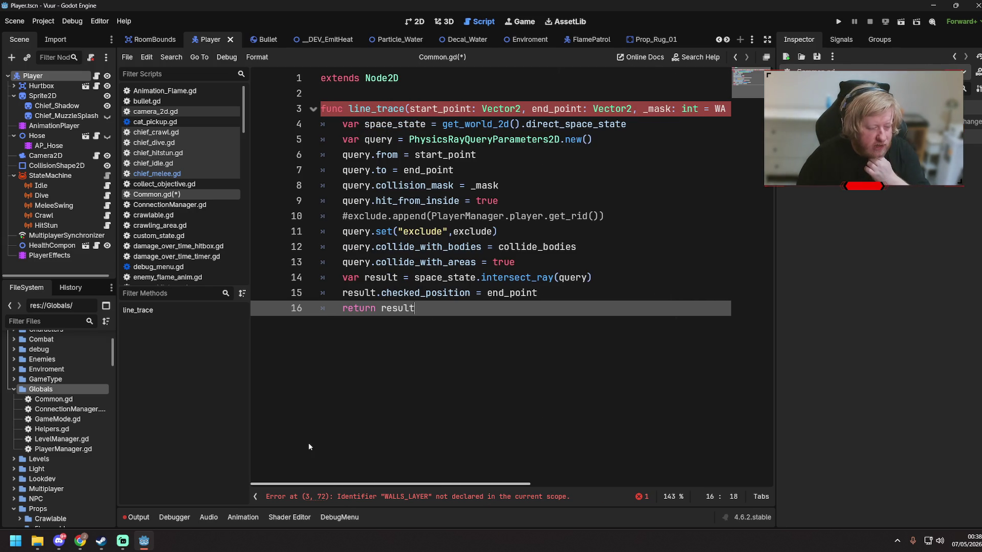
scroll(369, 445, "right", 5)
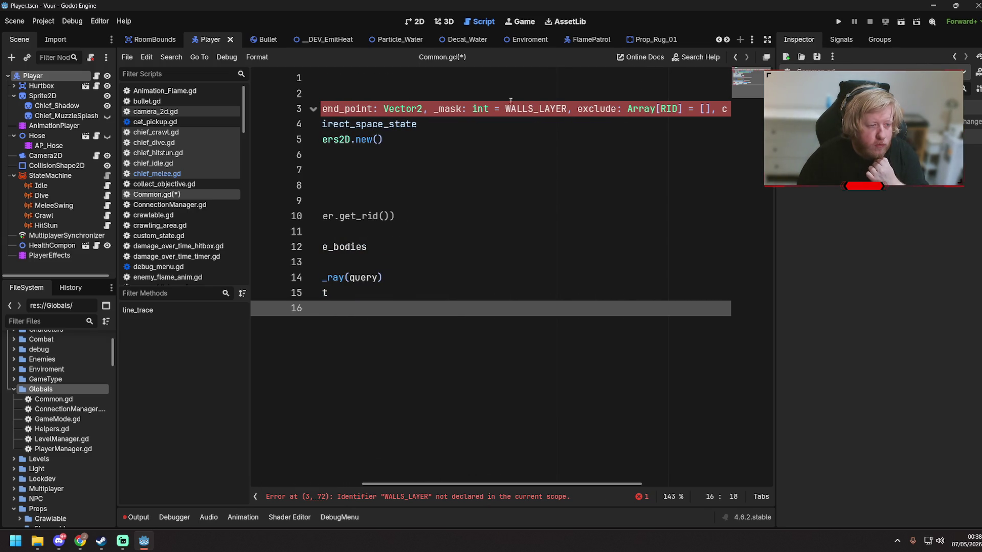
left_click(506, 108)
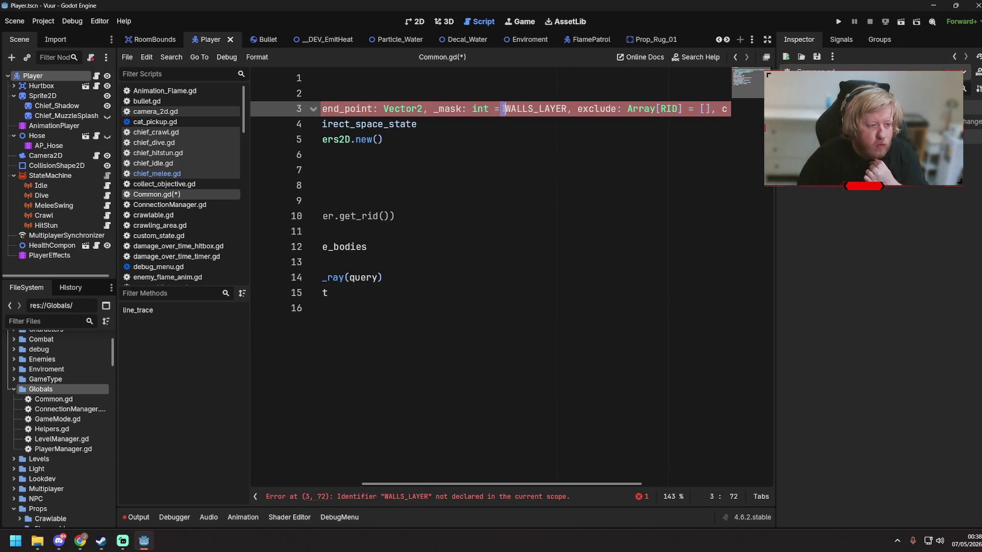
left_click(534, 108, "shift")
type("MELEE")
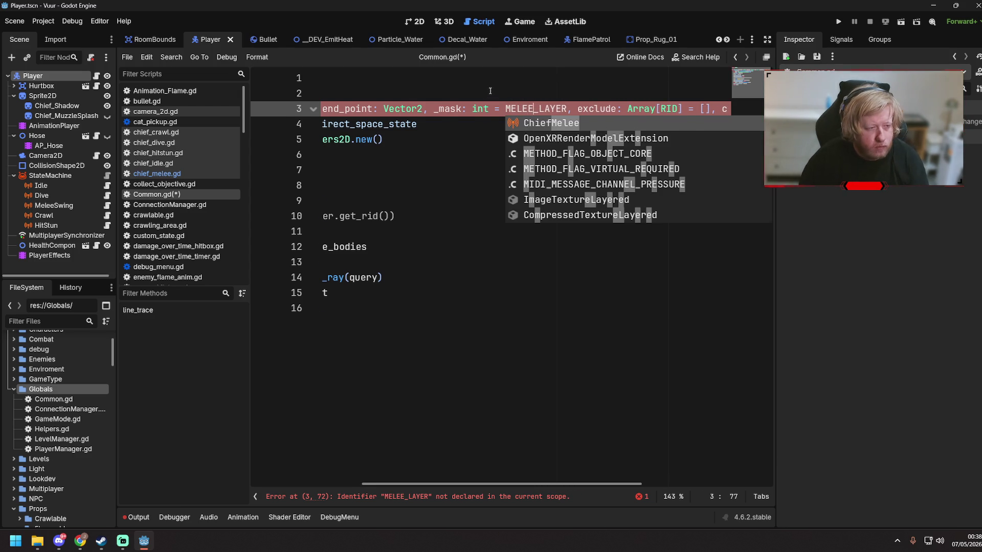
left_click(490, 91)
key("Return")
key("Return")
type("const MELEE_LAYER = ")
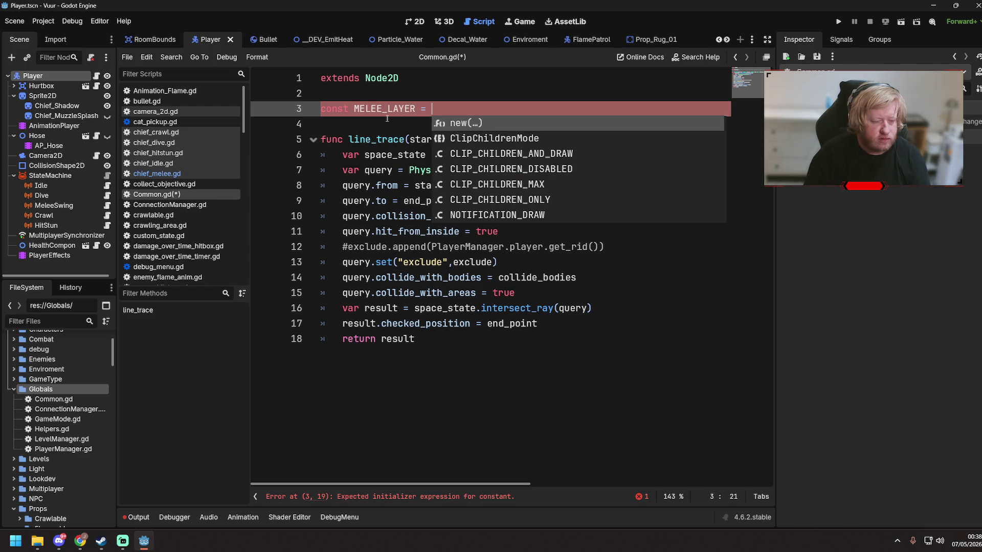
type("1")
key("ctrl+s")
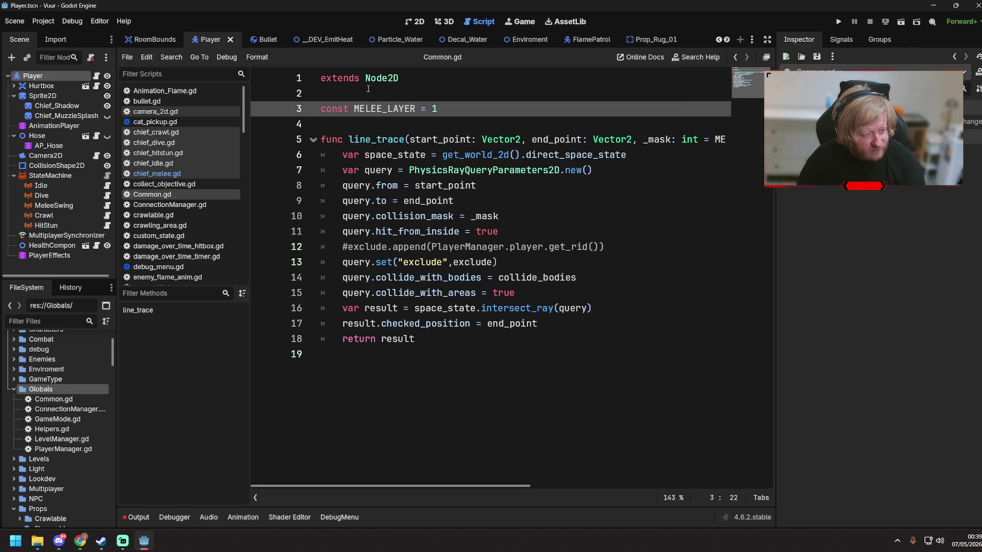
- Close the Particle_Water, Enviroment, FlamePatrol, Prop_Rug_01, Test_Item, Decal_Water and lookdev scene tabs
middle_click(400, 41)
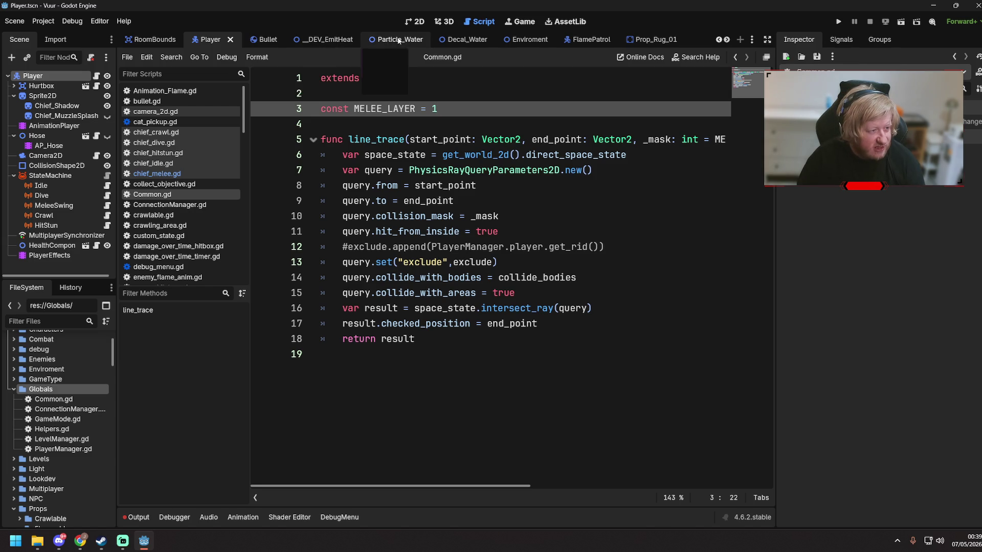
middle_click(433, 42)
middle_click(527, 41)
middle_click(588, 41)
middle_click(662, 41)
middle_click(676, 42)
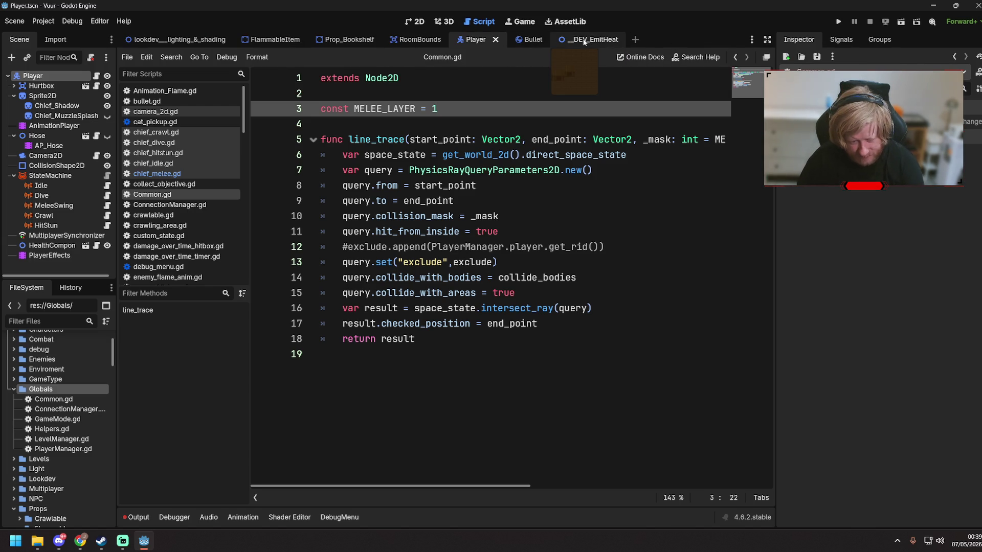
middle_click(200, 40)
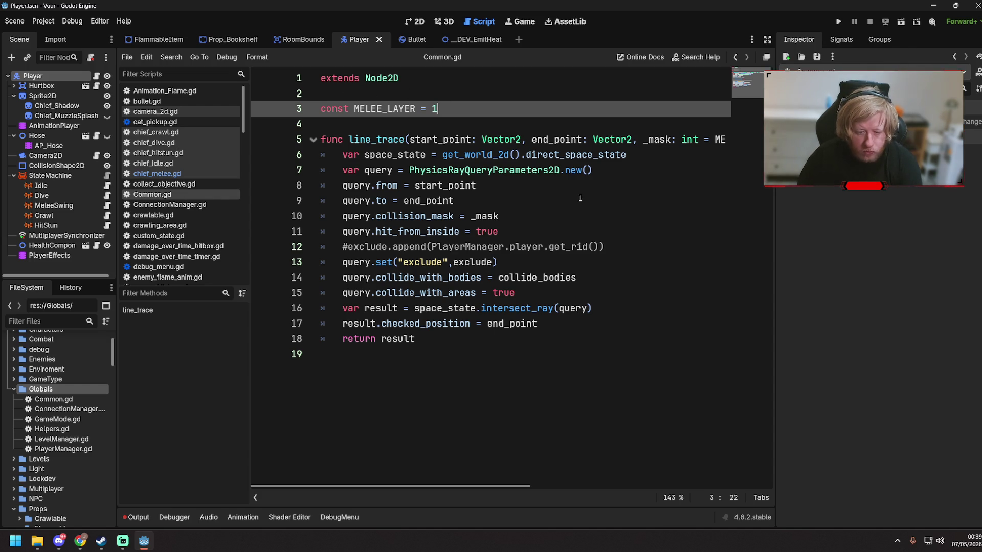
- Review the commented exclude.append line in line_trace and save Common.gd
left_click(580, 231)
left_click(639, 249)
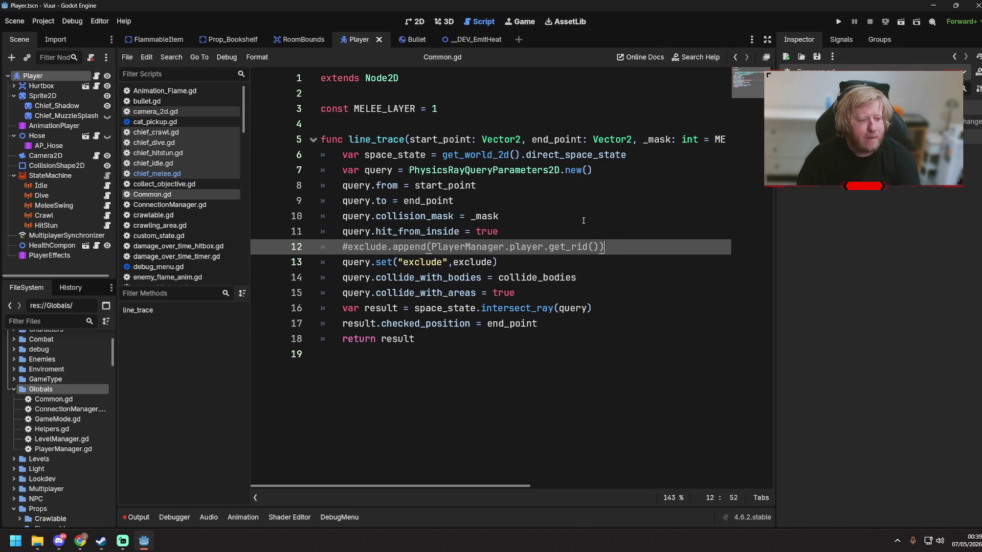
key("ctrl+s")
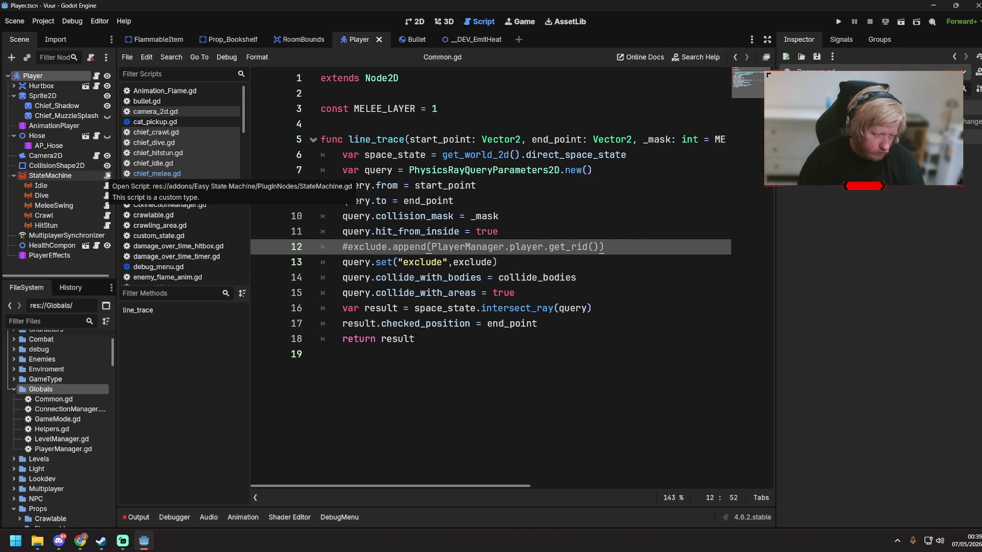
left_click(565, 207)
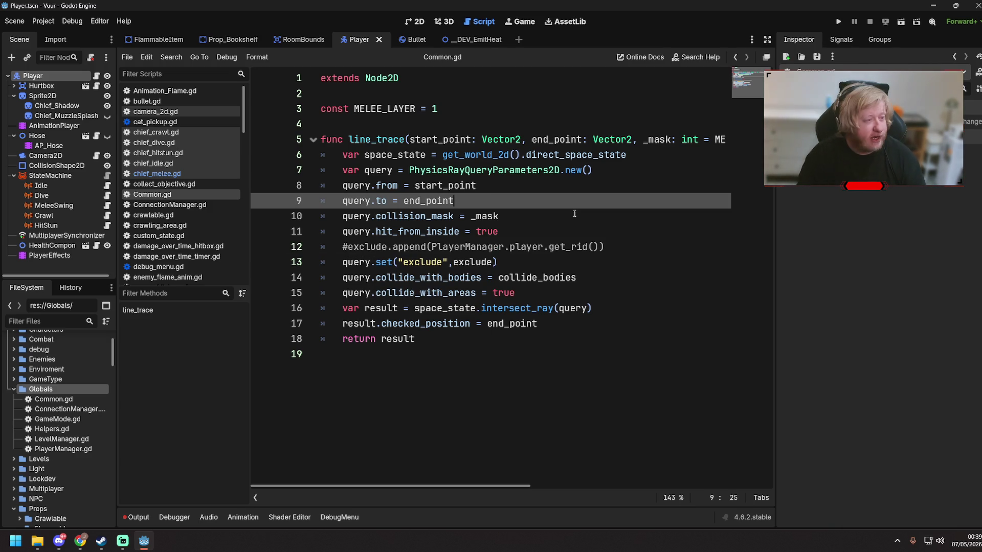
- Flip between the _DEV_EmitHeat and Player scenes, then browse Project Settings' Localization, Input Map and General tabs
left_click(477, 42)
left_click(373, 41)
left_click(43, 23)
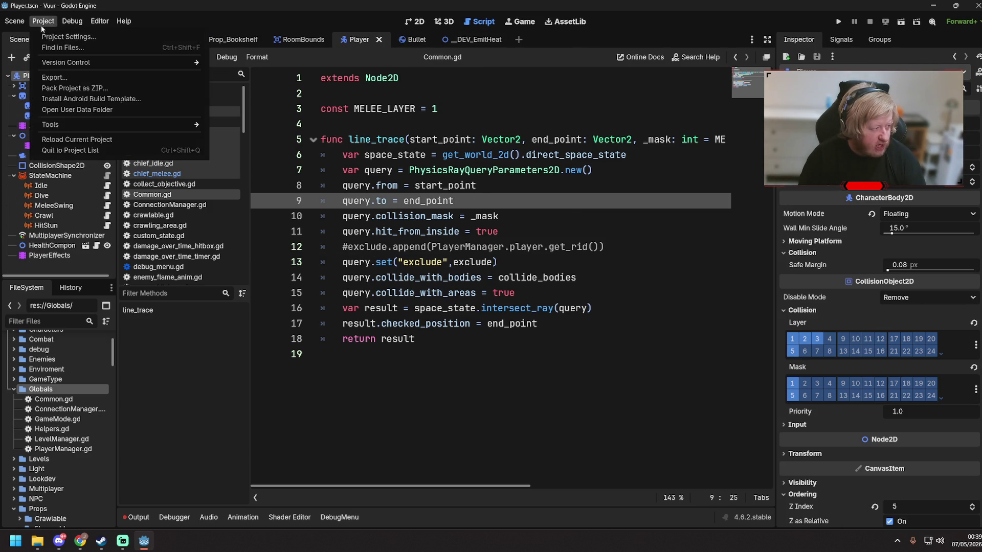
left_click(69, 37)
left_click(230, 54)
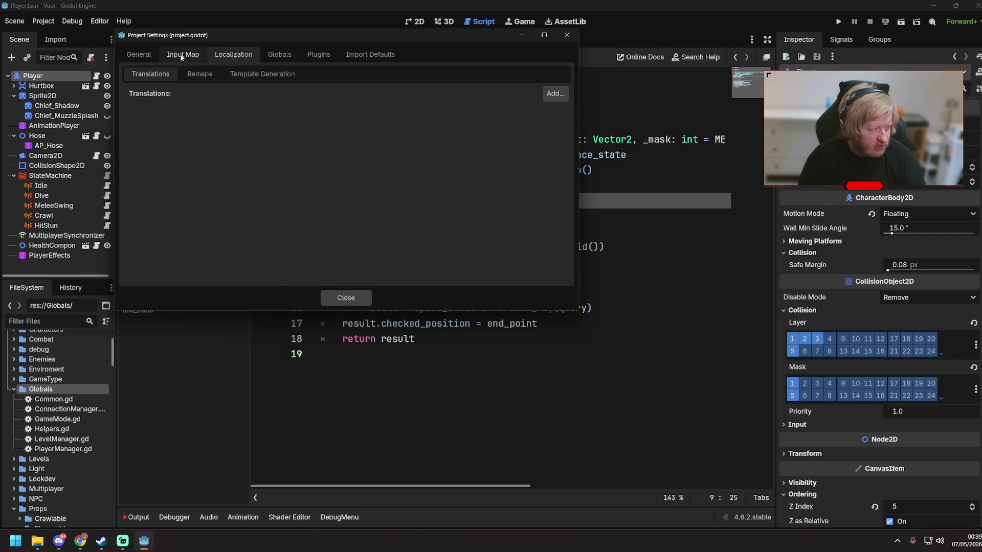
left_click(182, 55)
left_click(140, 54)
scroll(161, 200, "down", 3)
scroll(162, 200, "up", 3)
scroll(169, 189, "down", 3)
scroll(169, 186, "down", 5)
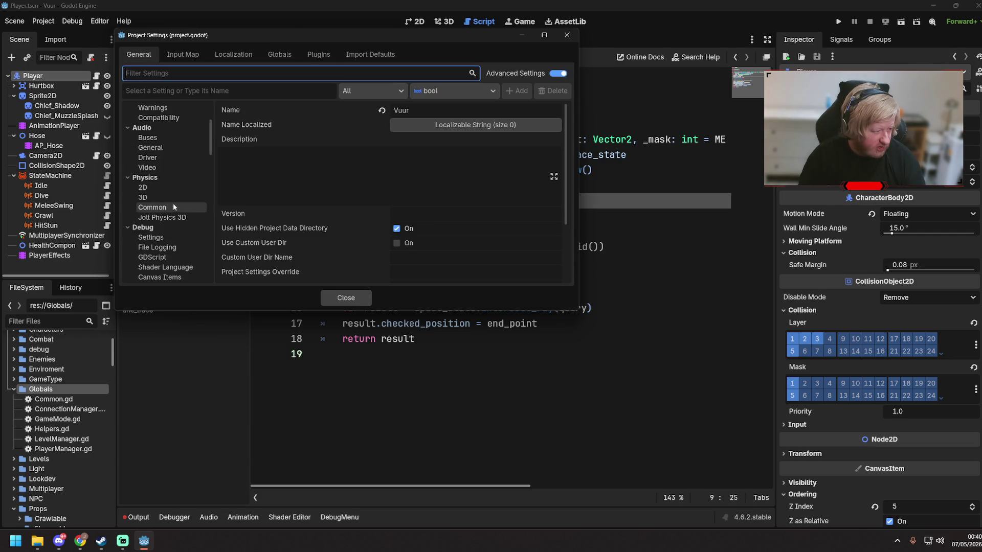
- Filter settings for 'collisio', look over Input Map, Autoload, Plugins and Import Defaults, then close Project Settings
left_click(169, 73)
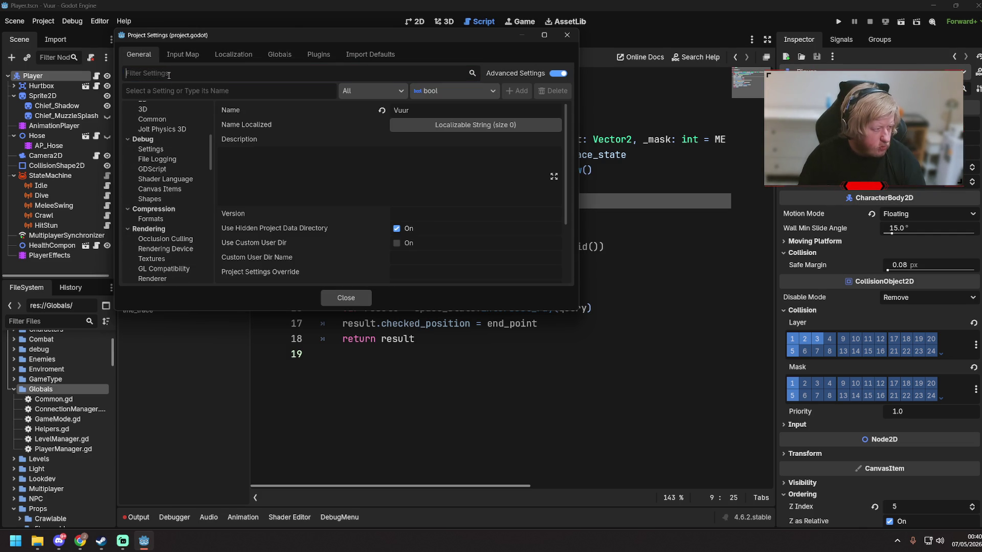
type("collisio")
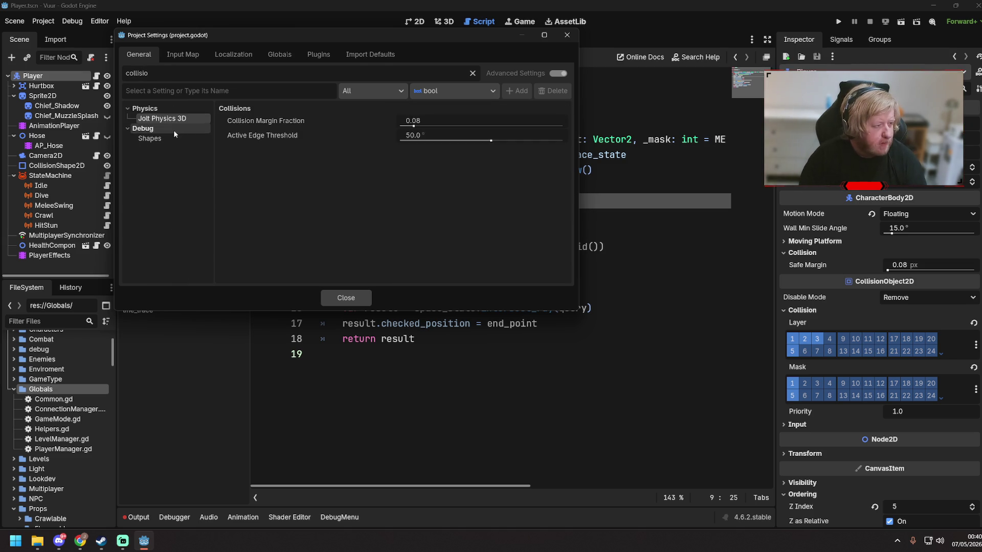
left_click(174, 130)
left_click(181, 57)
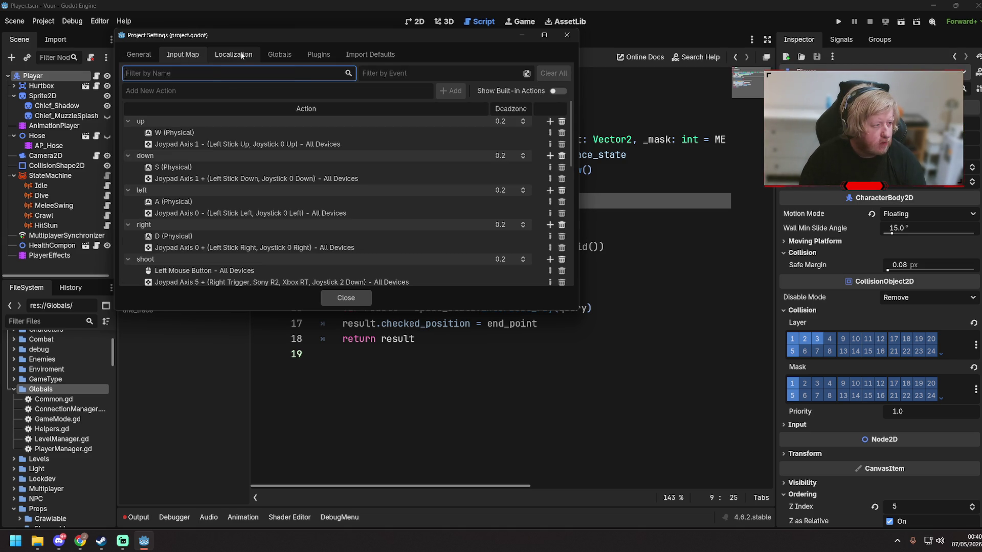
left_click(279, 54)
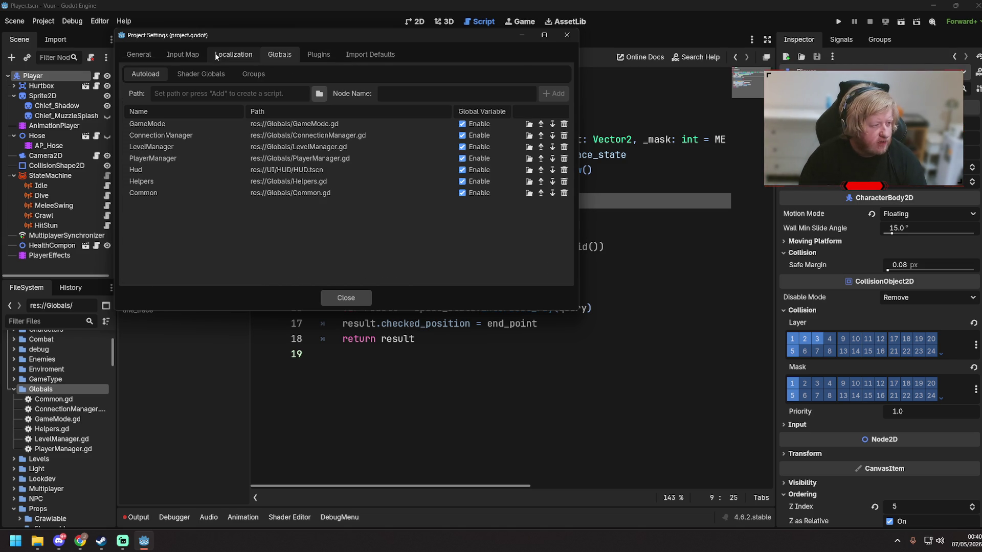
left_click(313, 55)
left_click(378, 58)
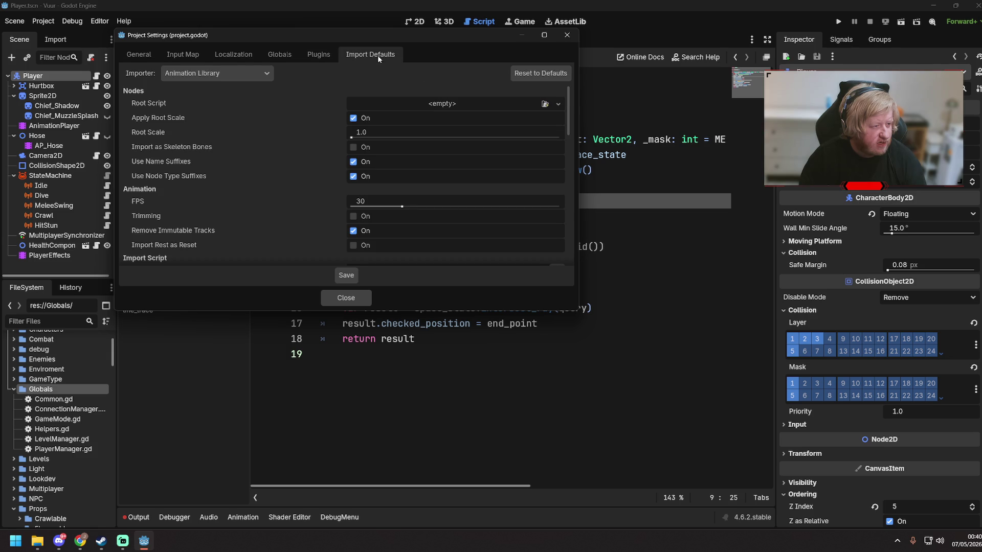
left_click(357, 301)
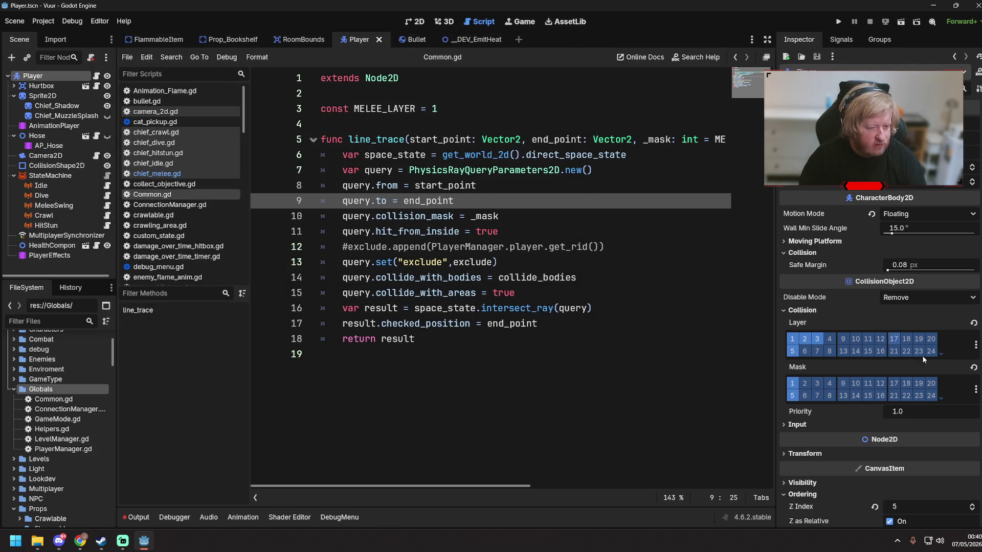
- Name 2D physics layer 6 'Melee' through Edit Layer Names and close the window
left_click(975, 345)
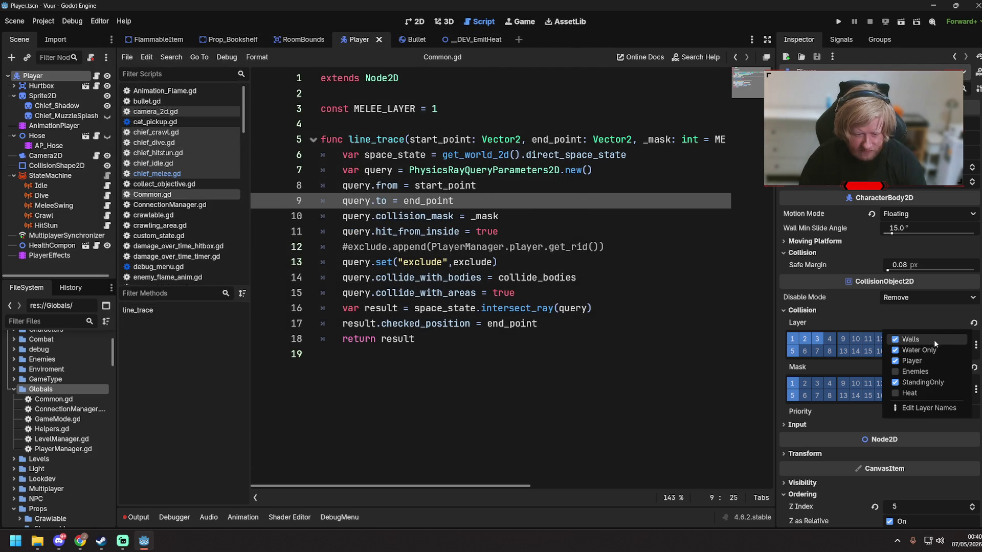
left_click(918, 410)
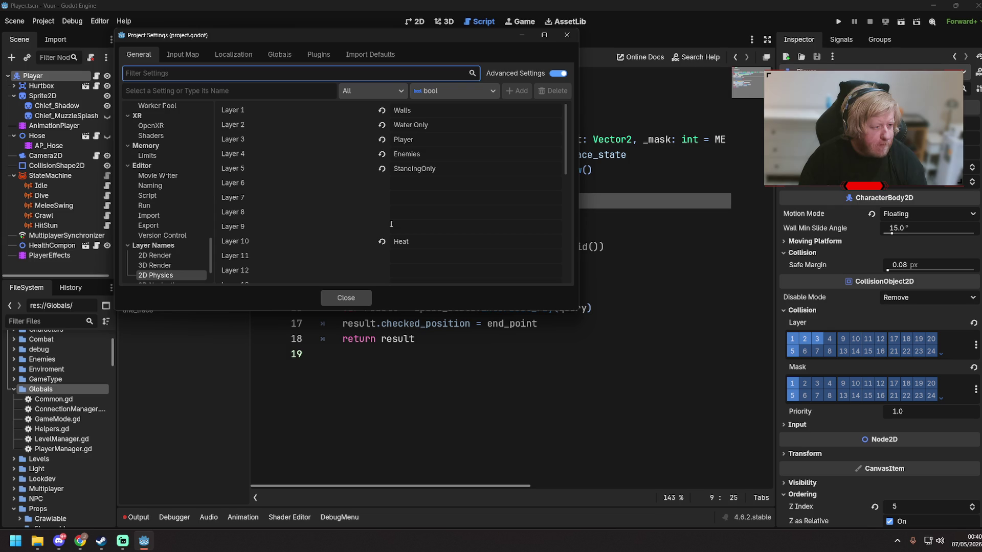
left_click(411, 186)
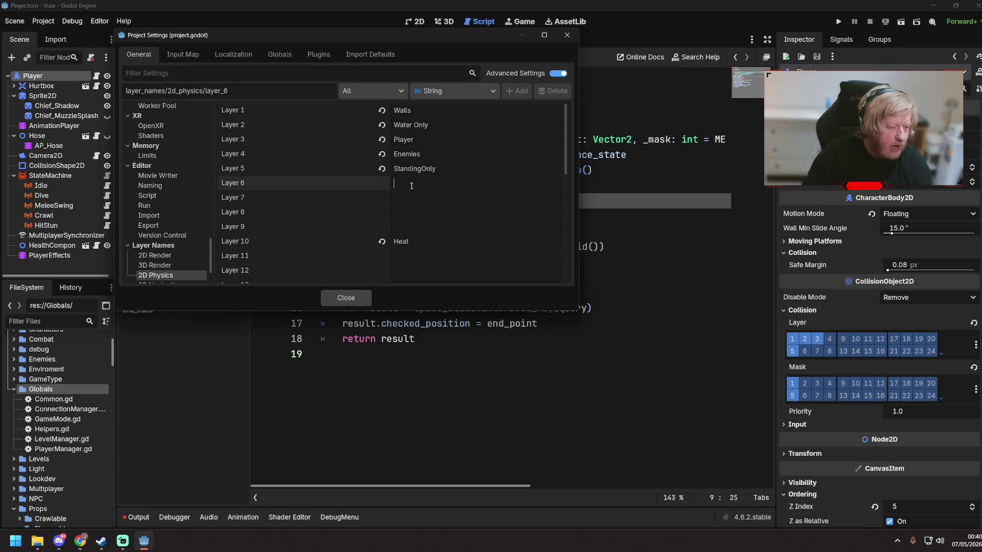
type("Melee")
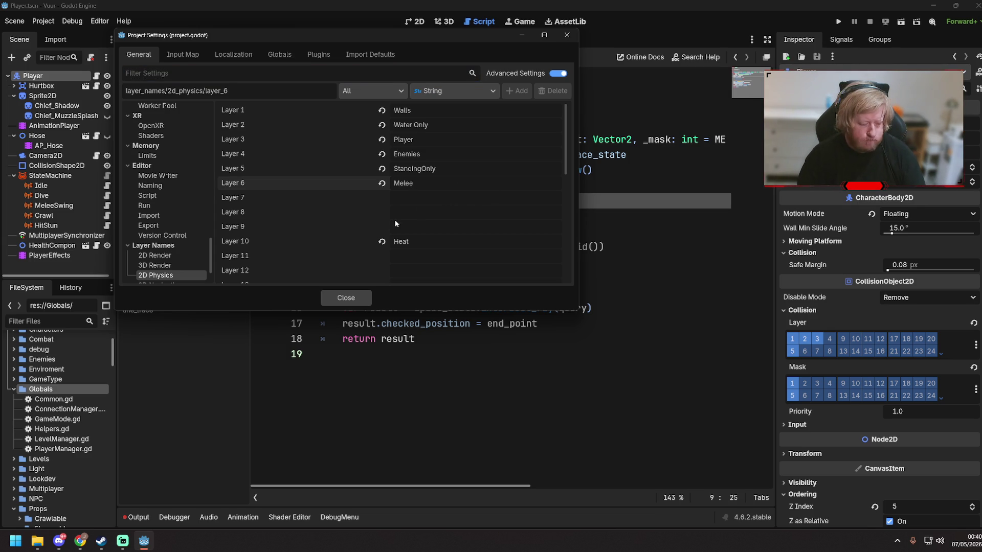
left_click(344, 298)
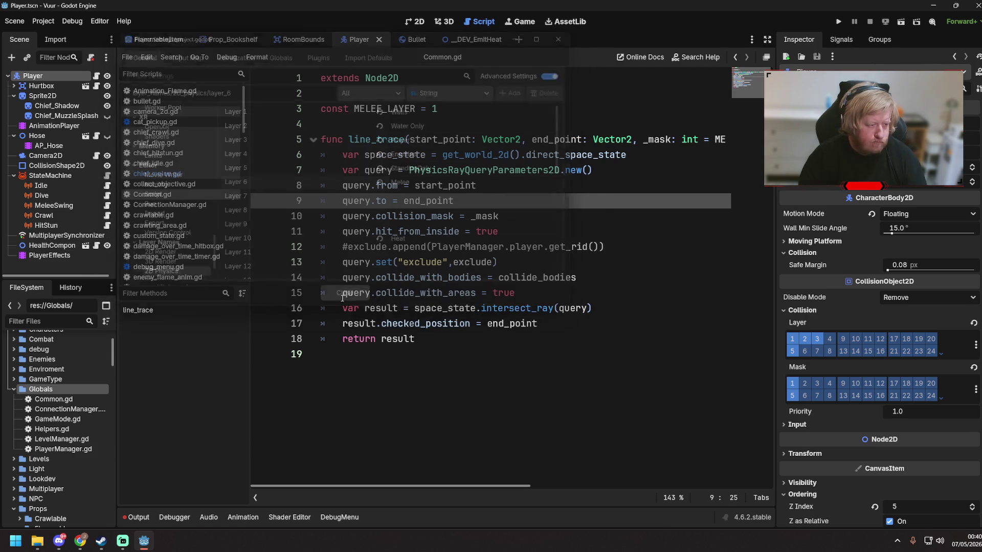
- Inspect the true value on Common.gd line 15, then bring up chief_melee.gd from the MeleeSwing script
left_click(537, 293)
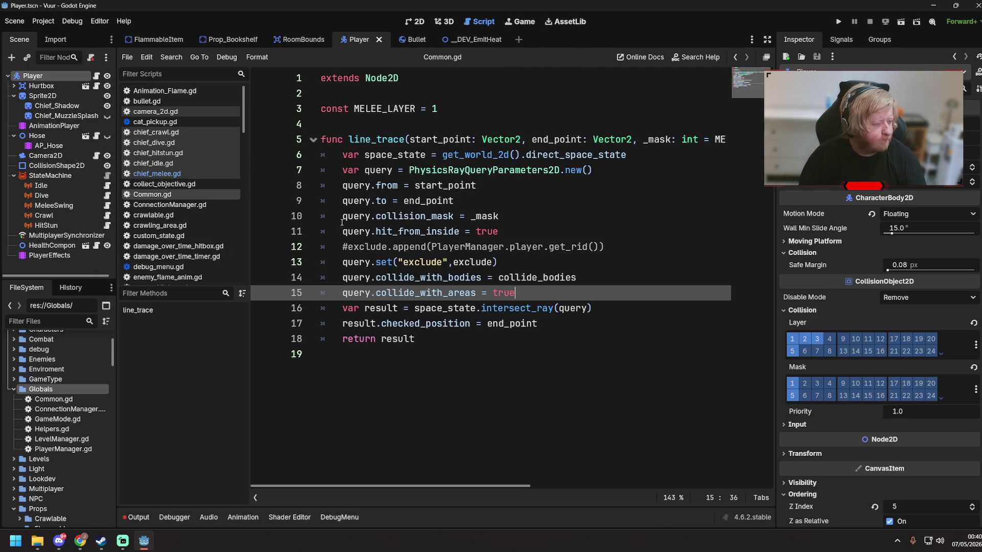
double_click(539, 294)
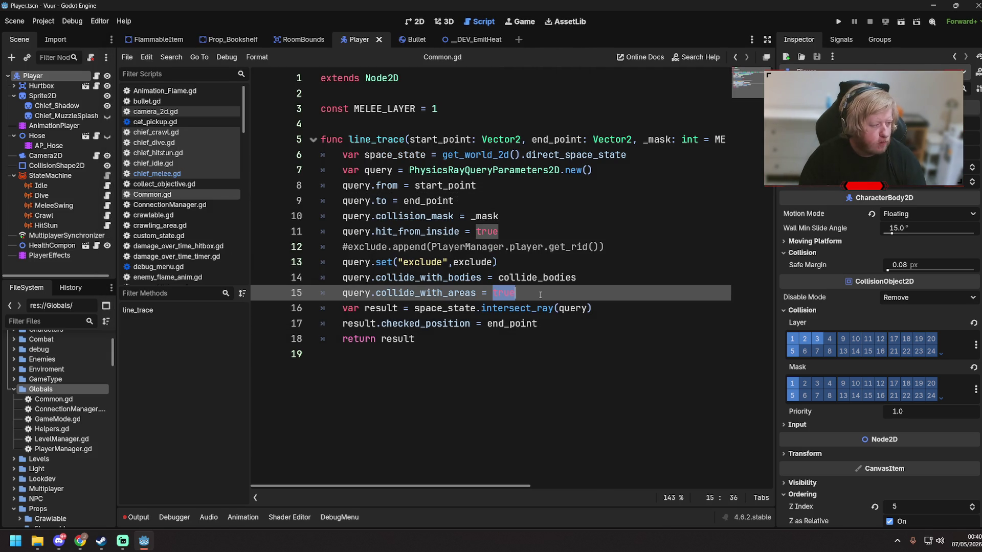
left_click(539, 295)
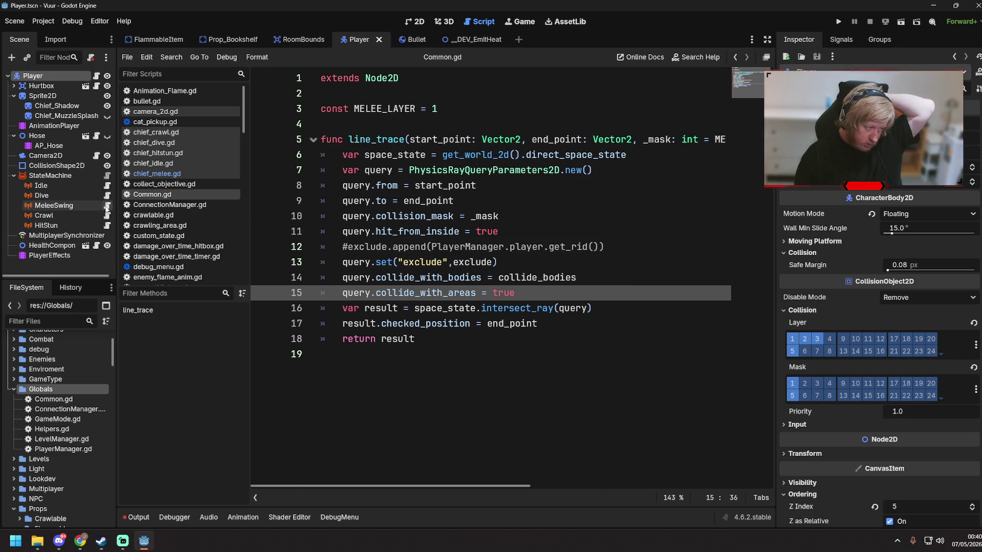
left_click(107, 206)
scroll(520, 400, "down", 1)
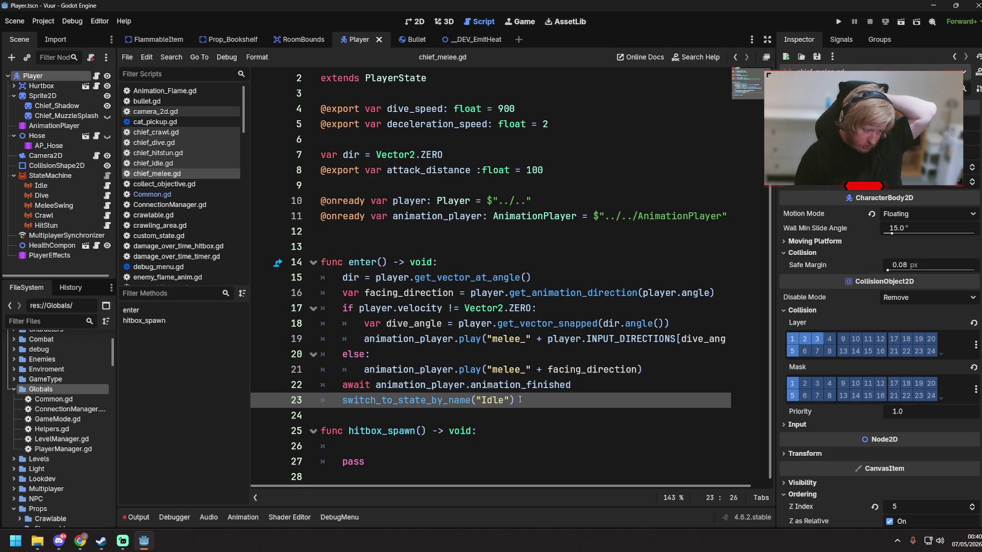
- Place the caret on empty line 26 of hitbox_spawn, then return to Common.gd
left_click(419, 444)
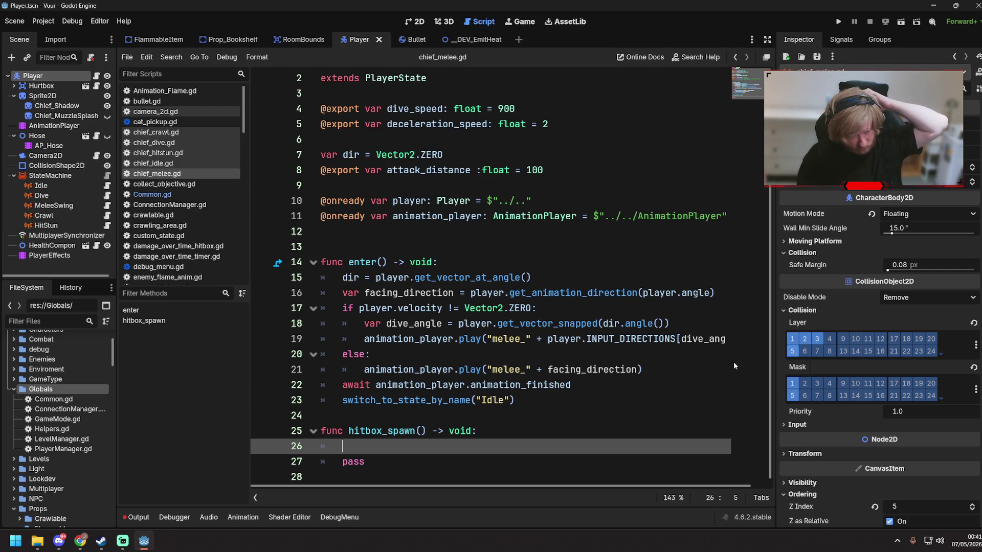
left_click(198, 193)
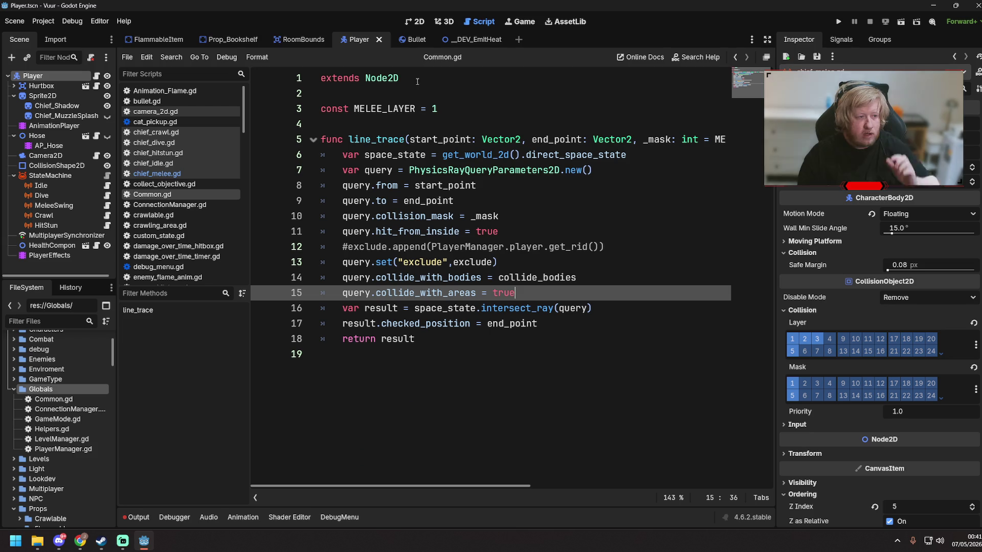
- Change Common.gd's MELEE_LAYER constant on line 3 to 32 and save
double_click(434, 109)
type("32")
key("ctrl+s")
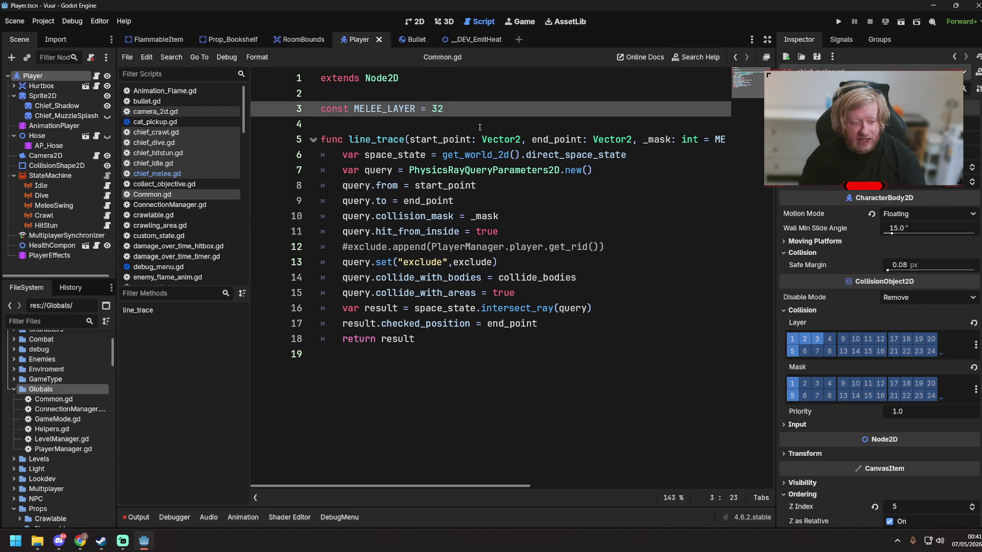
- Move the caret around Common.gd, then switch to chief_melee.gd
left_click(511, 121)
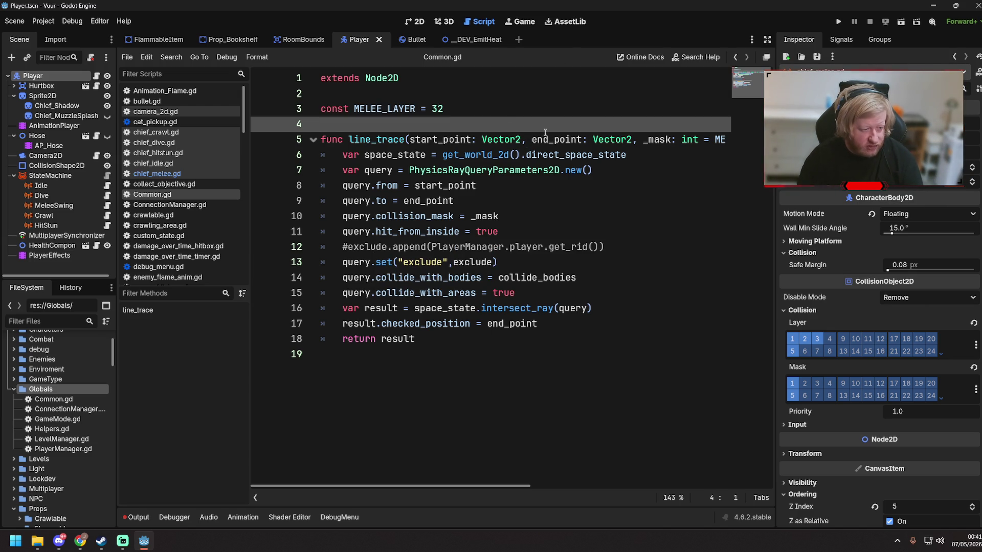
mouse_move(478, 482)
left_mouse_down()
mouse_move(692, 484)
mouse_move(442, 468)
mouse_move(578, 470)
mouse_move(394, 474)
left_mouse_up()
left_click(455, 390)
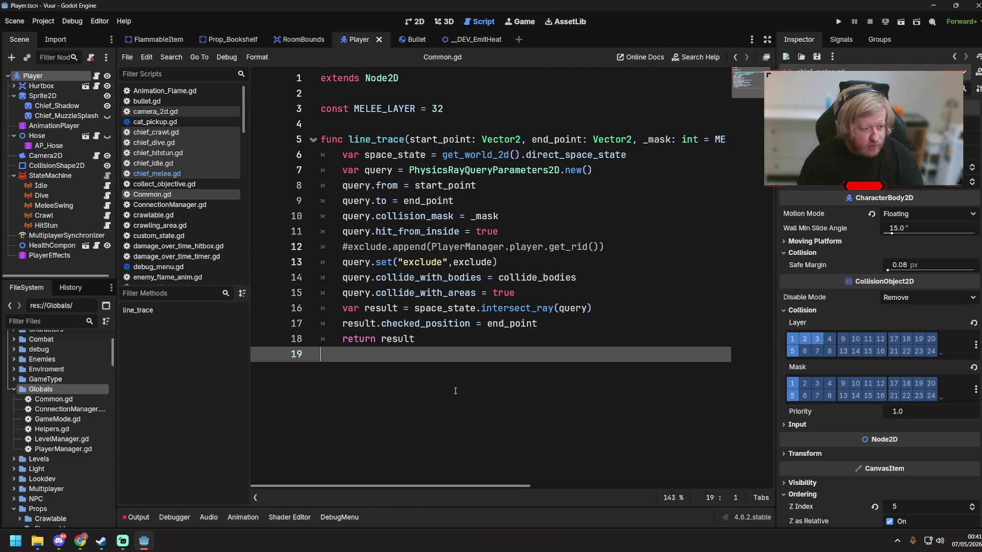
left_click(184, 172)
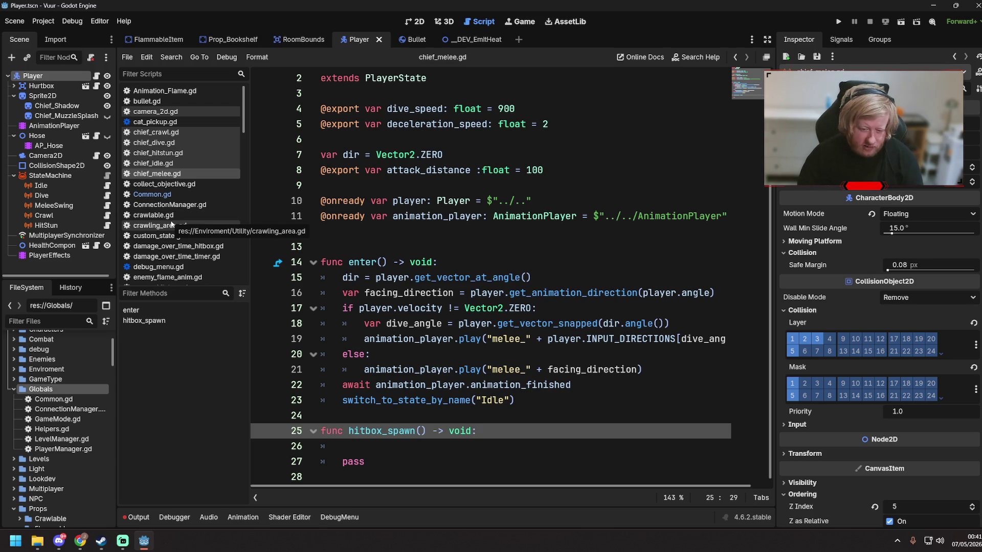
- In the browser, run a Google image search for a TV presenter's name and enlarge one result
mouse_move(80, 541)
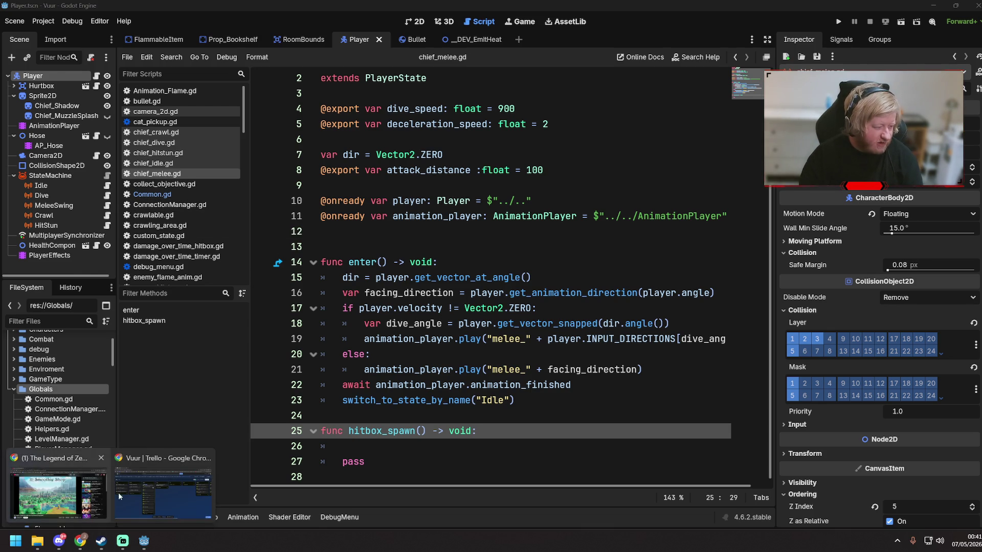
left_click(118, 493)
left_click(169, 30)
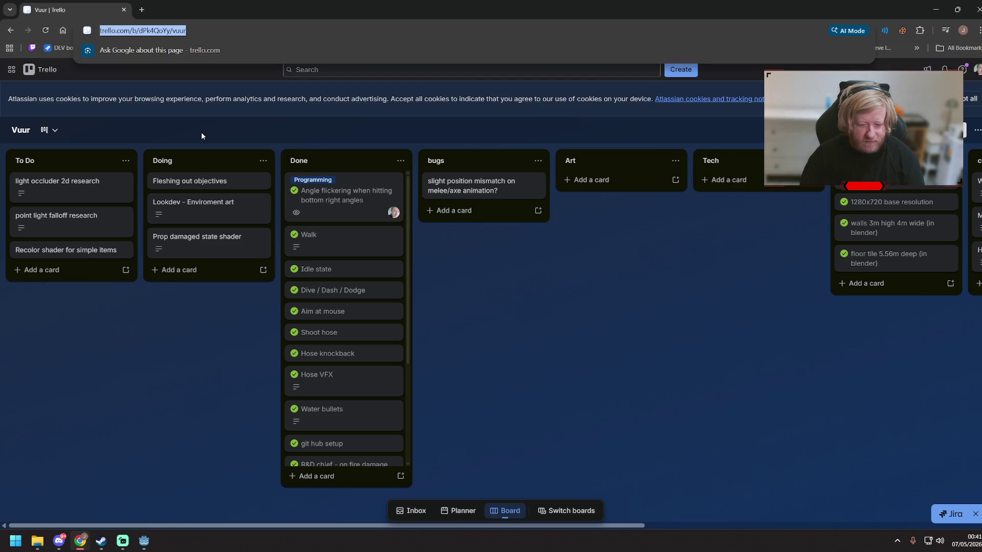
type("dav")
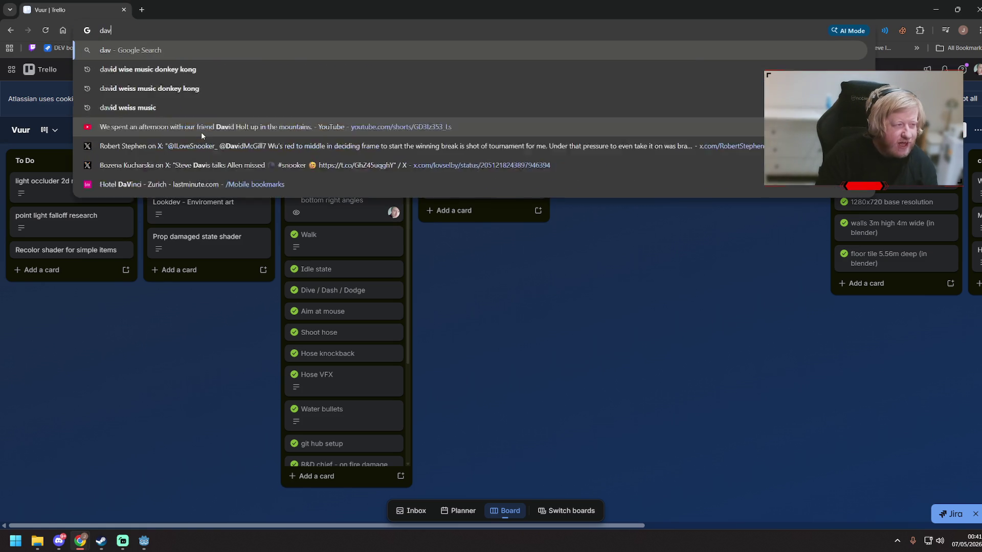
type("e benson phillips")
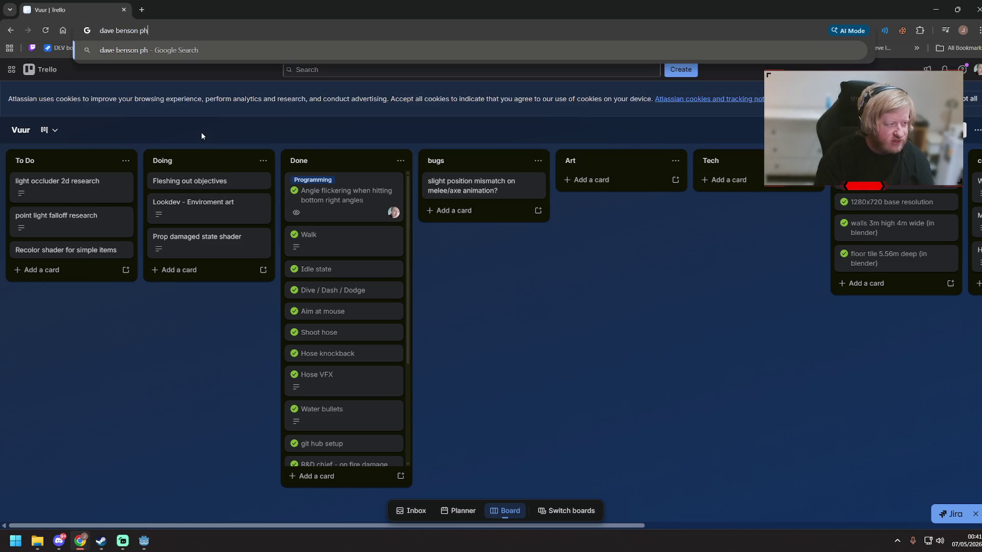
key("Return")
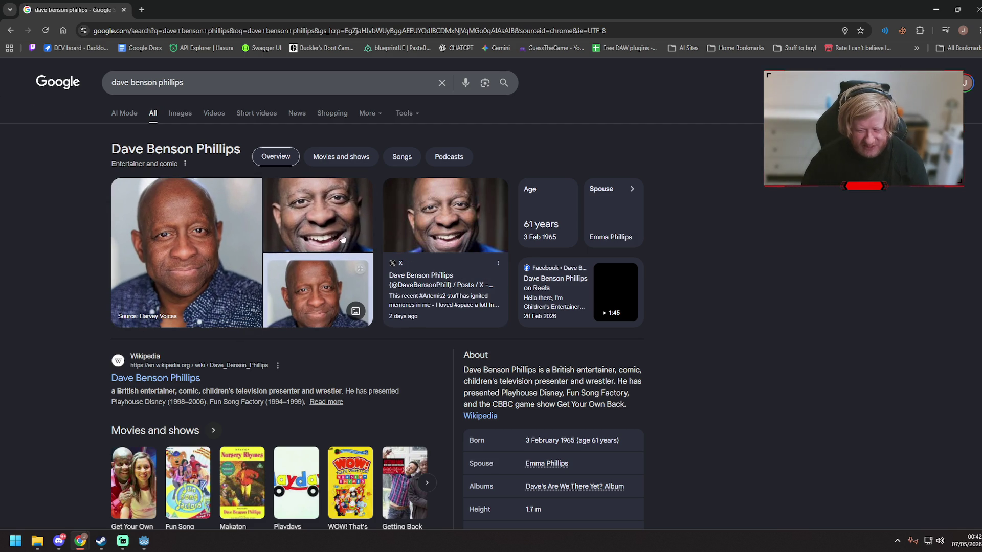
left_click(180, 113)
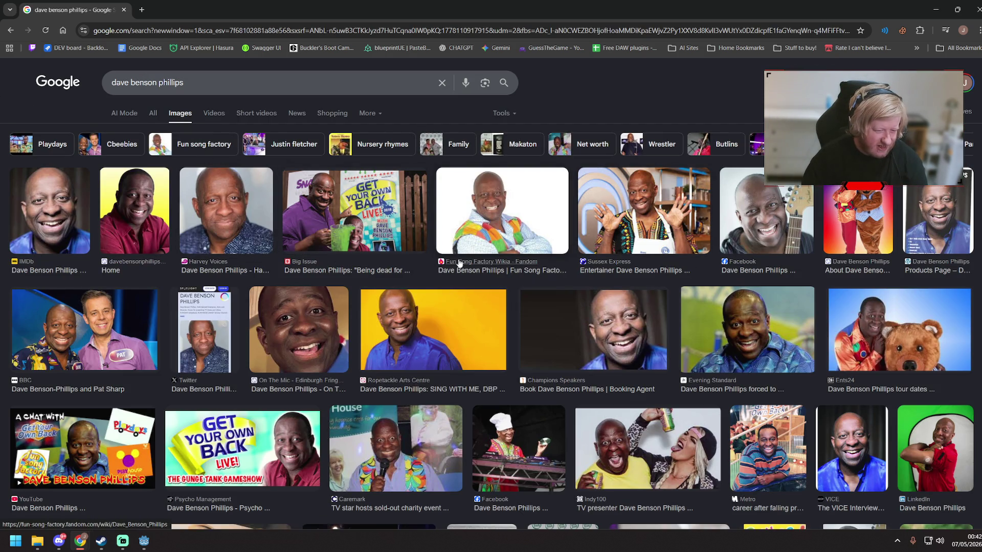
left_click(705, 348)
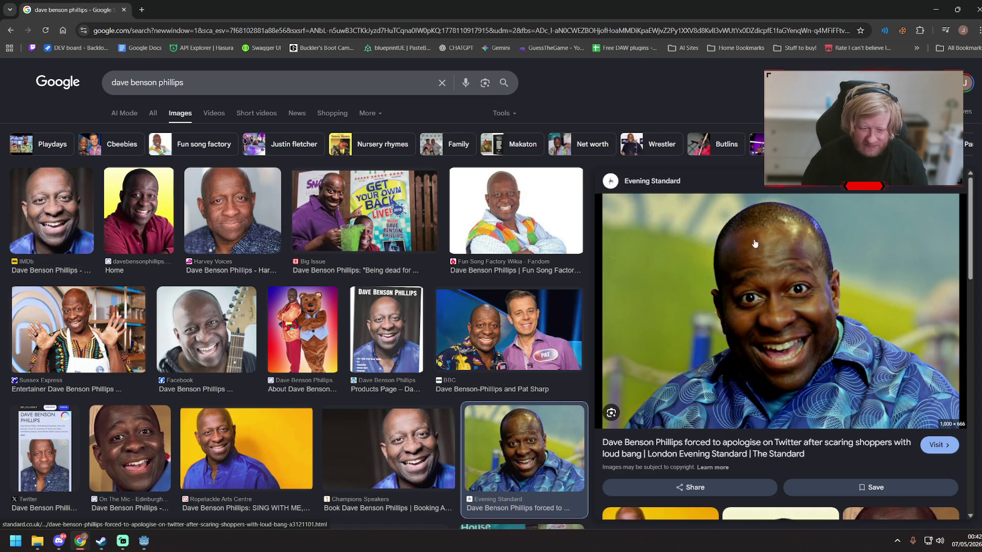
- Replace the query with a footballer's name, correct its spelling, and preview a Gladiators presenter photo
triple_click(147, 83)
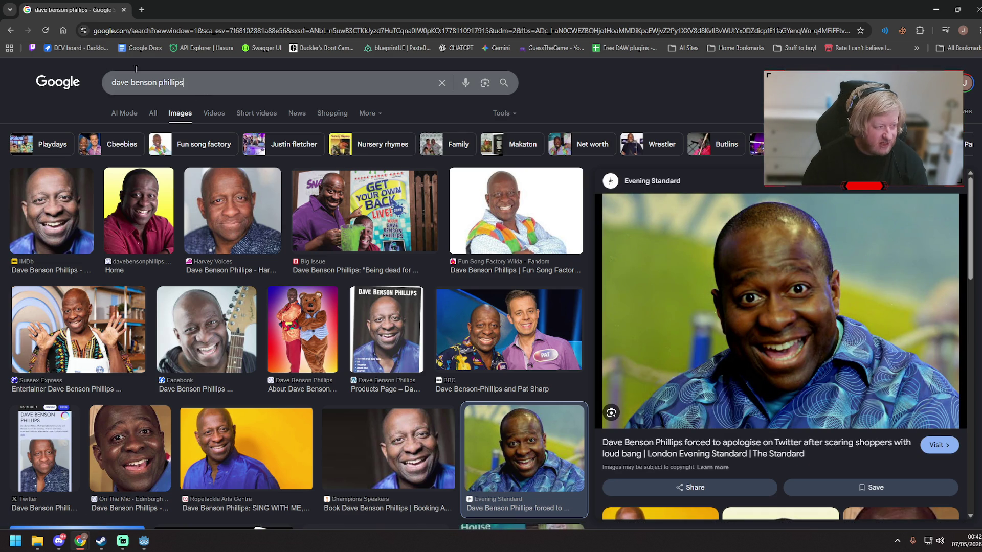
type("jon dashanu")
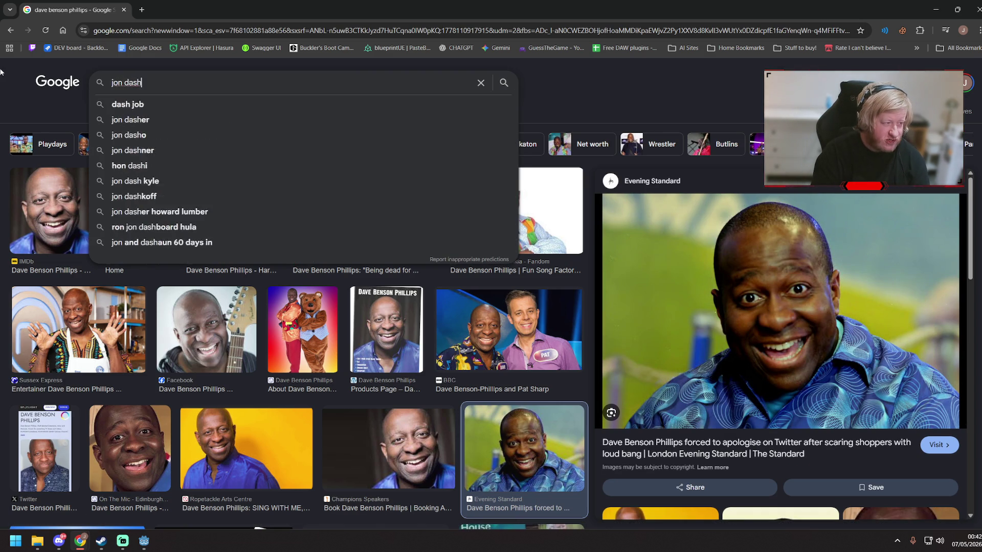
key("BackSpace")
type("f")
key("Return")
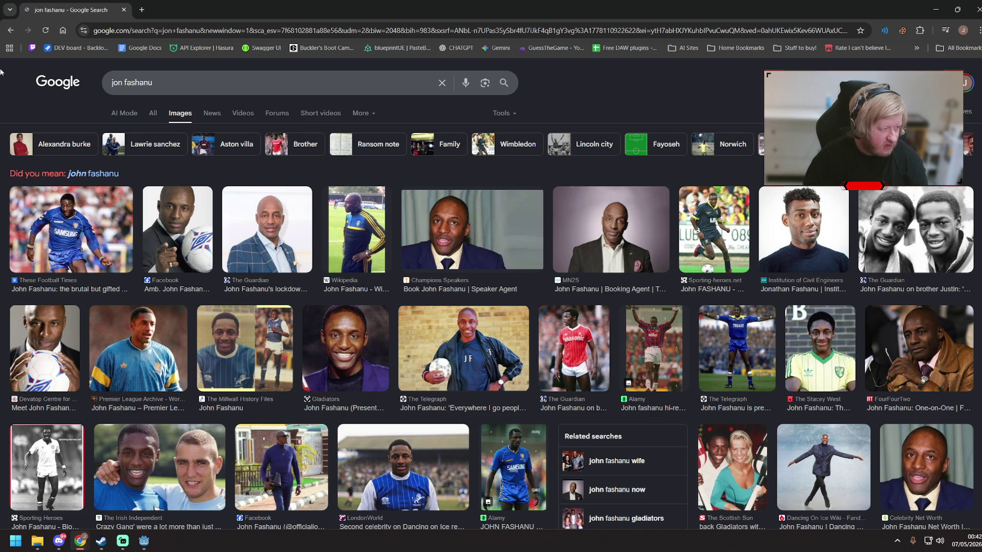
left_click(117, 176)
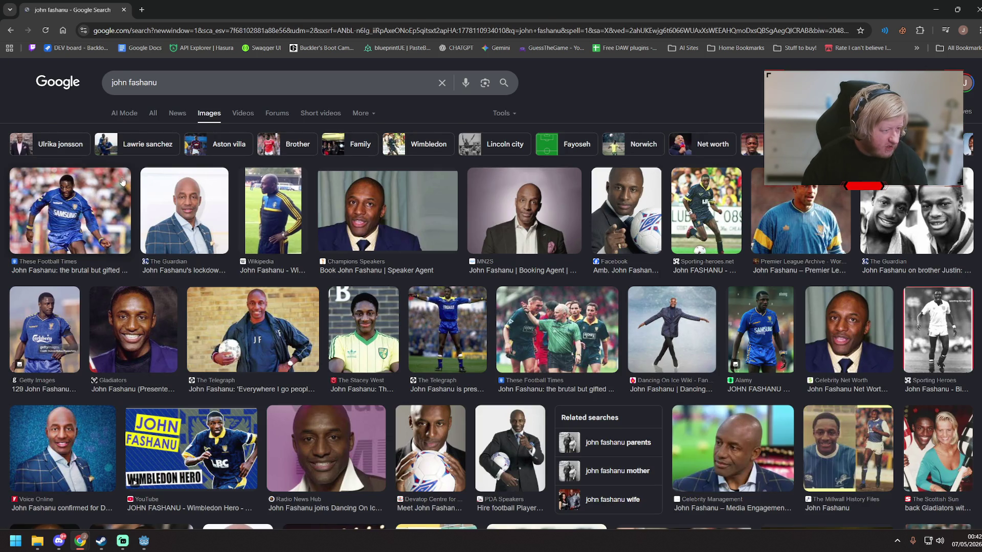
left_click(112, 335)
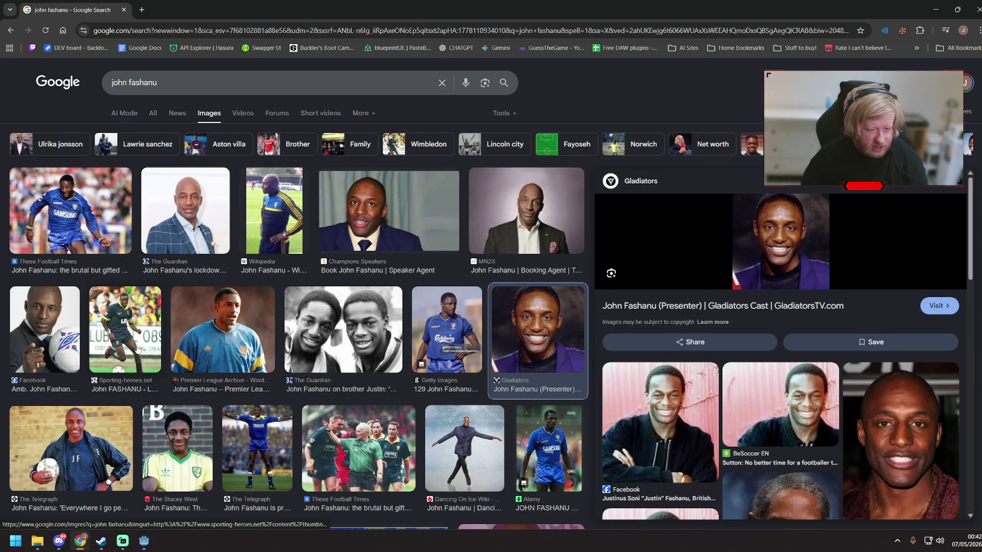
- Search for another presenter's name from the search box
key("slash")
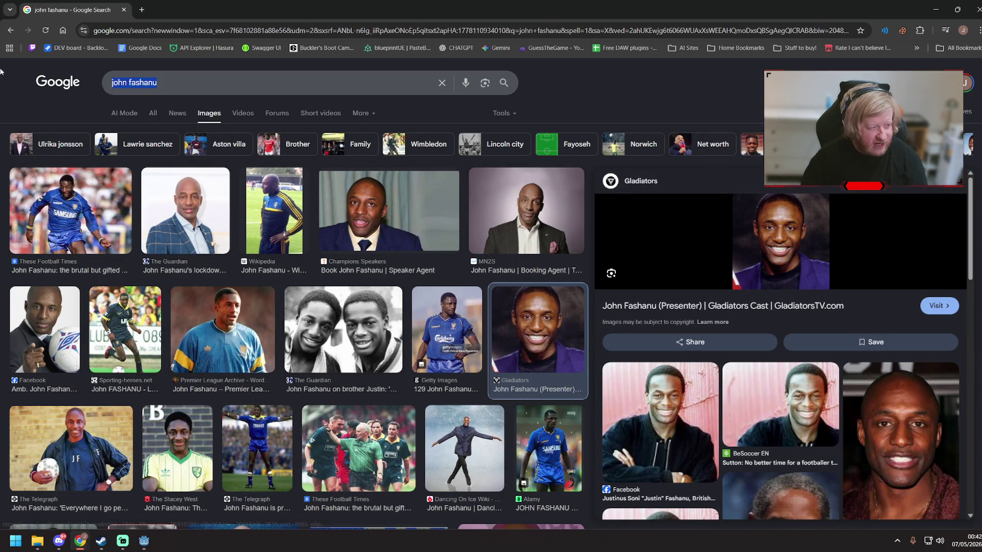
type("andi peeters")
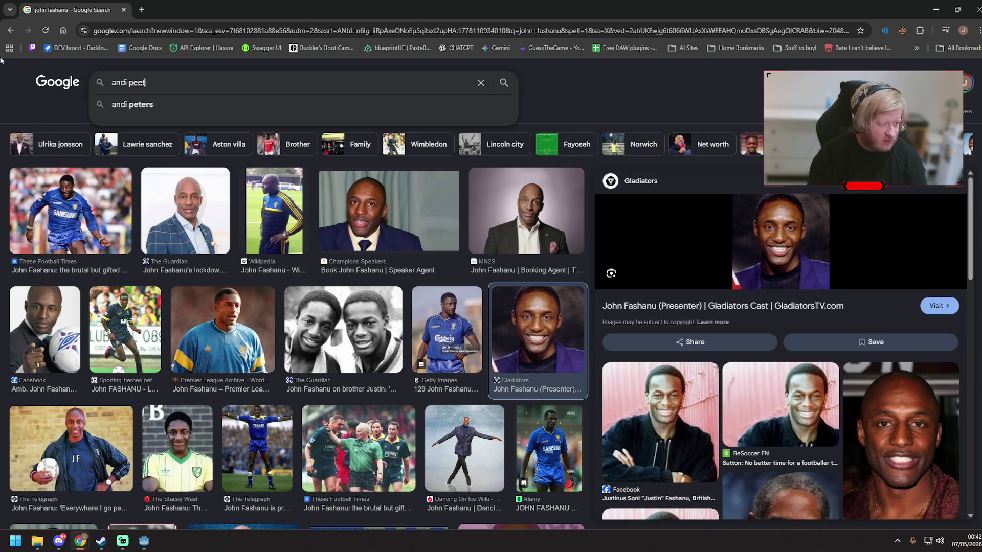
key("Return")
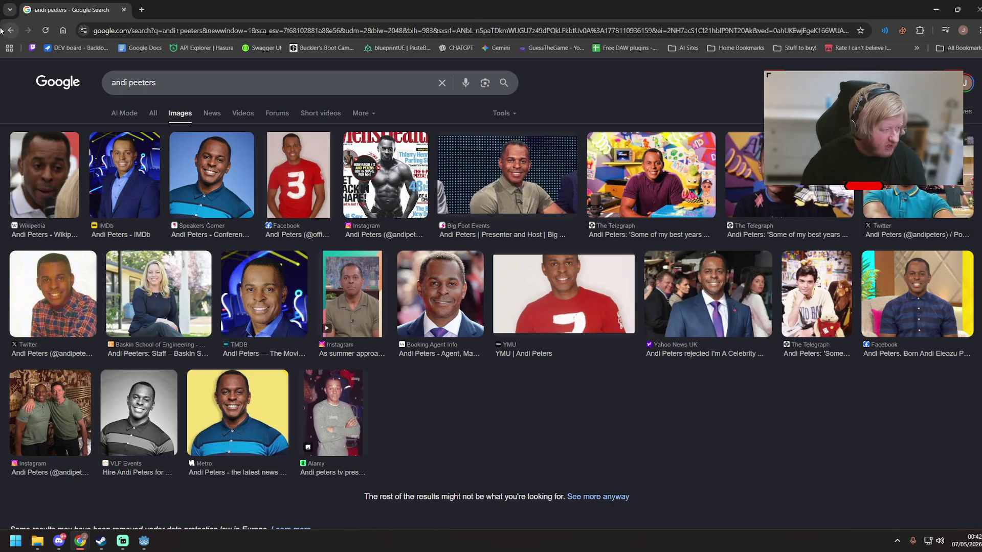
- Accept the corrected spelling and preview the Men's Health, IMDb, Yahoo News, Shires Wiki and Telegraph photos
left_click(132, 82)
key("Delete")
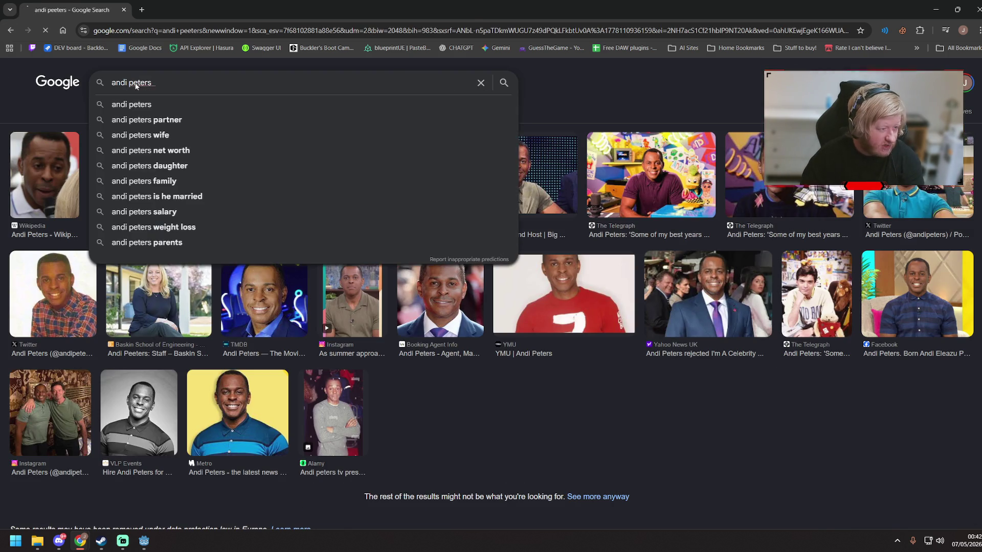
key("Return")
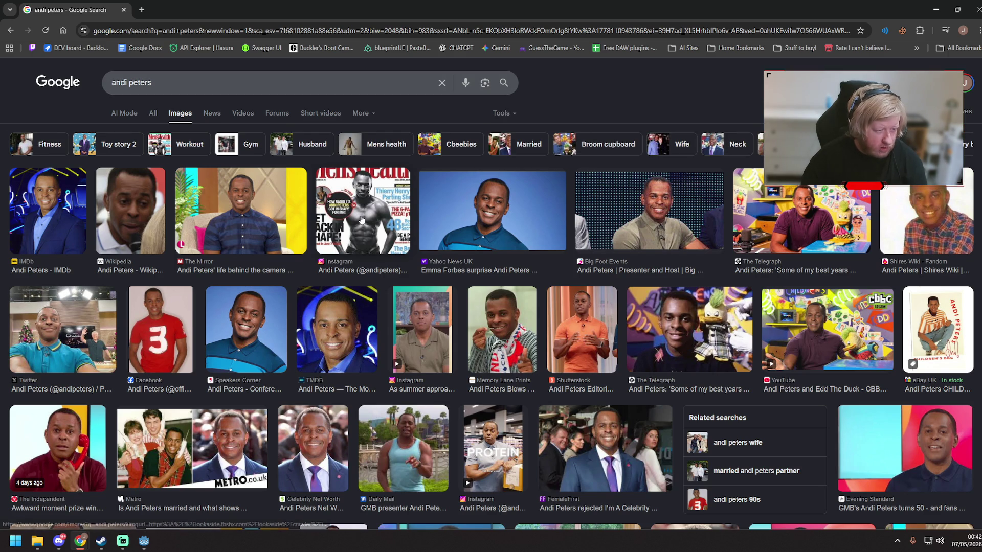
left_click(397, 189)
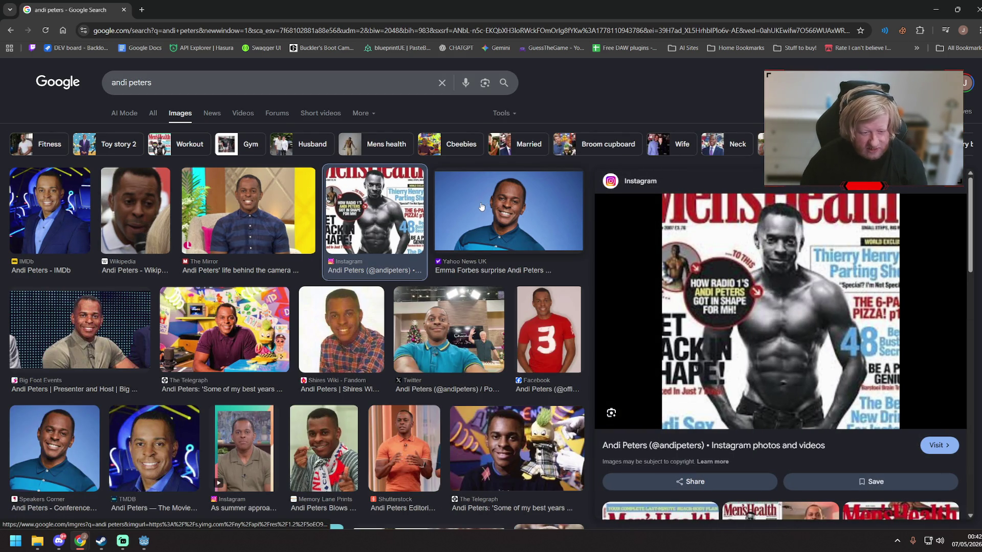
left_click(68, 207)
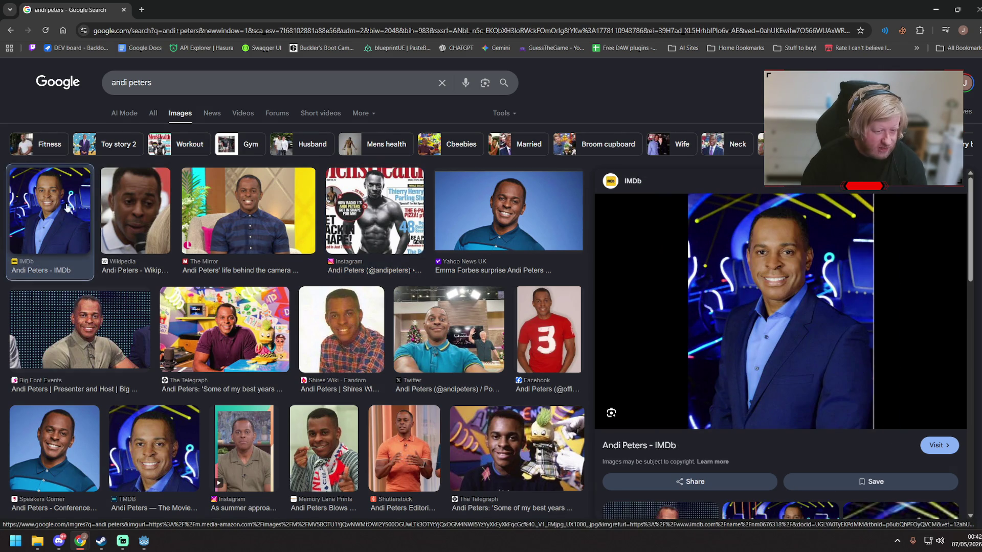
left_click(507, 215)
left_click(341, 330)
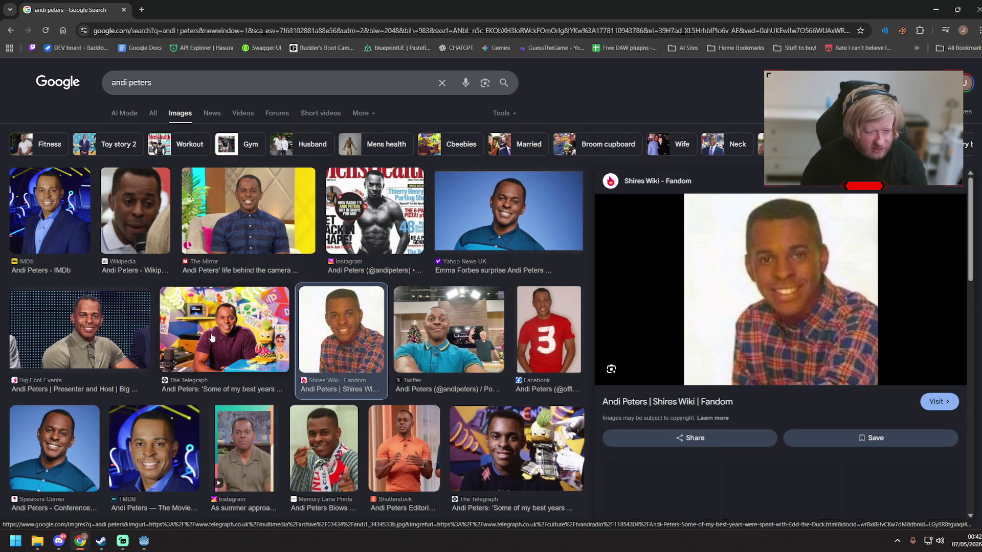
left_click(206, 337)
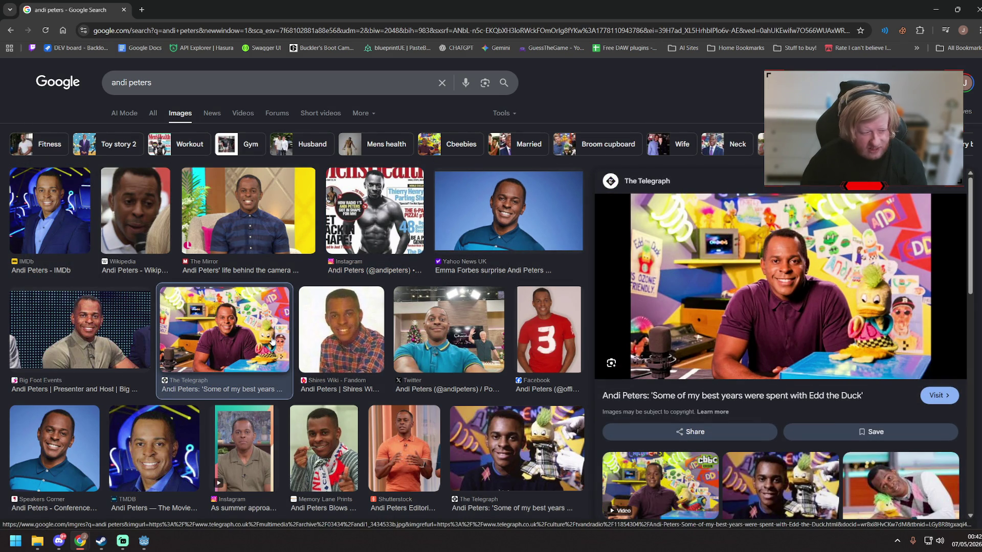
left_click(364, 349)
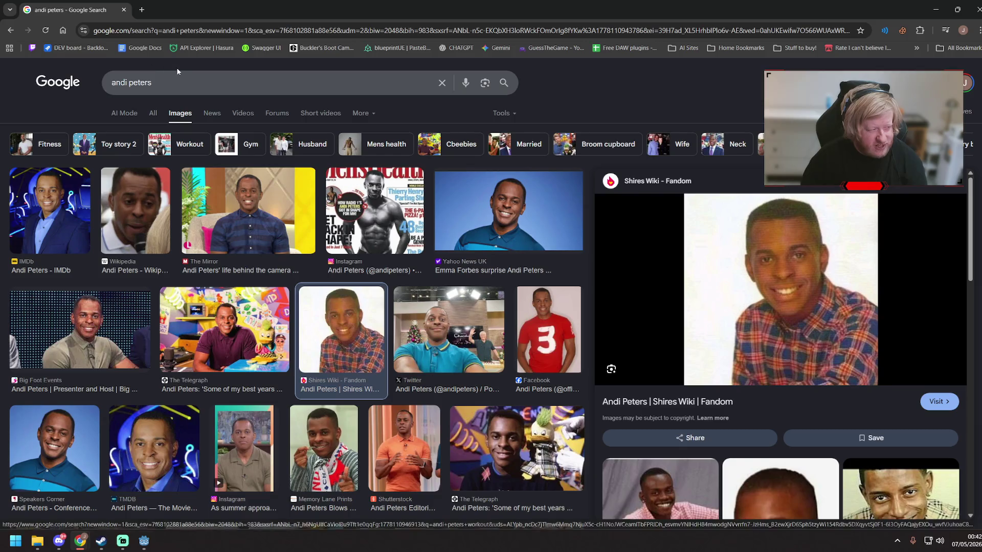
- Replace the query with the footballer's and his Gladiators co-host's names and search
left_click_drag(177, 71, 1, 70)
left_click(88, 77)
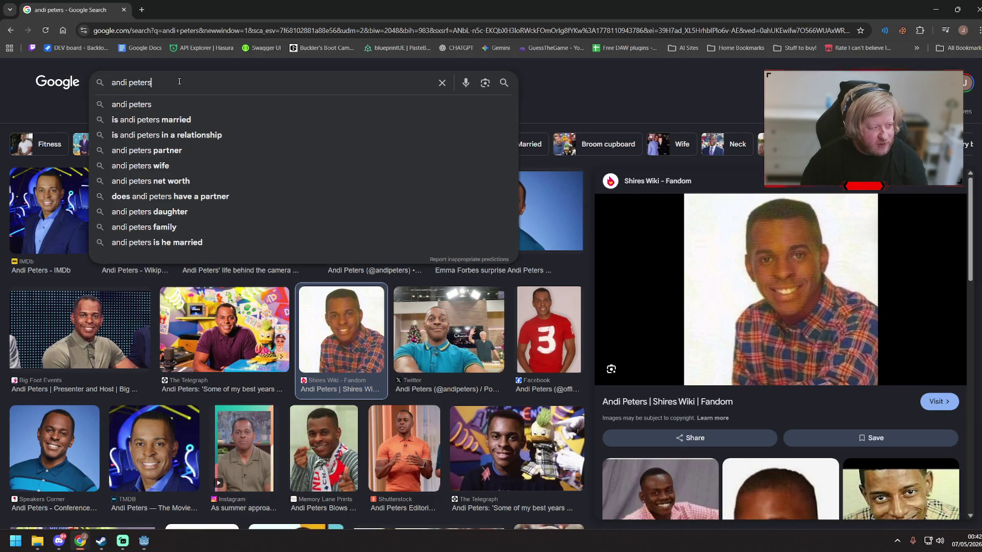
type("jon fashanu ")
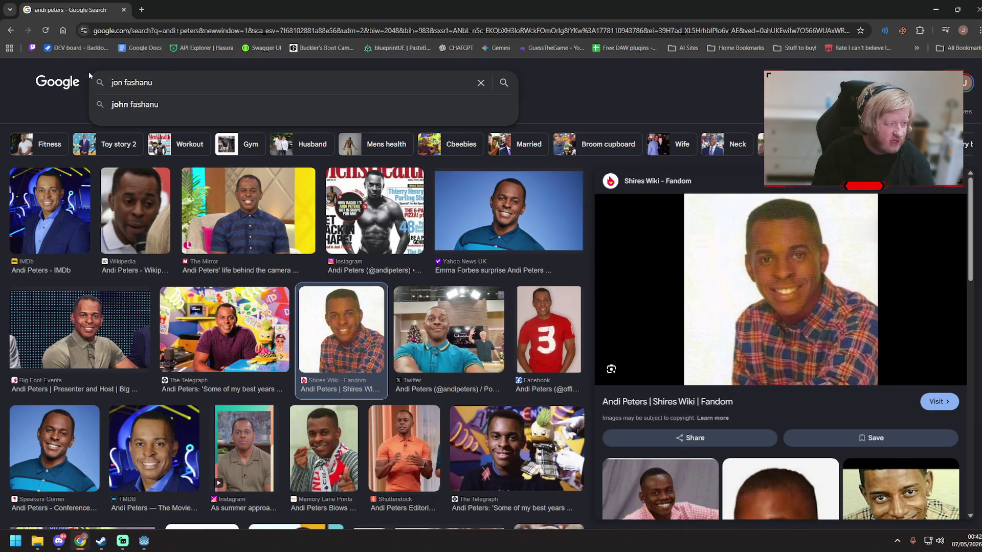
type("ultrik")
key("BackSpace")
key("BackSpace")
key("BackSpace")
type("ri")
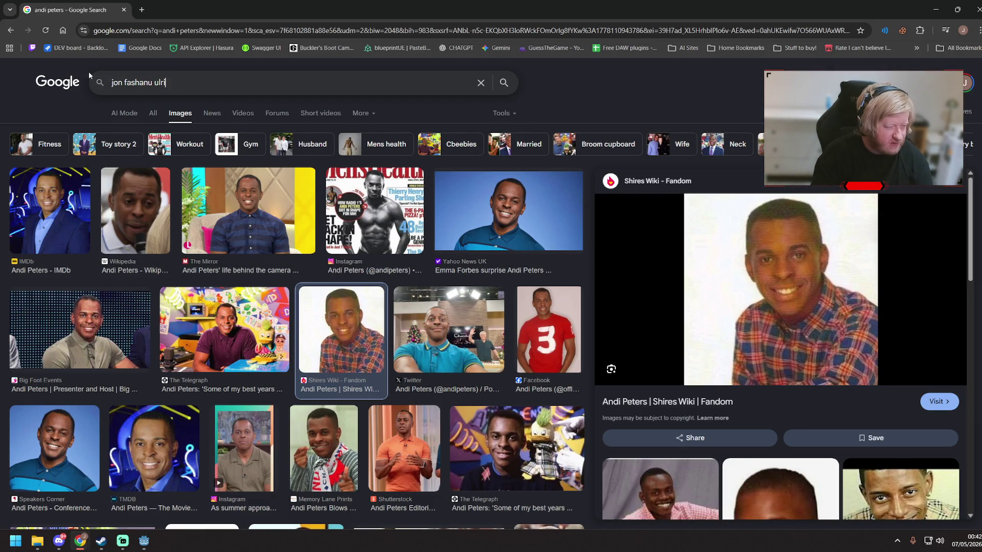
type("ka jonsson")
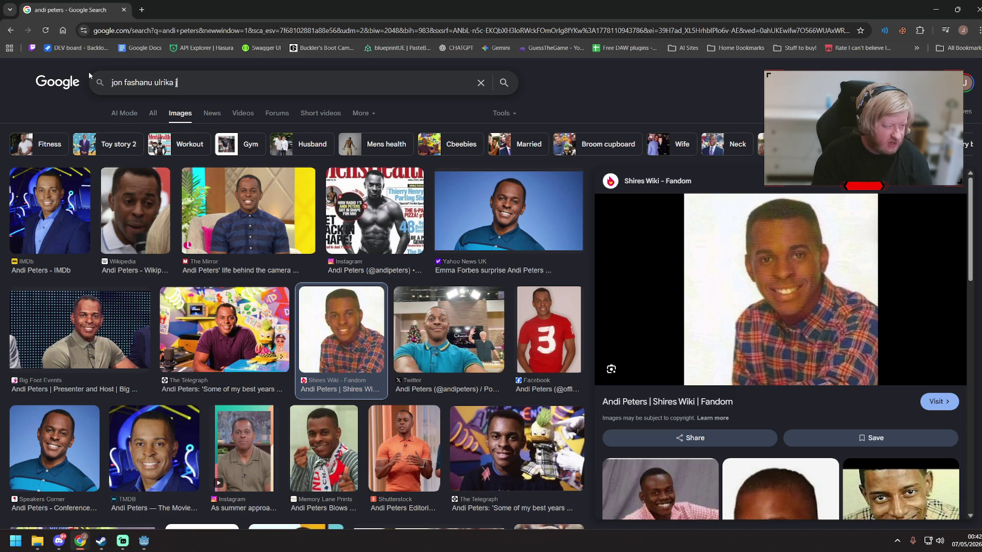
key("Return")
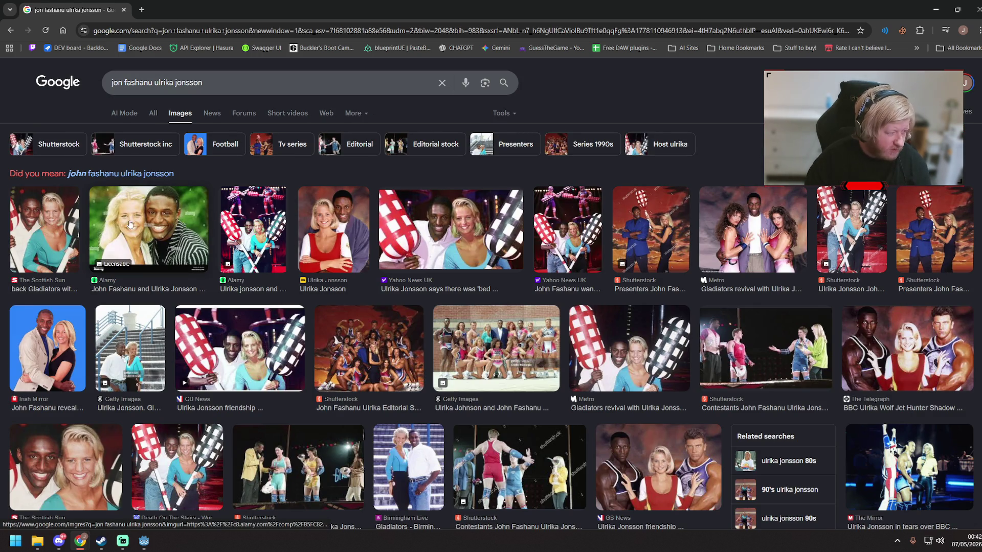
- Preview the Scottish Sun, Yahoo News UK, Getty Images, Irish Mirror and Metro revival photos in turn
left_click(45, 230)
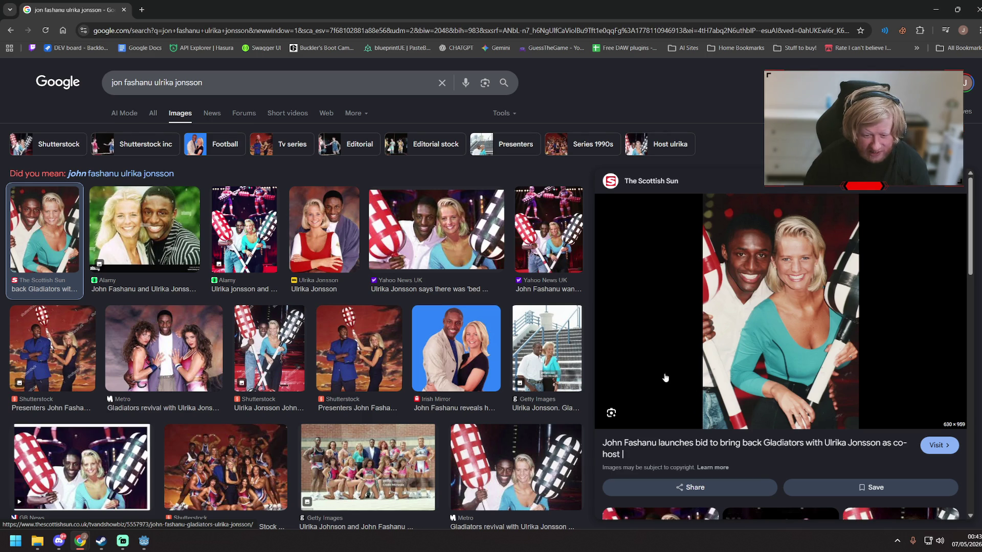
left_click(405, 238)
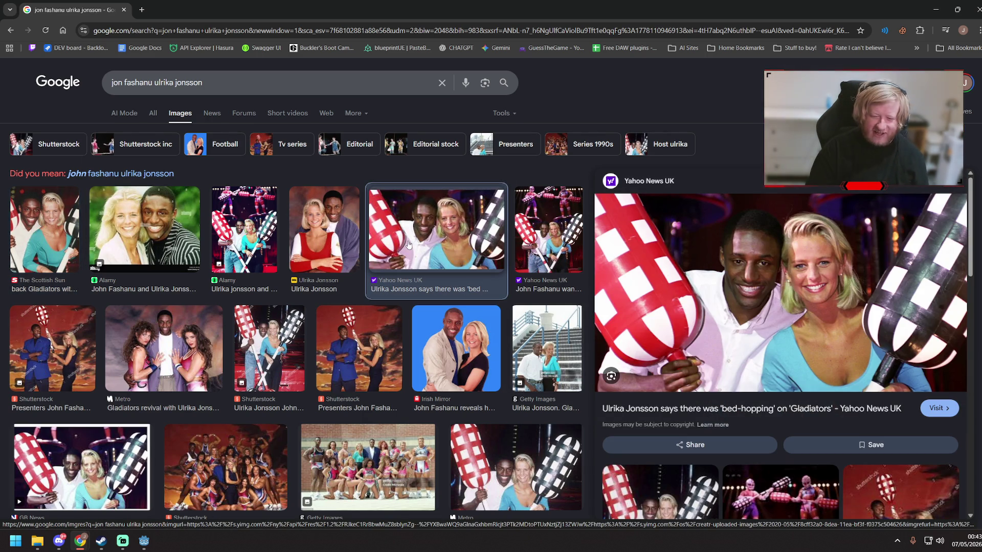
left_click(547, 355)
left_click(449, 337)
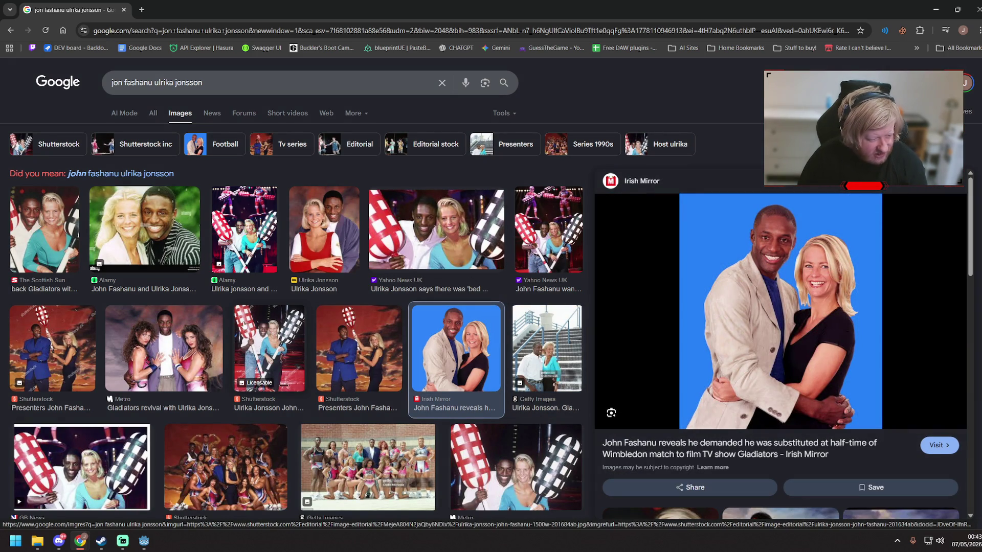
left_click(189, 327)
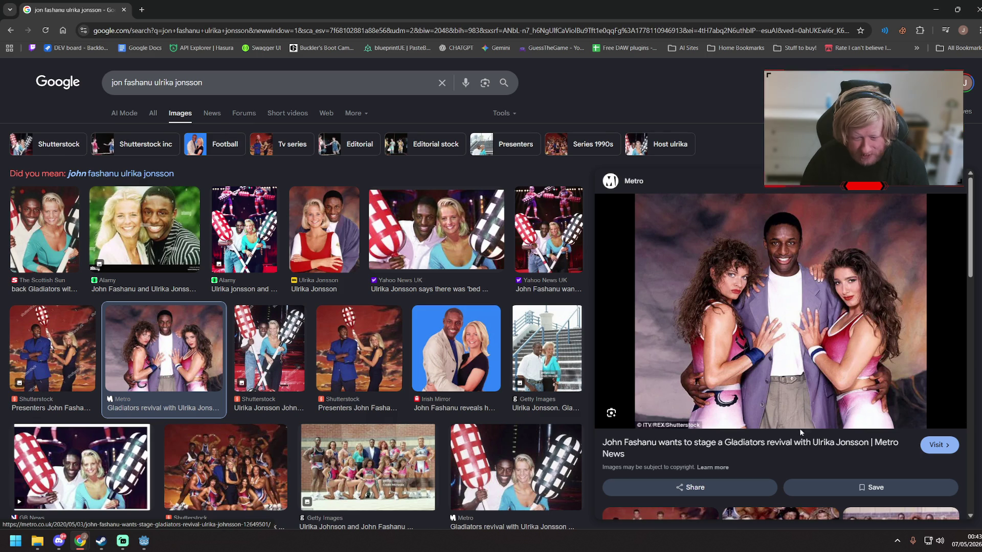
- Search images for 'gladiators jet' and preview the OK! Magazine and Facebook birthday photos
left_click_drag(205, 83, 47, 77)
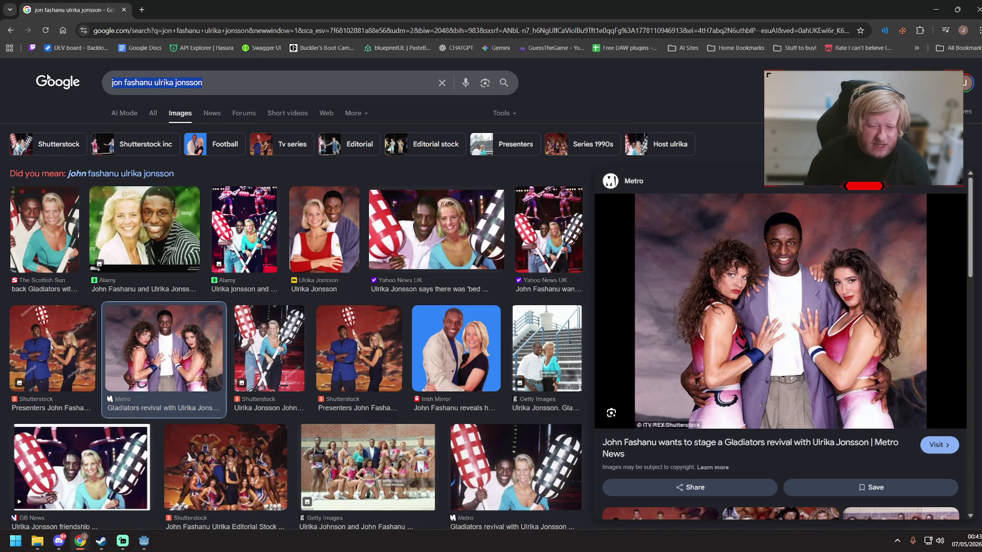
type("gladiators jet")
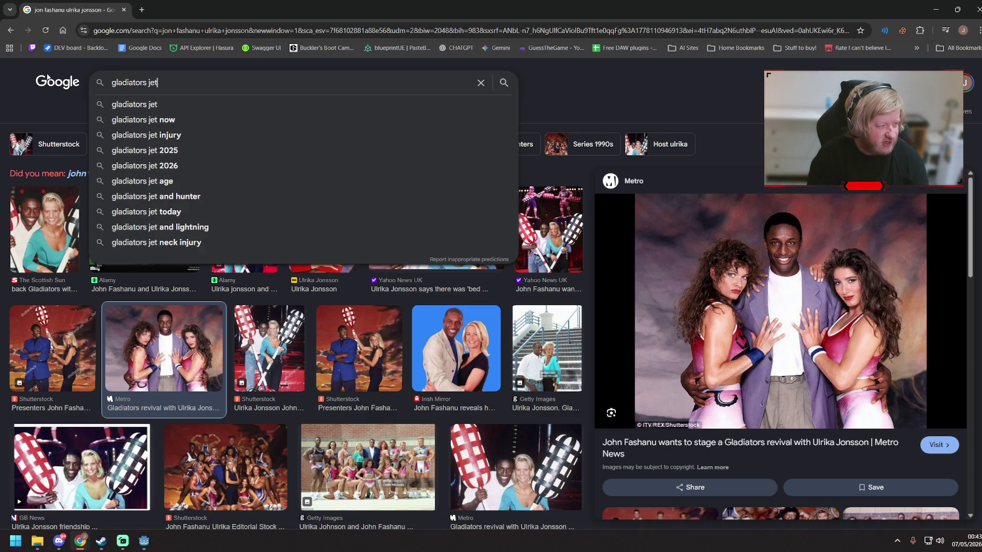
key("Return")
left_click(238, 212)
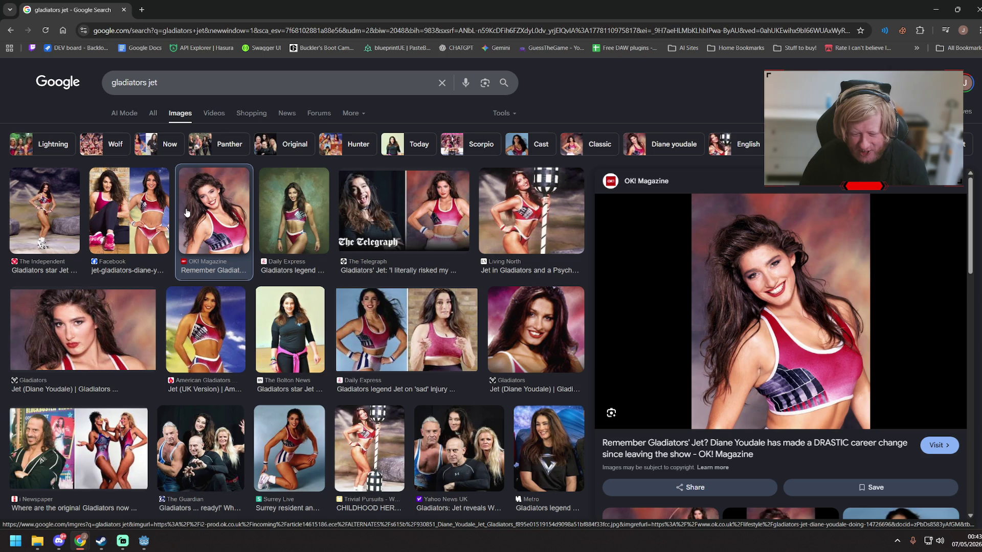
left_click(153, 199)
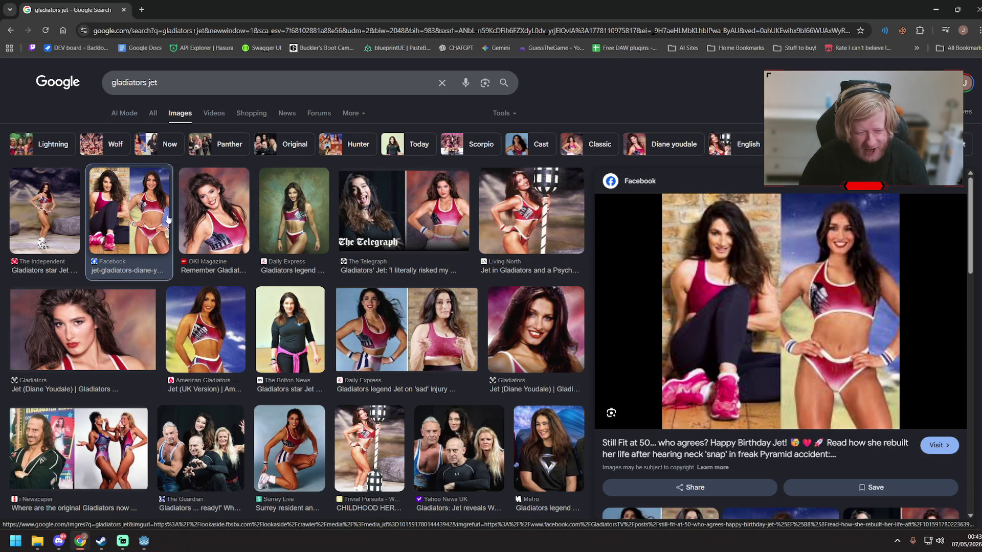
scroll(205, 230, "down", 3)
scroll(153, 128, "up", 3)
double_click(150, 82)
- Change the query to 'gladiators shadow' and preview the IMDb, Sky News, Shutterstock and Wiki photos
key("BackSpace")
type("shadow")
key("Return")
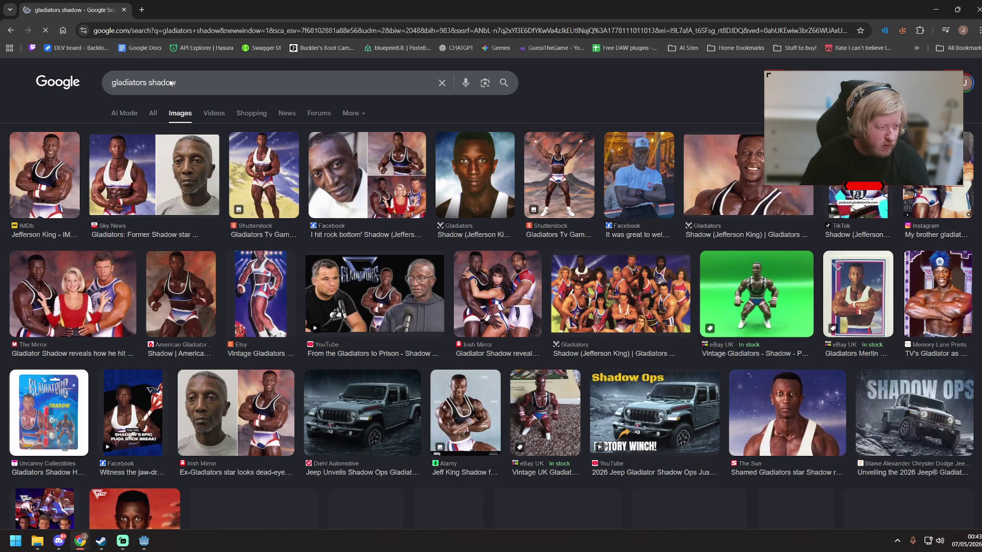
left_click(57, 175)
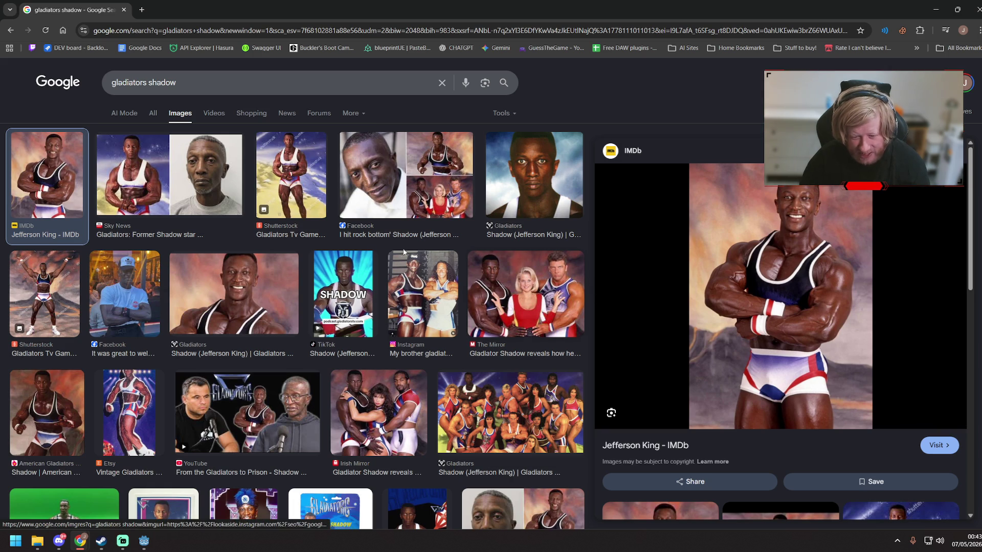
left_click(145, 183)
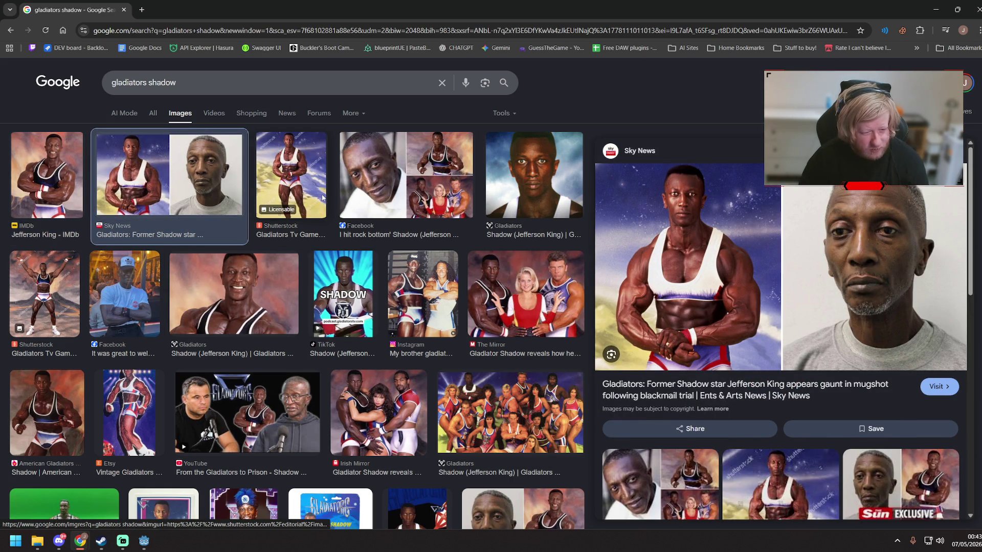
left_click(304, 196)
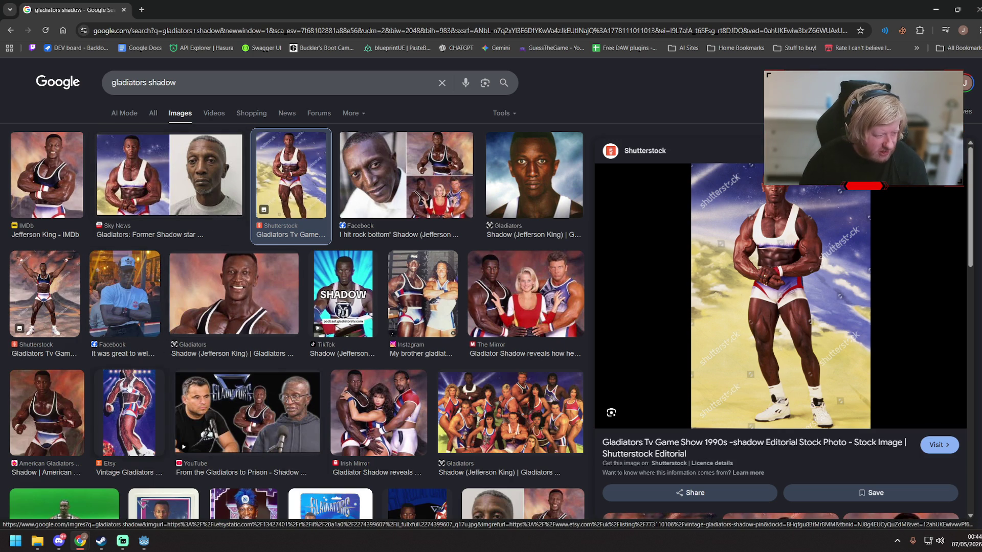
left_click(58, 401)
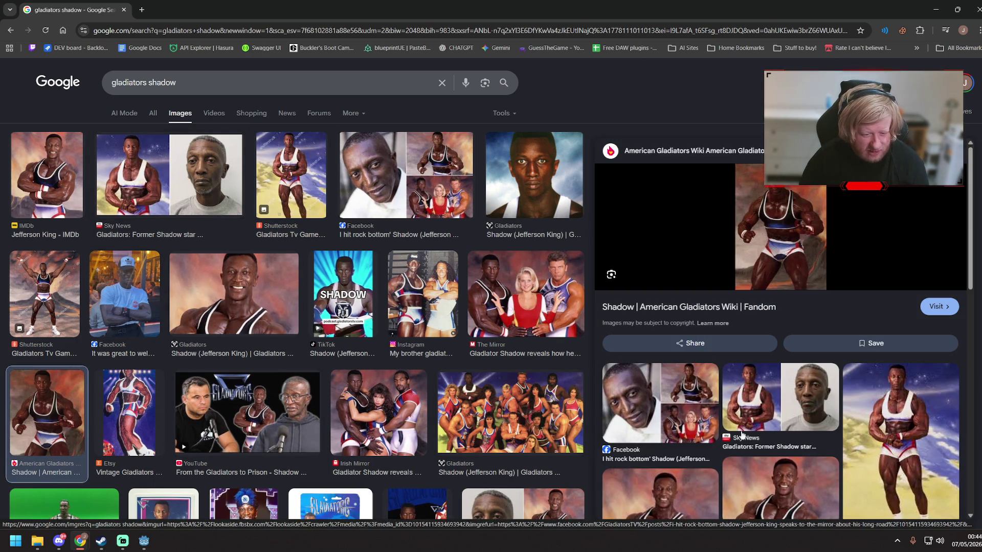
left_click(864, 430)
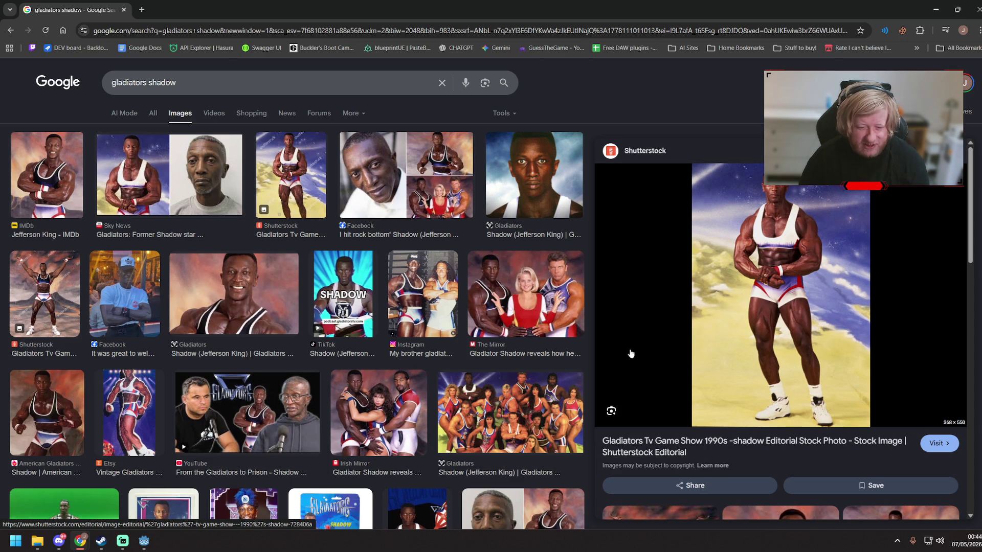
scroll(438, 334, "down", 5)
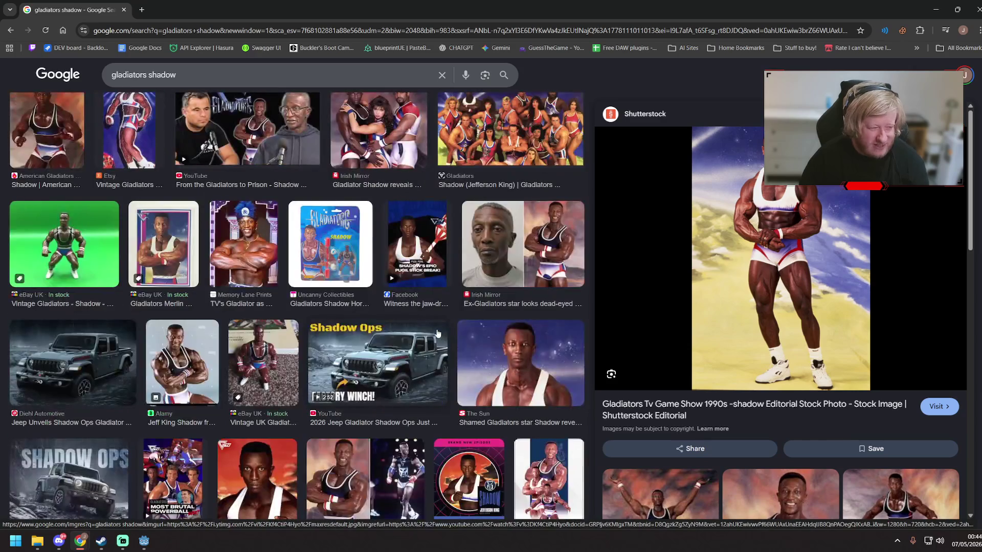
left_click(243, 246)
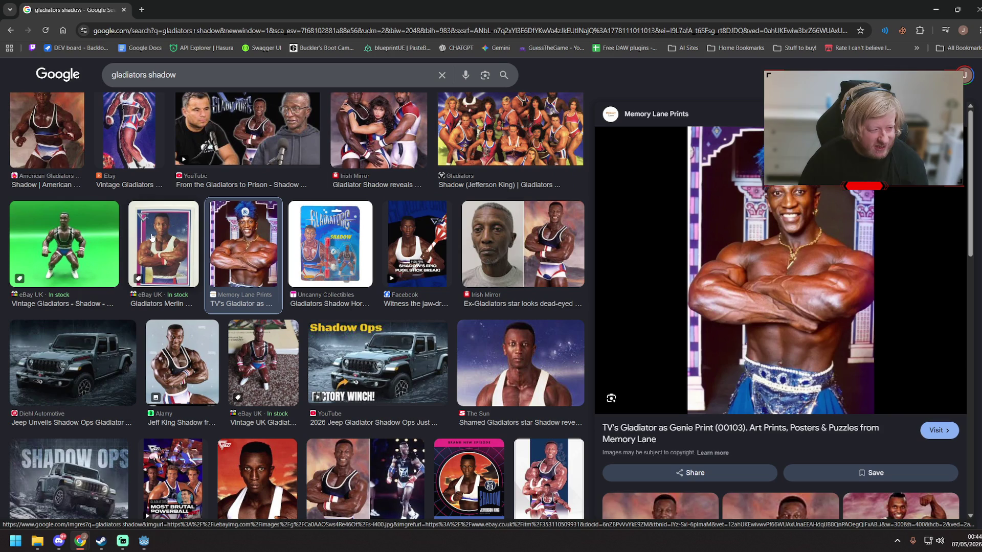
left_click(155, 238)
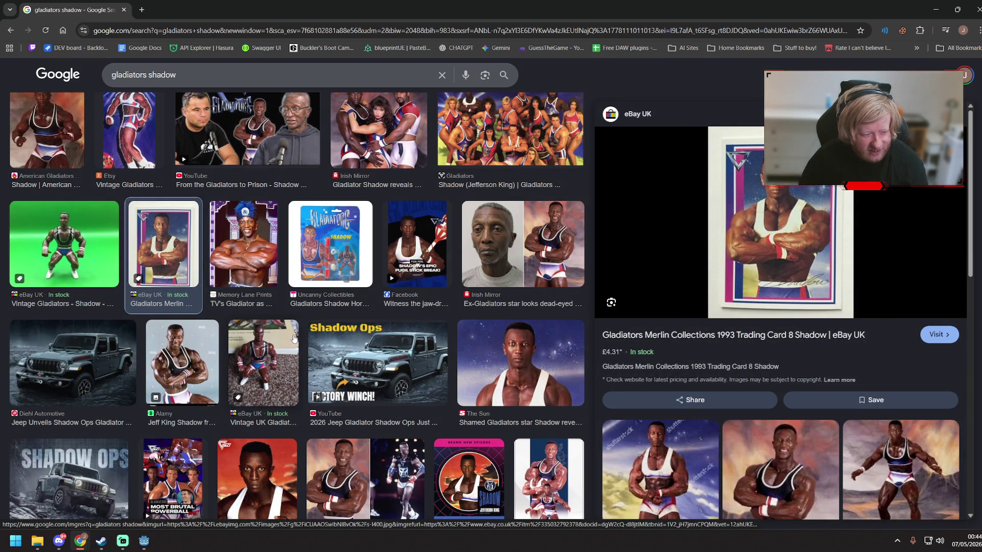
scroll(284, 336, "down", 3)
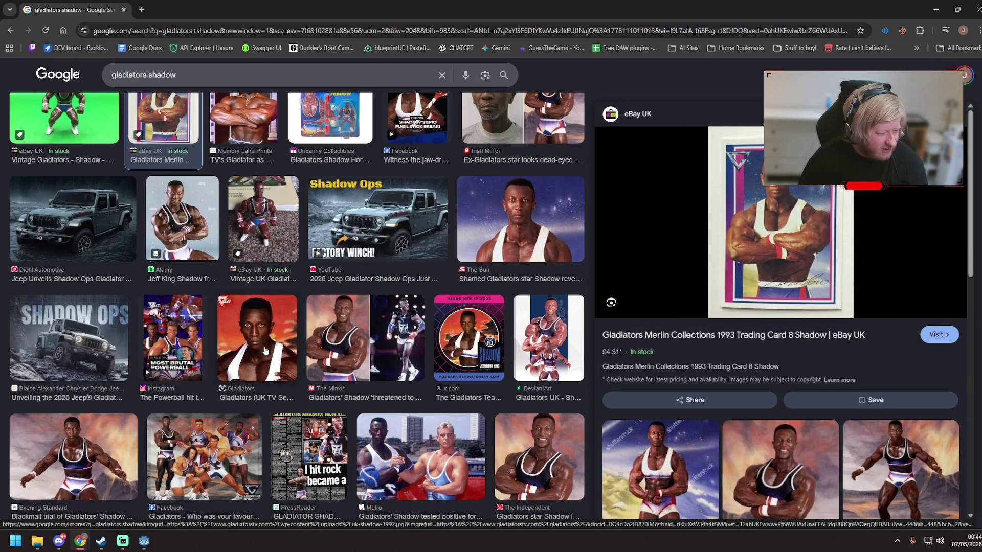
left_click(182, 225)
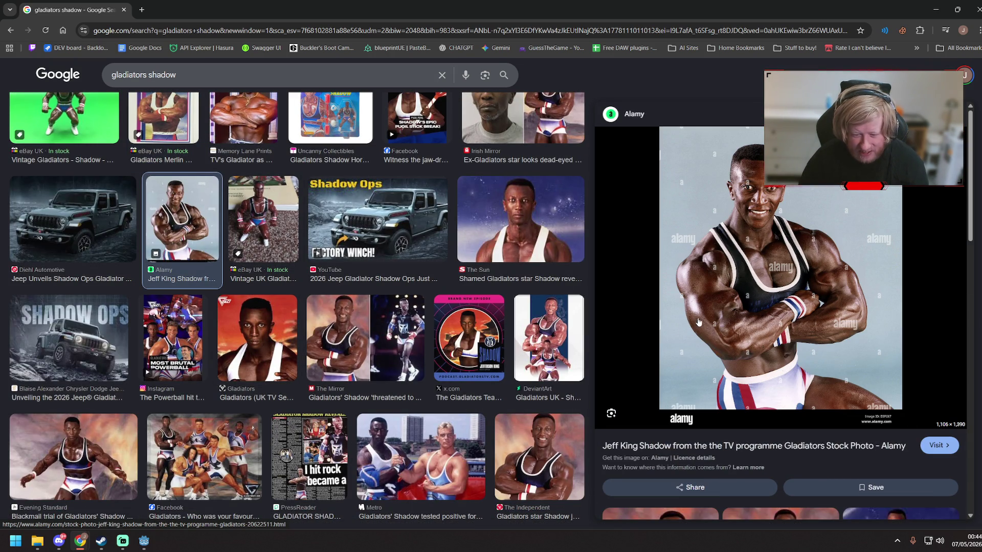
scroll(376, 393, "down", 3)
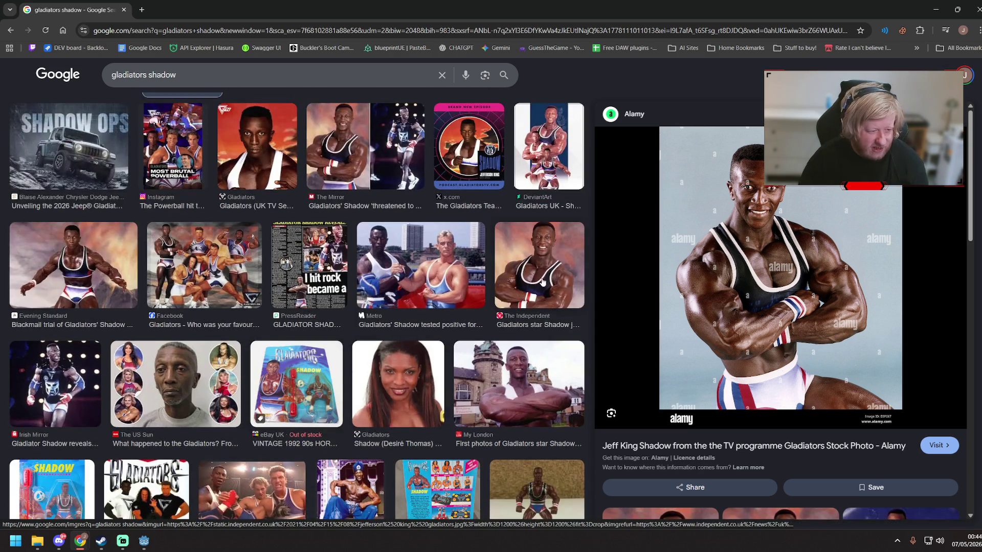
left_click(529, 284)
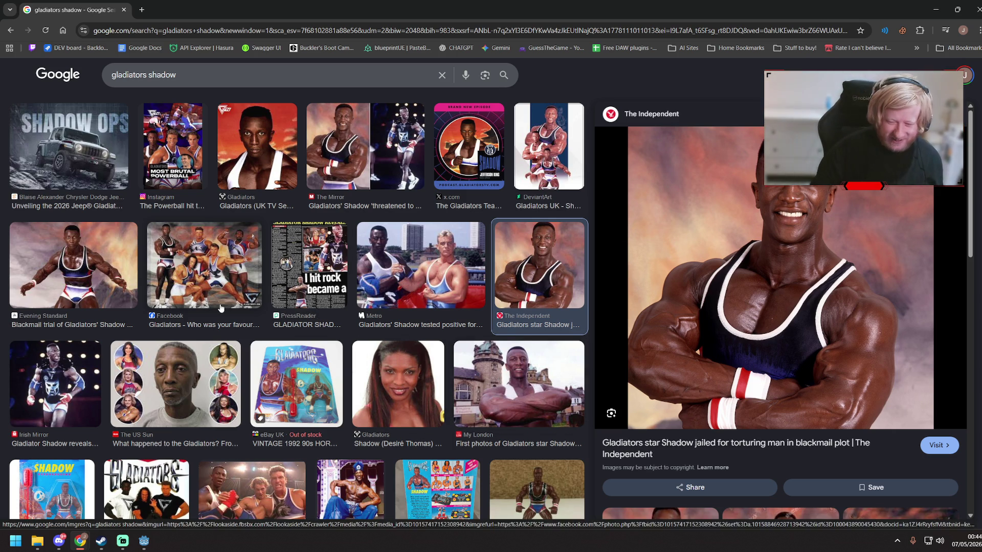
- Back near the top, preview the Shutterstock photo from the Gladiators game show
scroll(276, 244, "down", 5)
scroll(276, 245, "down", 5)
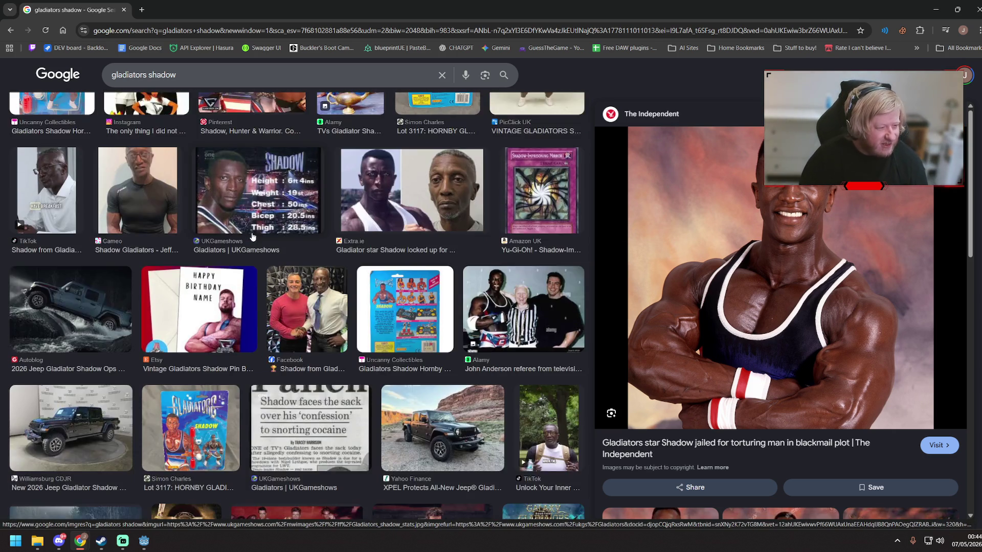
scroll(259, 276, "up", 5)
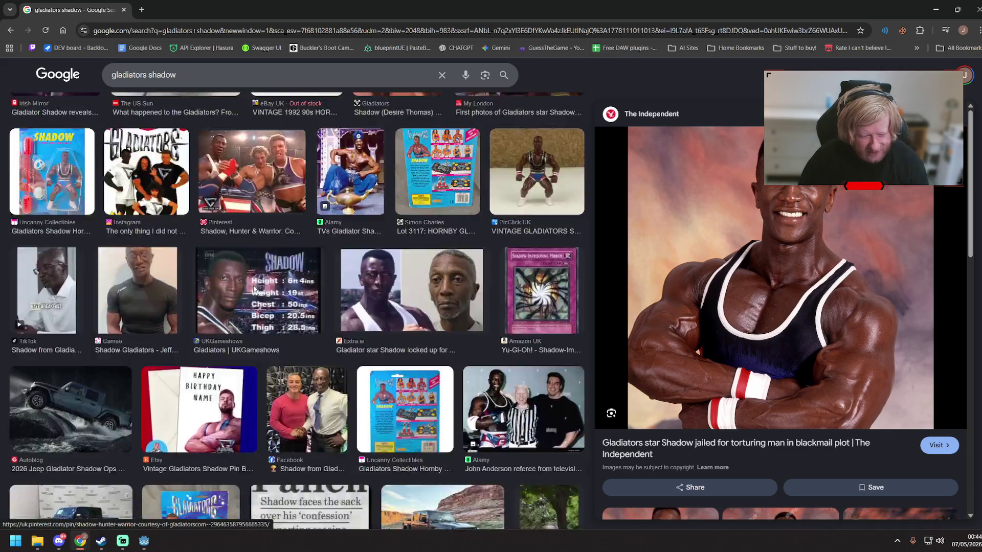
scroll(259, 276, "down", 8)
scroll(335, 335, "up", 7)
scroll(335, 335, "up", 8)
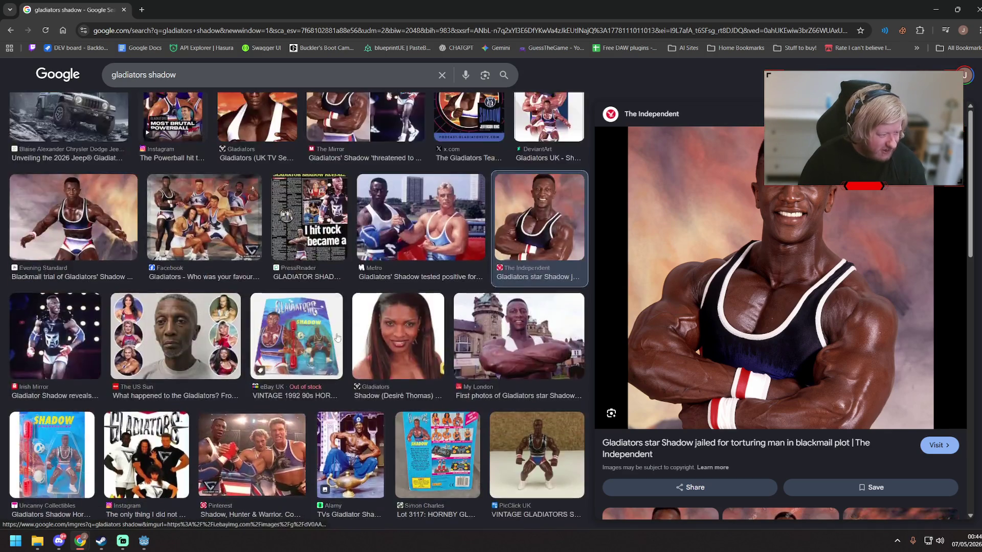
scroll(329, 331, "up", 6)
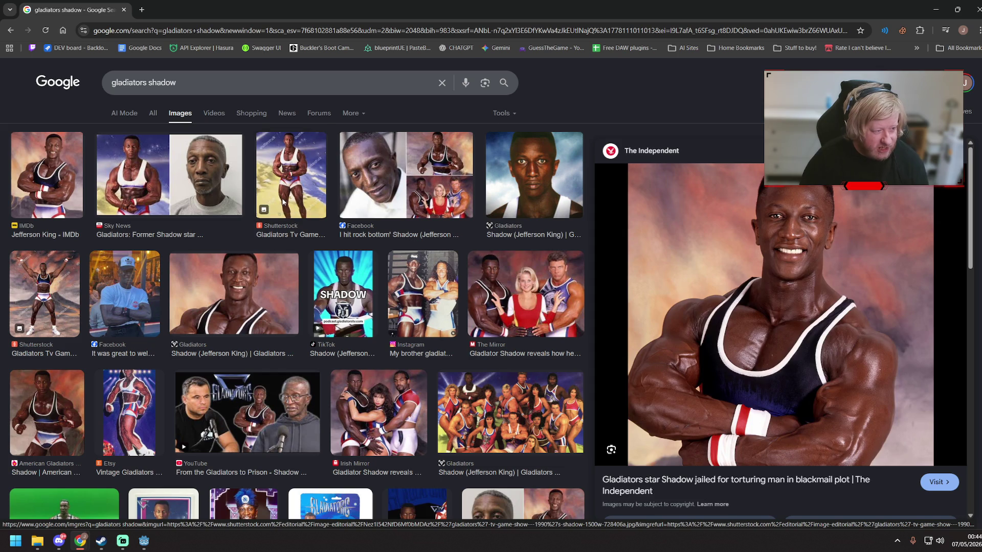
left_click(290, 187)
scroll(327, 330, "down", 1)
scroll(196, 448, "up", 1)
- In hitbox_spawn, start a Common.line_trace call with player.global_position as the first argument
left_click(143, 541)
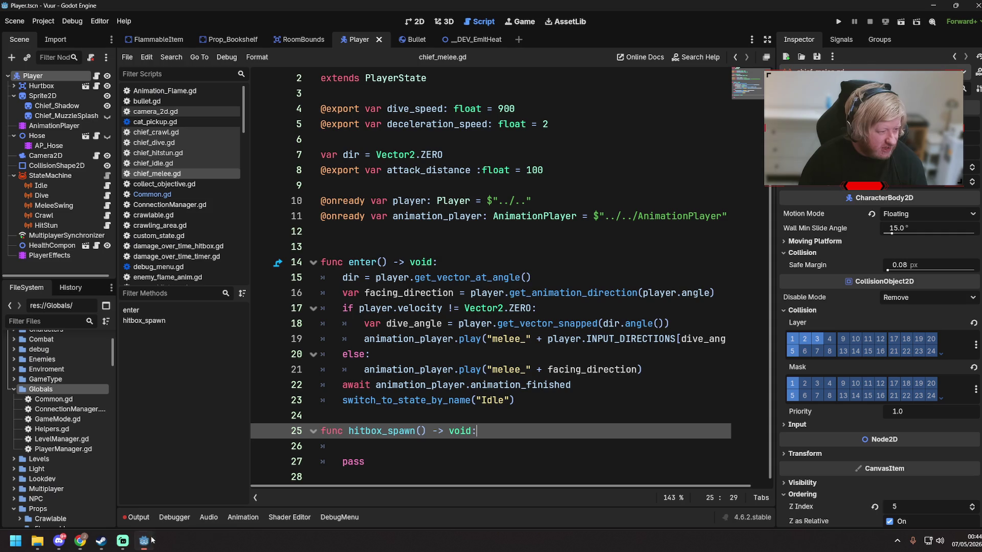
left_click(454, 325)
left_click(478, 448)
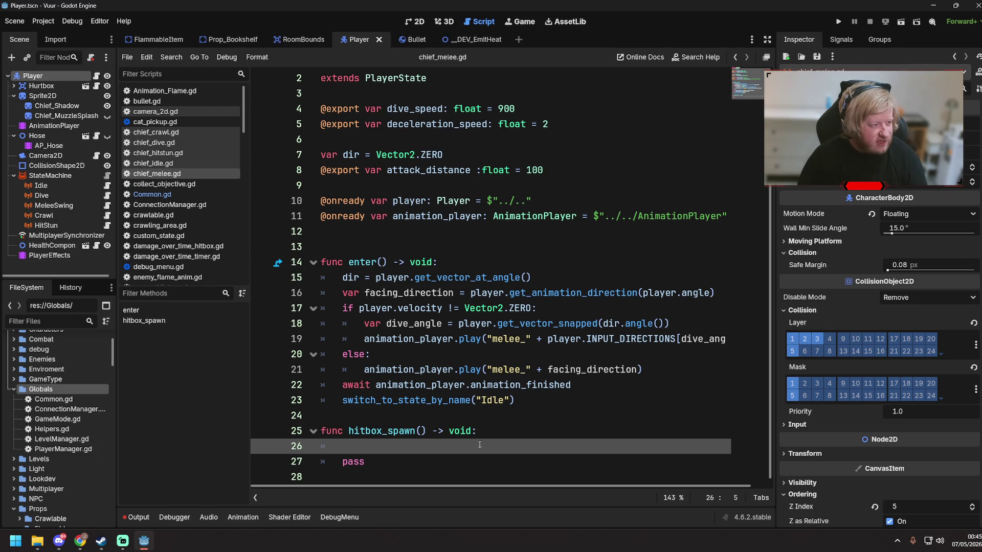
type("Common")
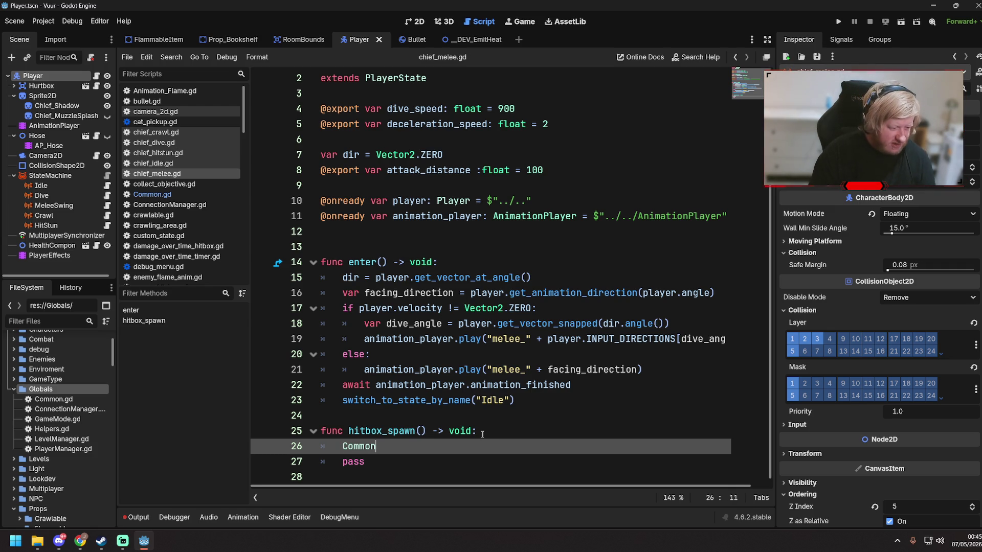
type(".lin")
key("Return")
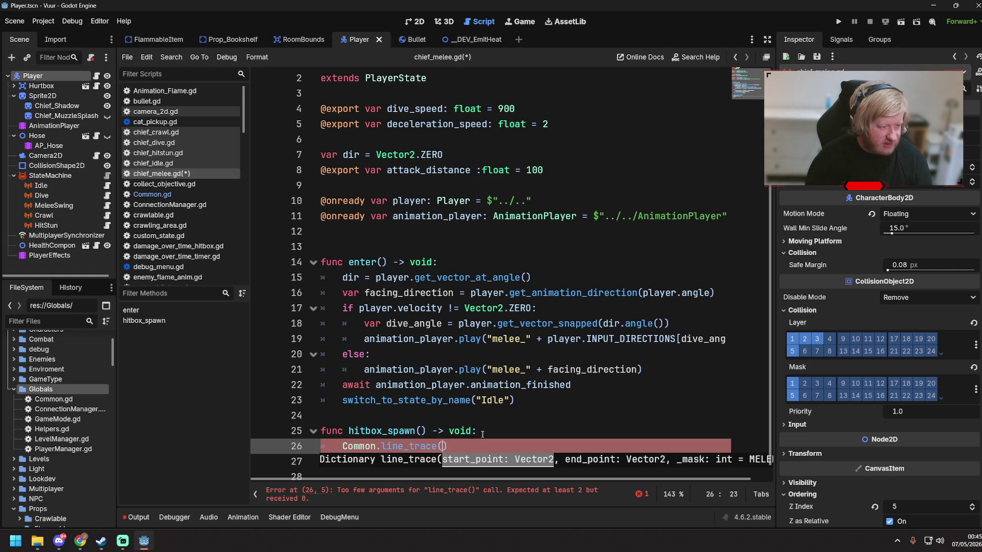
type("player.global")
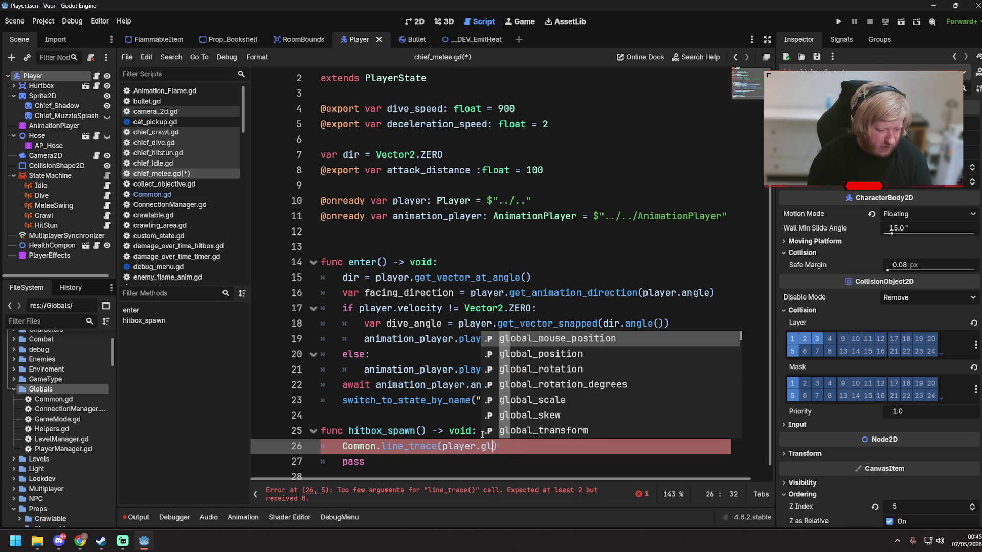
key("Down")
key("Return")
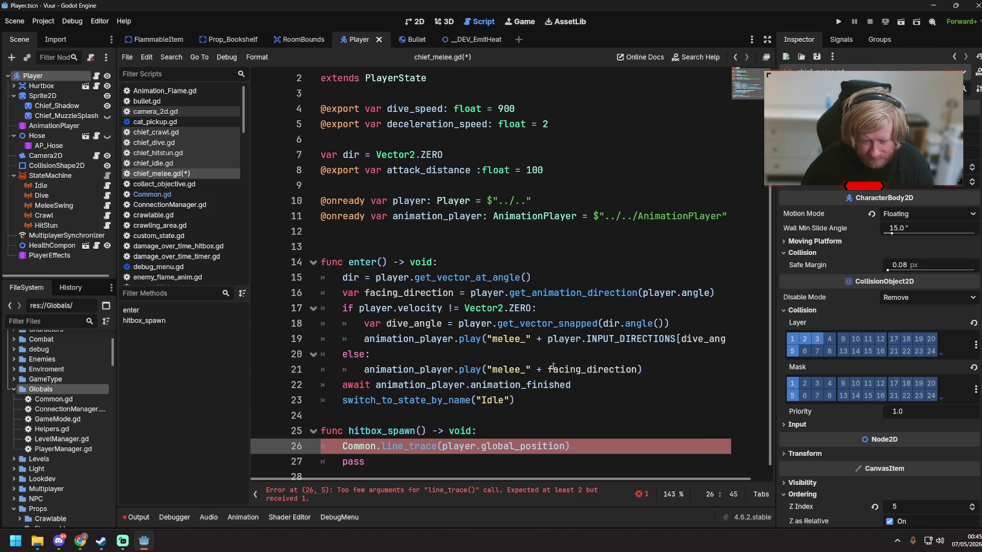
- Split the arguments onto lines and add 'player.global_position + (attack_distance *' as the end point
key("Return")
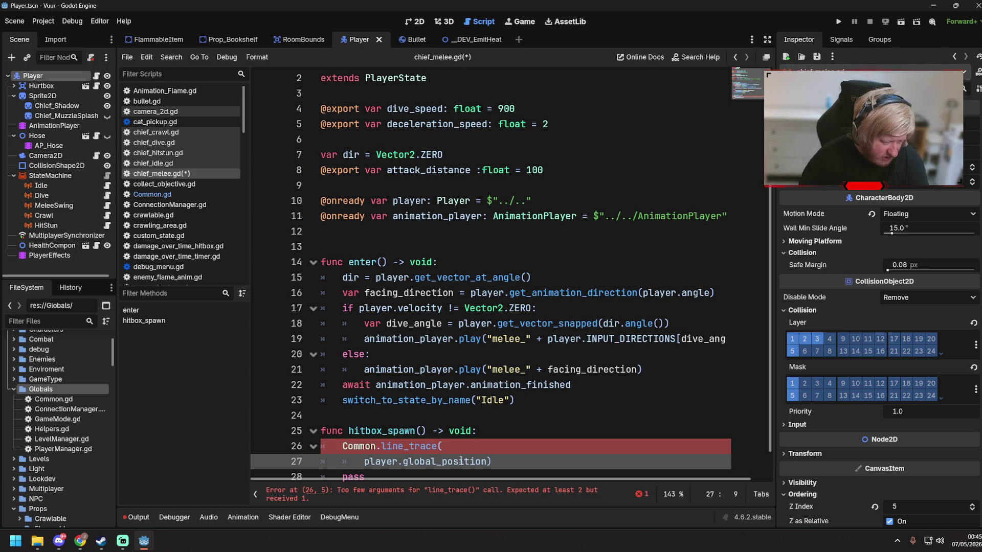
key("End")
key("Return")
key("Return")
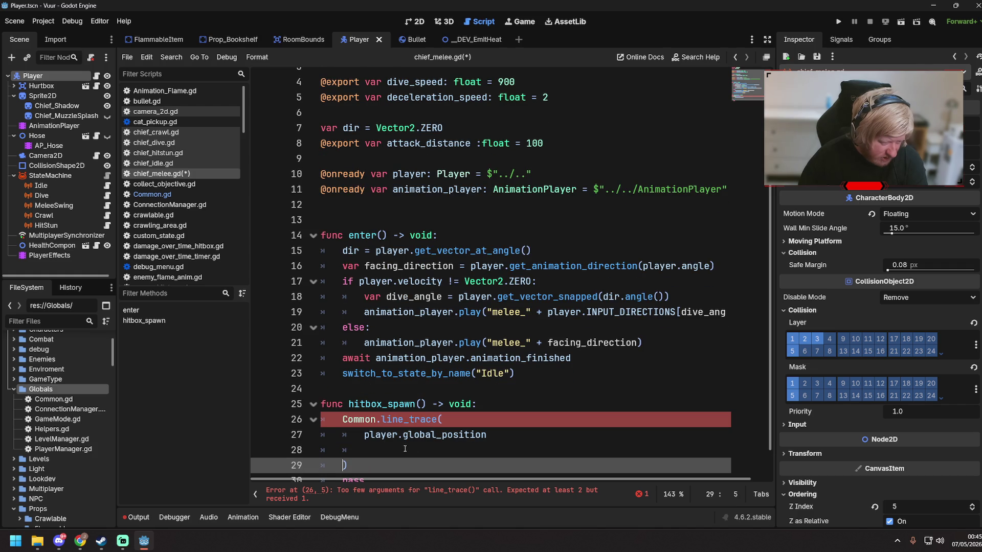
key("Up")
key("Up")
key("End")
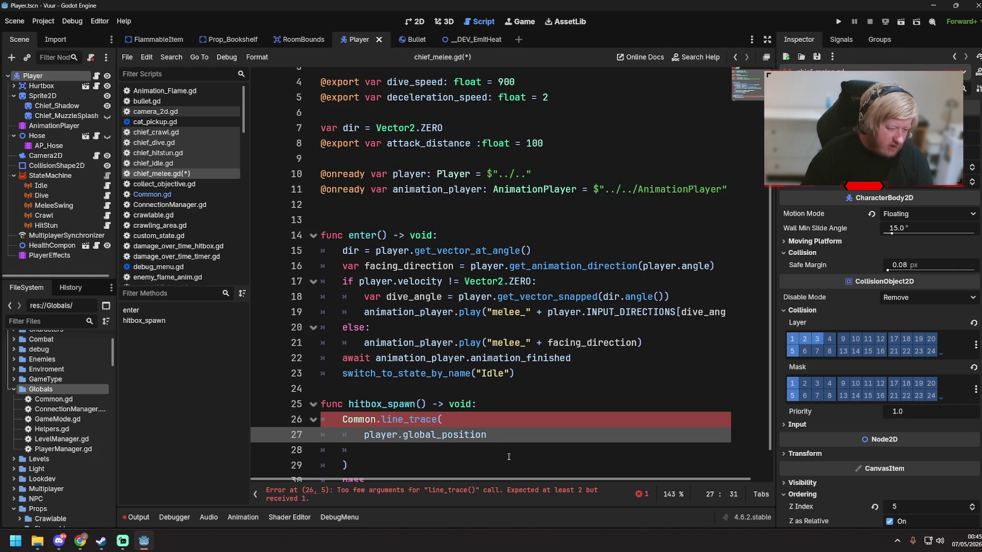
key("Down")
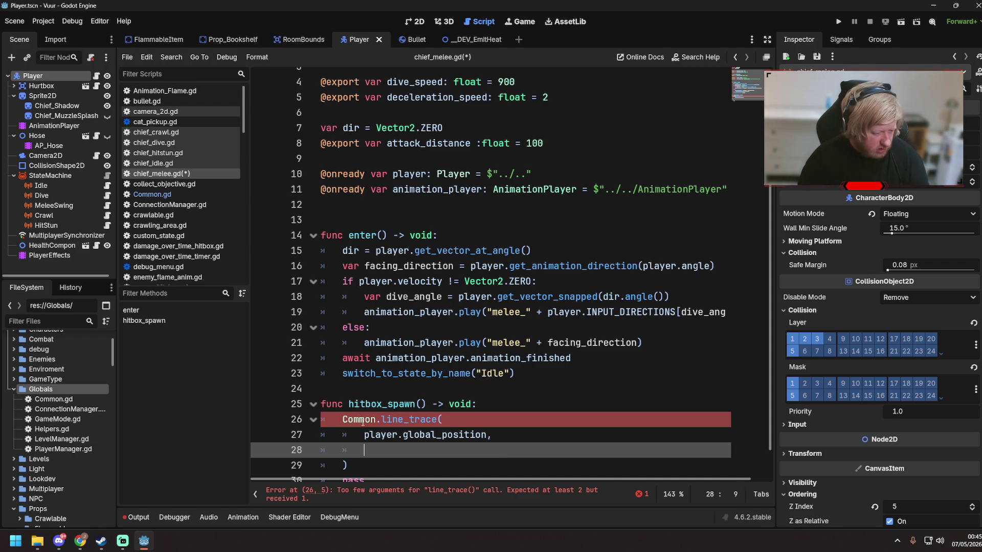
left_click_drag(363, 438, 492, 435)
key("ctrl+c")
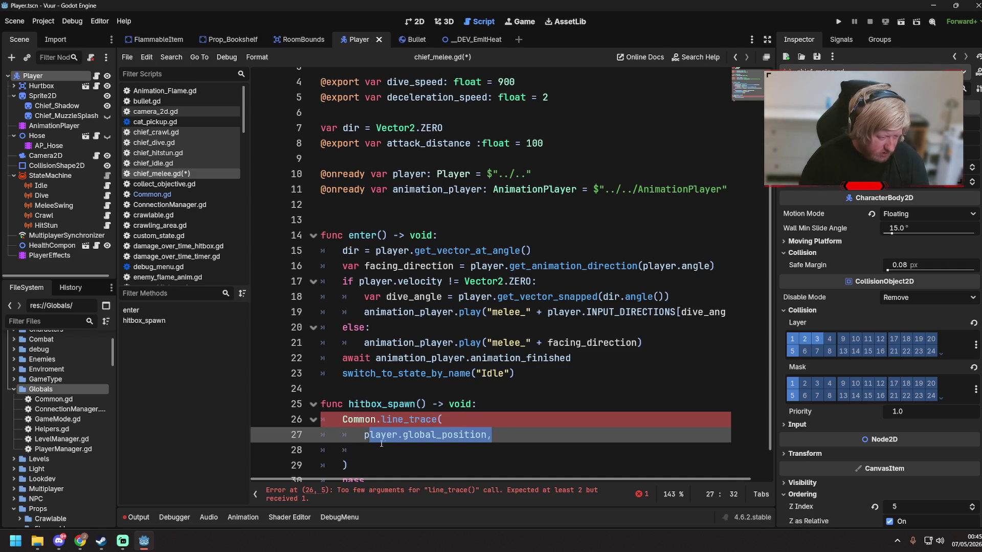
left_click(366, 431)
key("End")
key("Return")
key("ctrl+v")
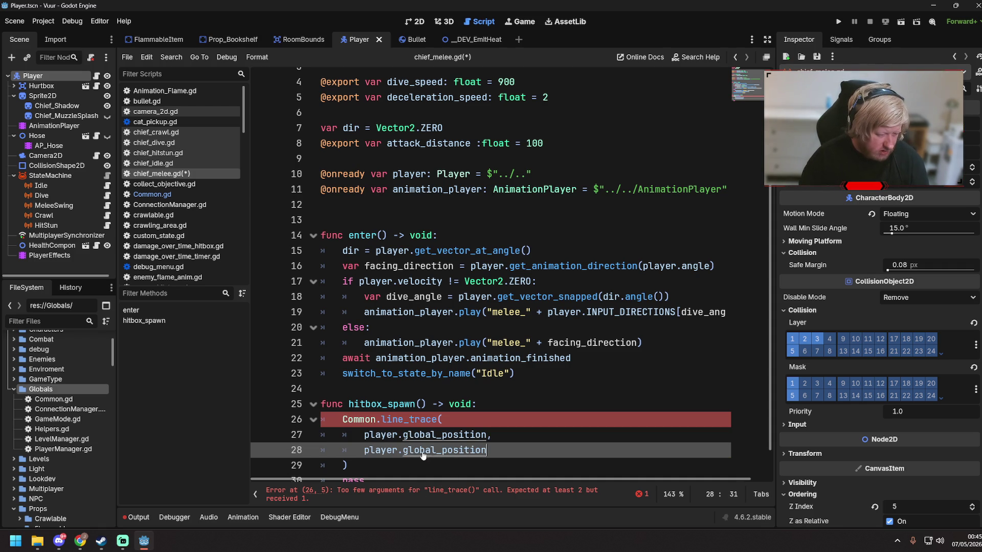
type(" + (")
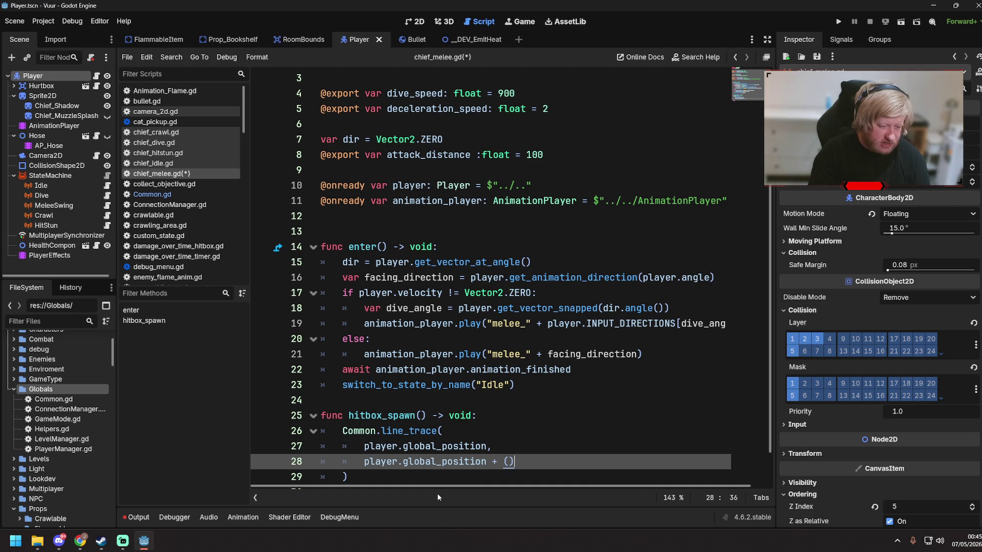
type("attack_d")
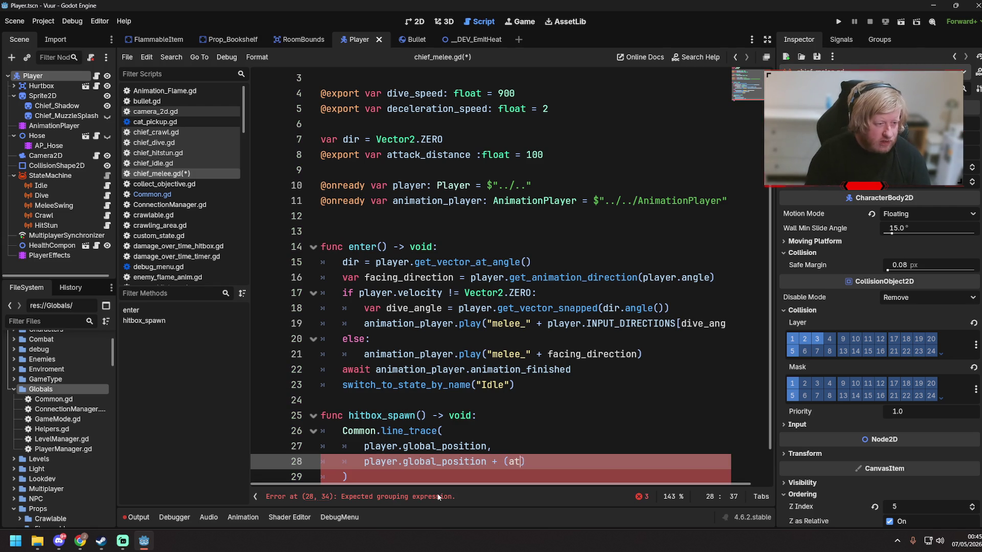
type("istance &*")
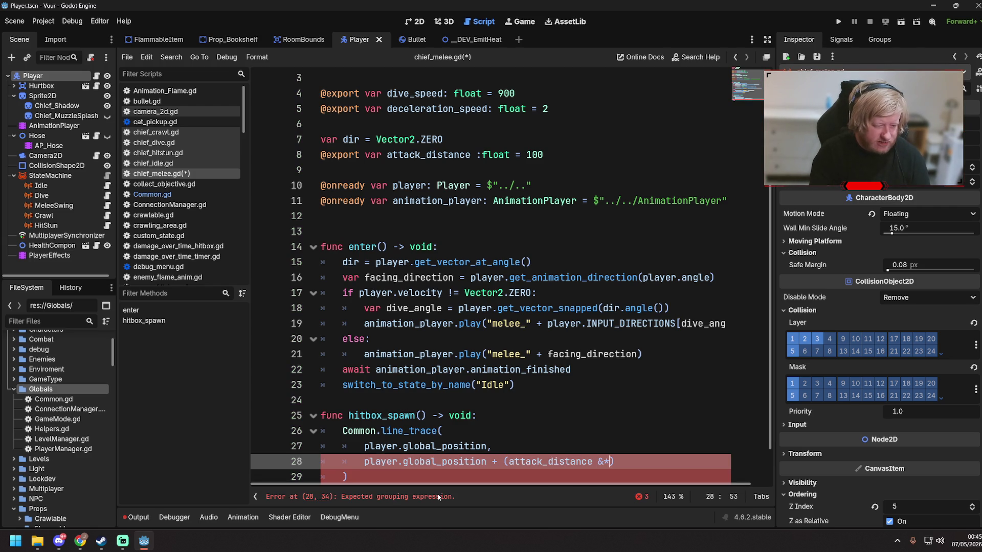
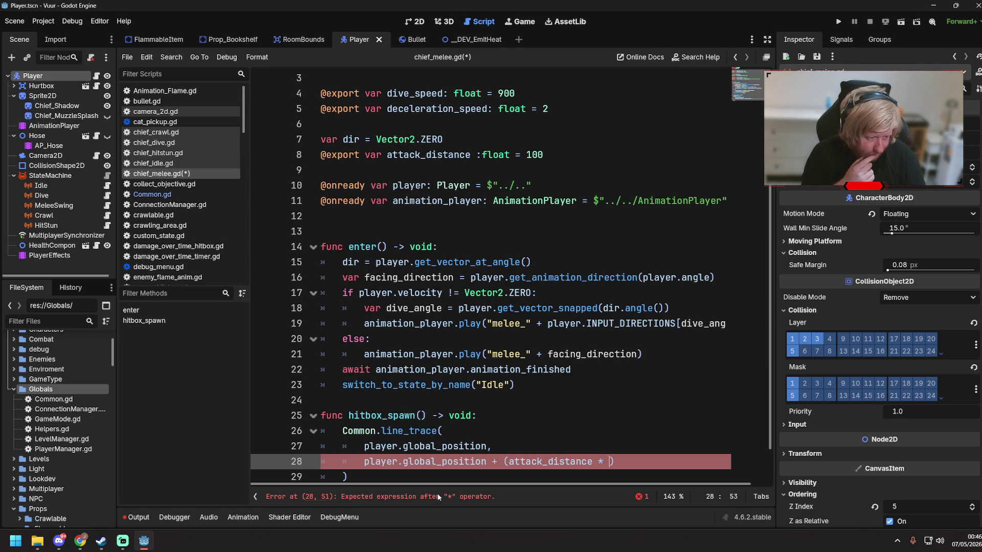
- Close the line_trace call on line 28 with 'dir)' and save chief_melee.gd
type("dir")
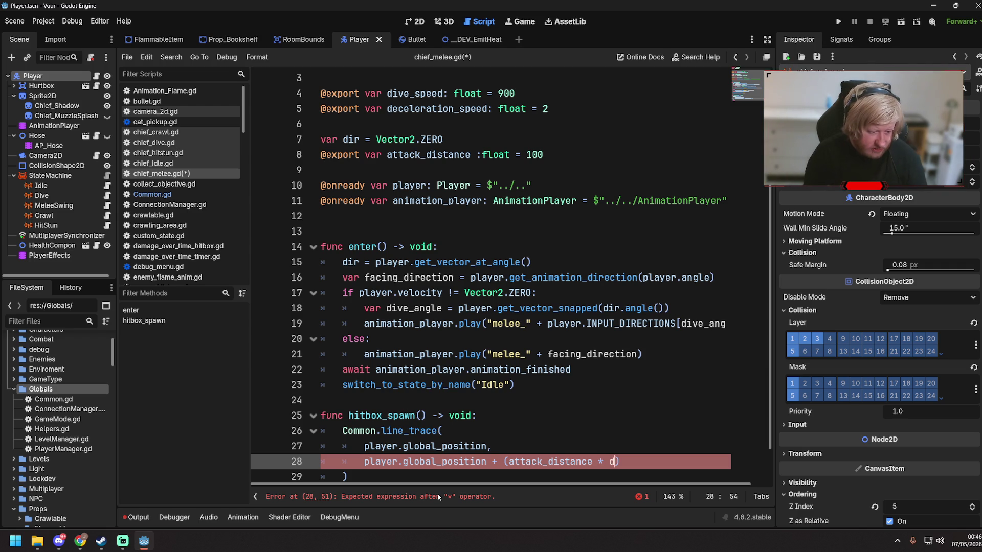
type(")")
scroll(416, 411, "down", 1)
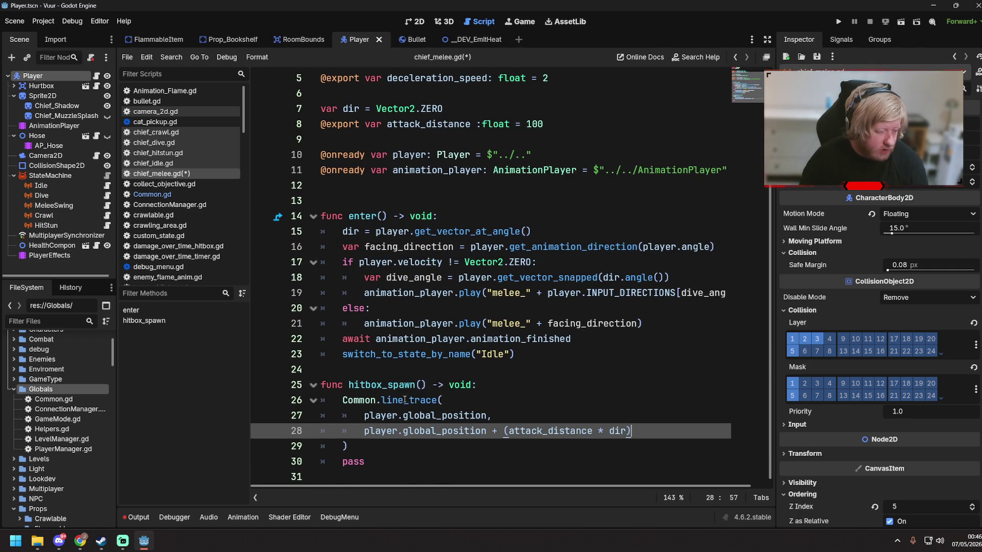
key("ctrl+s")
- Look up the line_trace definition to see what it returns, then go back to chief_melee.gd
left_click(342, 400)
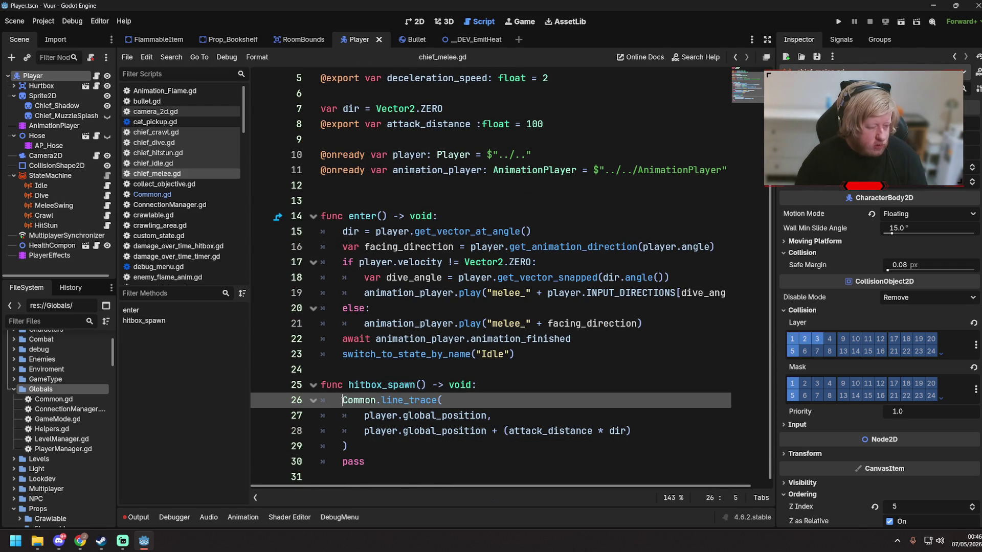
left_click(420, 404, "ctrl")
left_click(412, 338)
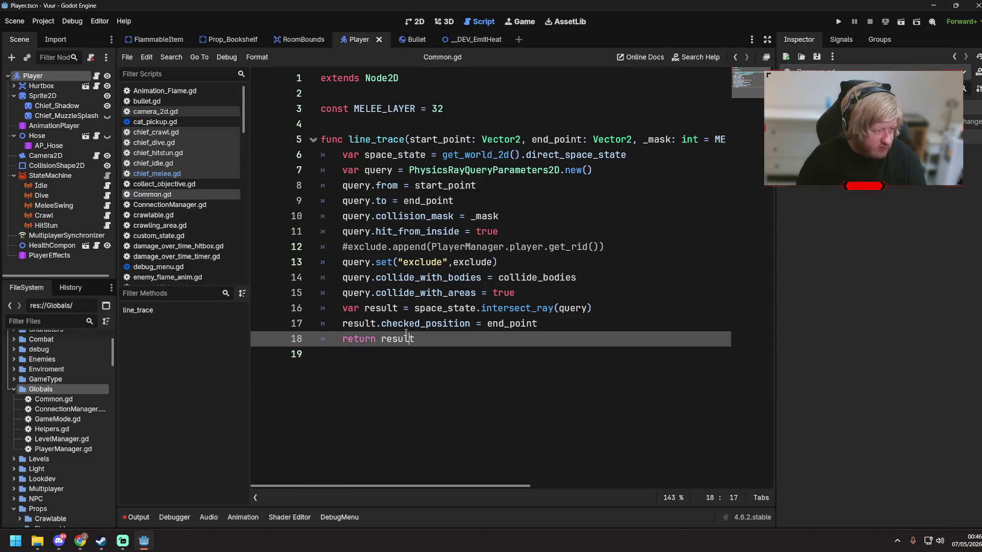
left_click(182, 176)
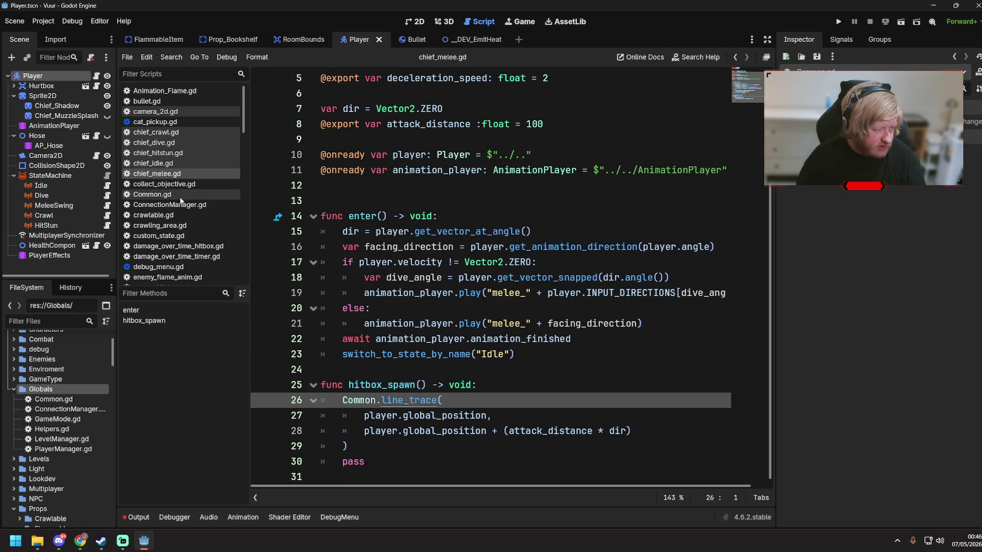
- Prefix the Common.line_trace call with 'var result = '
left_click(342, 402)
type("var result =")
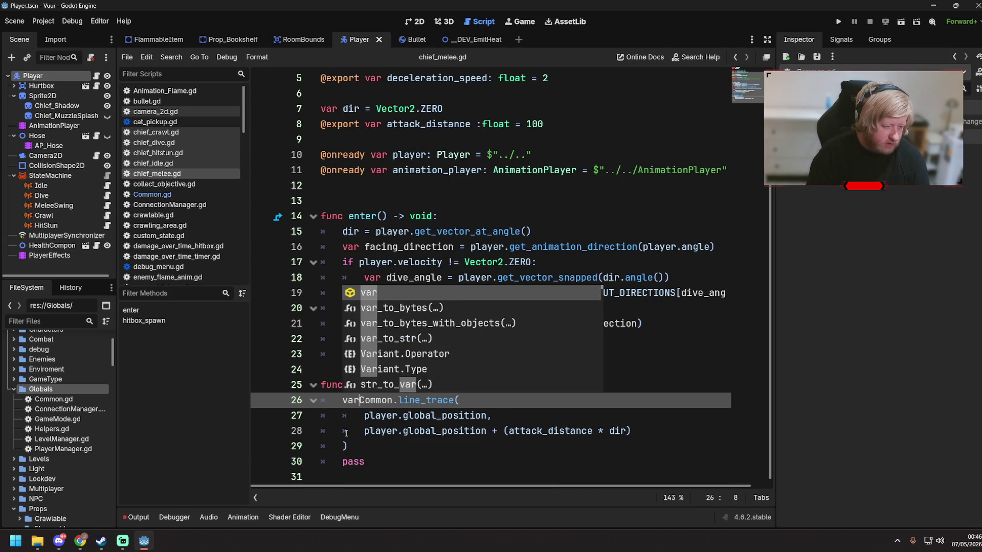
key("Down")
key("Down")
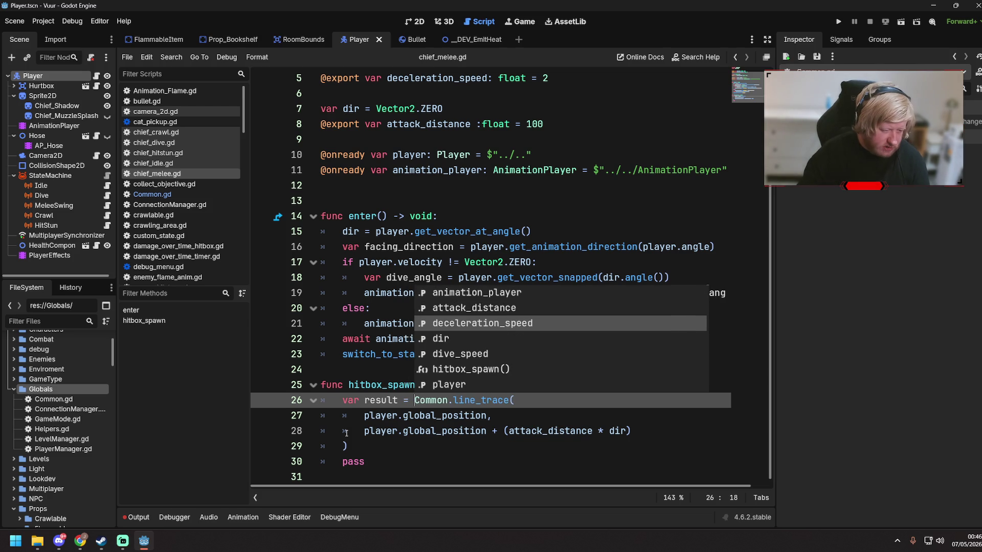
key("Escape")
key("Home")
key("shift+Down")
key("shift+Down")
key("shift+Down")
key("shift+End")
- Add a print(result) line after the trace call and save the script
key("Return")
key("Return")
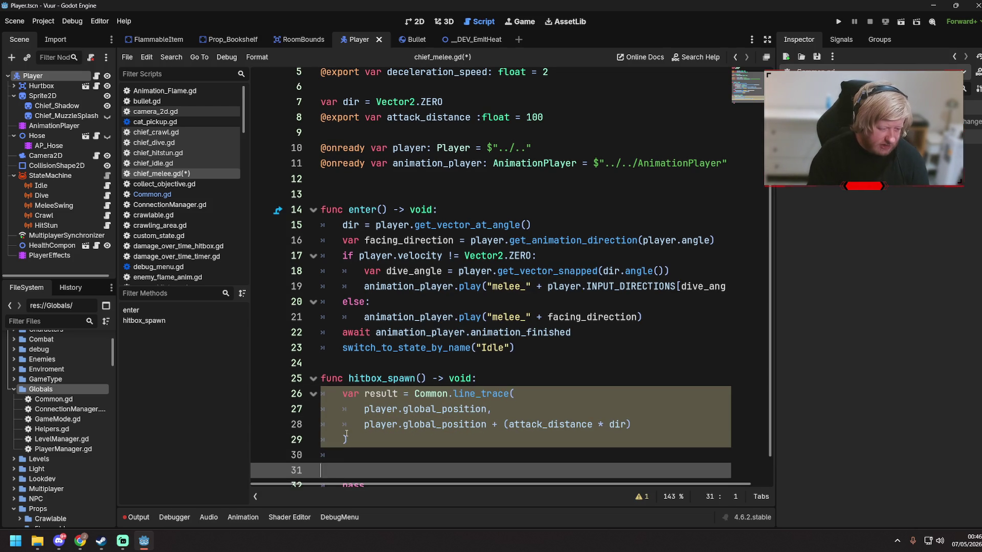
key("BackSpace")
key("BackSpace")
type("int(result)")
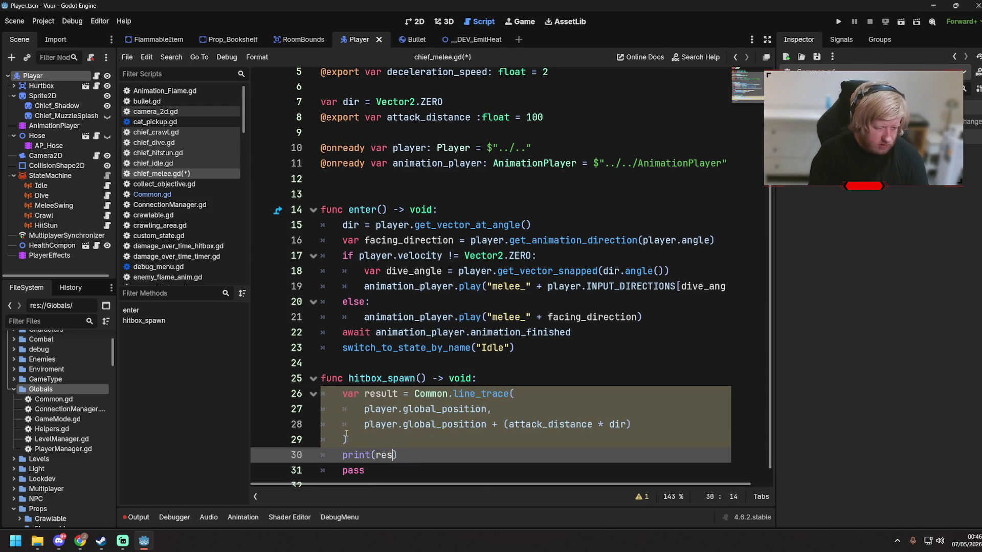
key("ctrl+s")
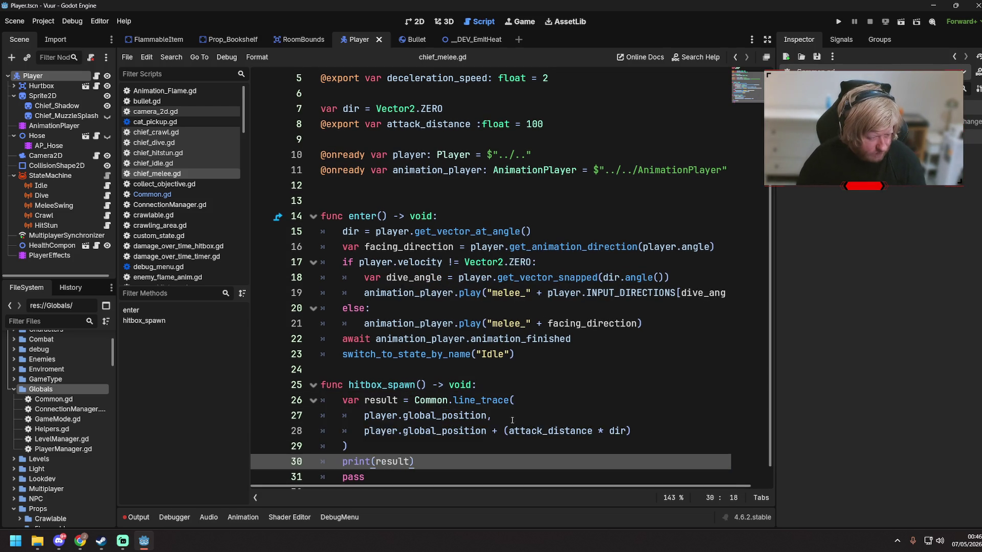
left_click(512, 415)
left_click(473, 446)
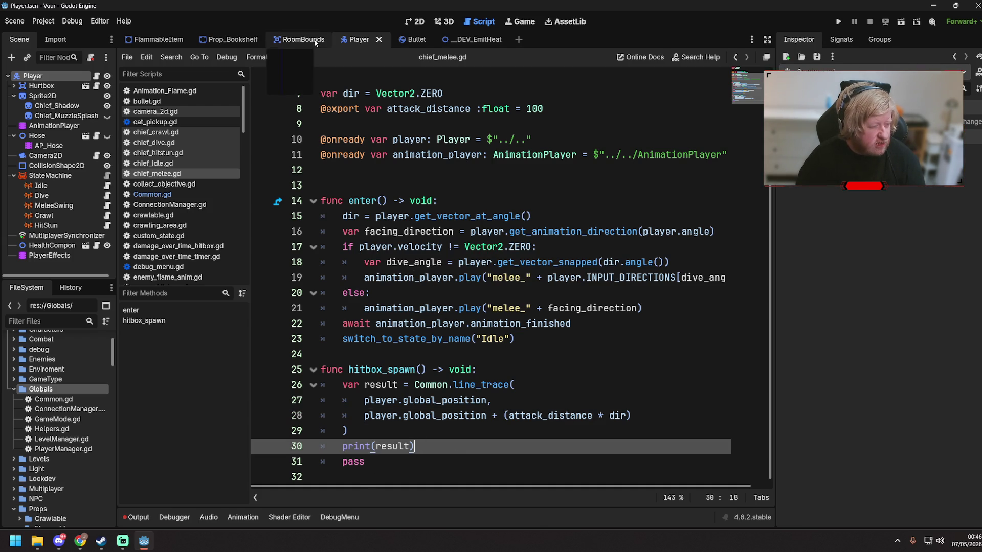
- Open the DEV_EmitHeat scene in 2D, select the ReusablePhysicsProp2 crate, and save
left_click(413, 21)
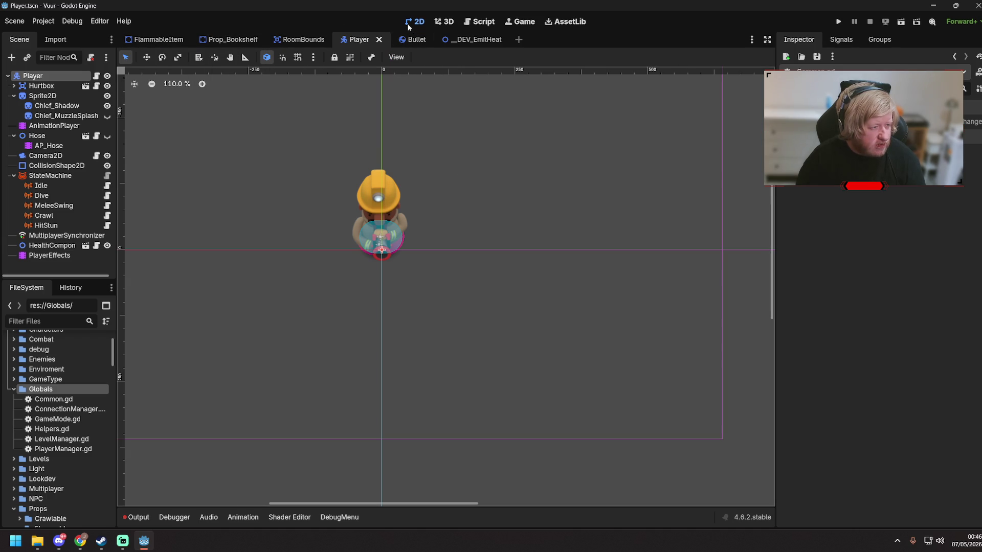
left_click(453, 39)
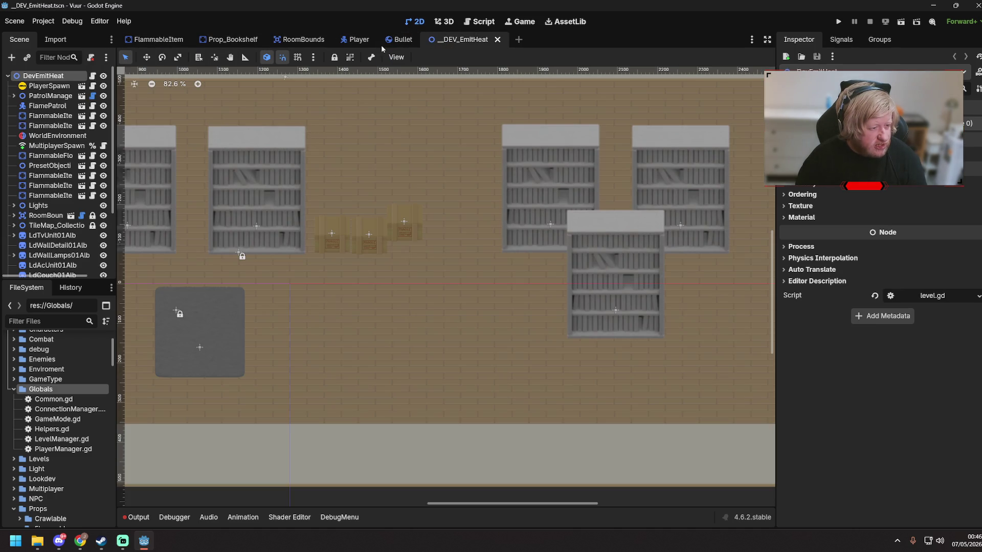
left_click(409, 215)
key("ctrl+s")
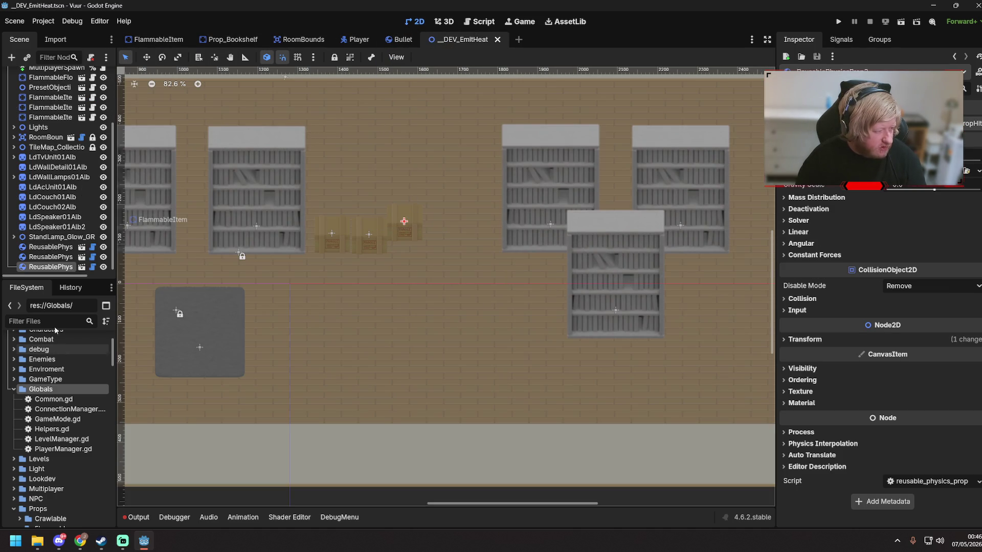
scroll(81, 248, "down", 3)
- Open the crate's own scene, check its collision layers, then return to DEV_EmitHeat and save
left_click(82, 245)
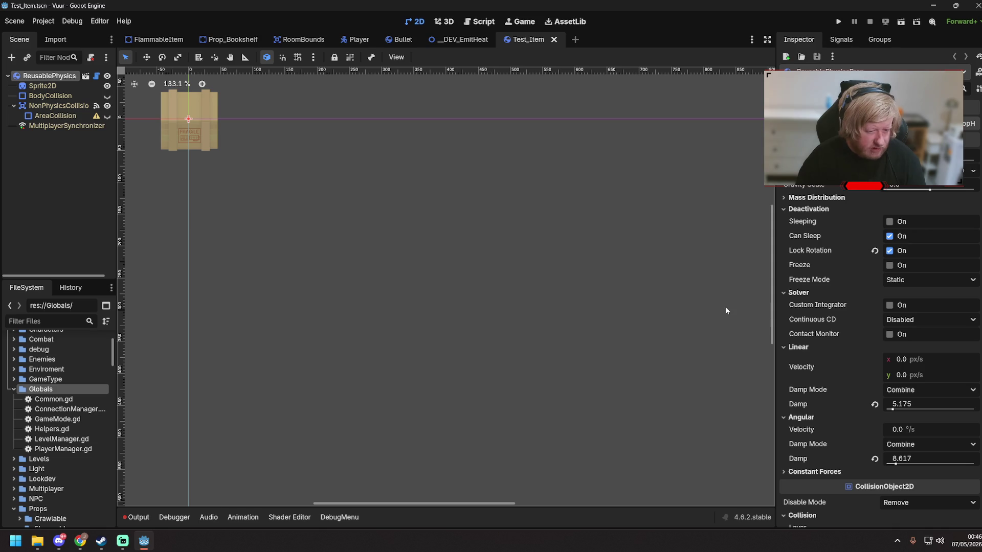
left_click(194, 148)
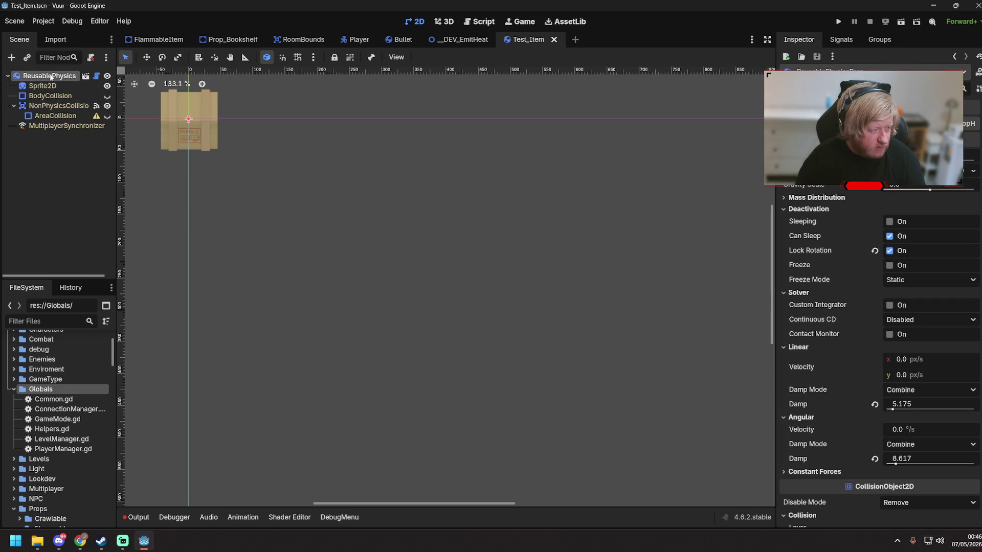
scroll(844, 366, "down", 6)
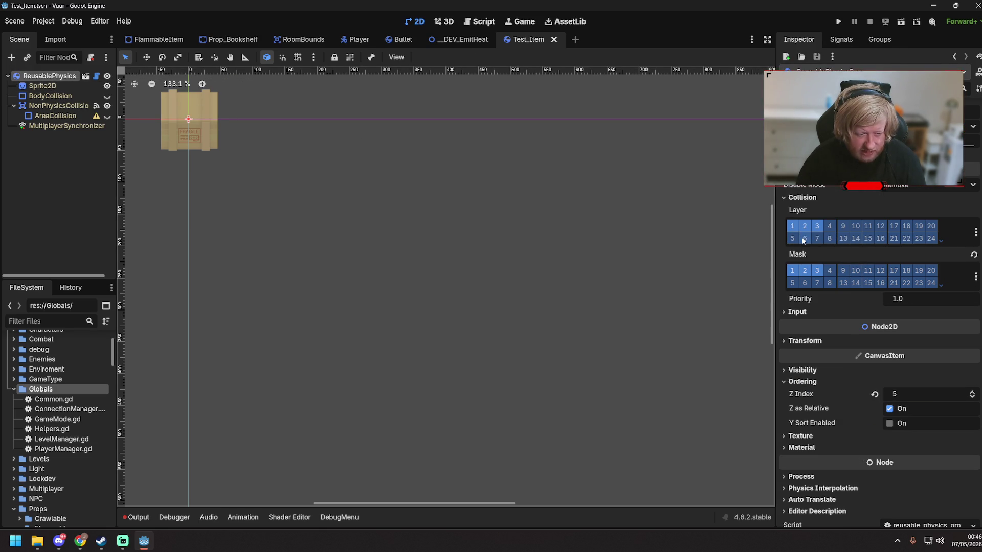
left_click(532, 210)
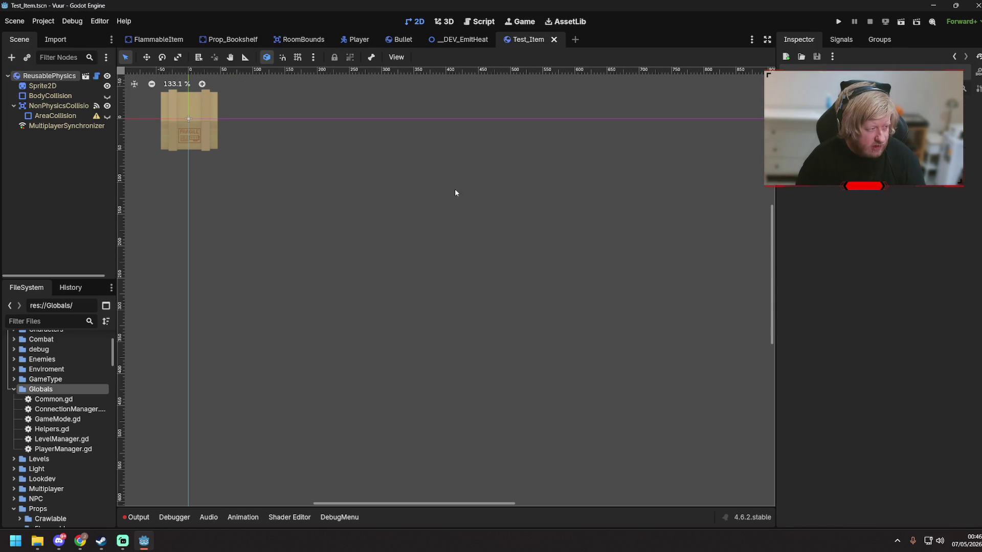
left_click(432, 37)
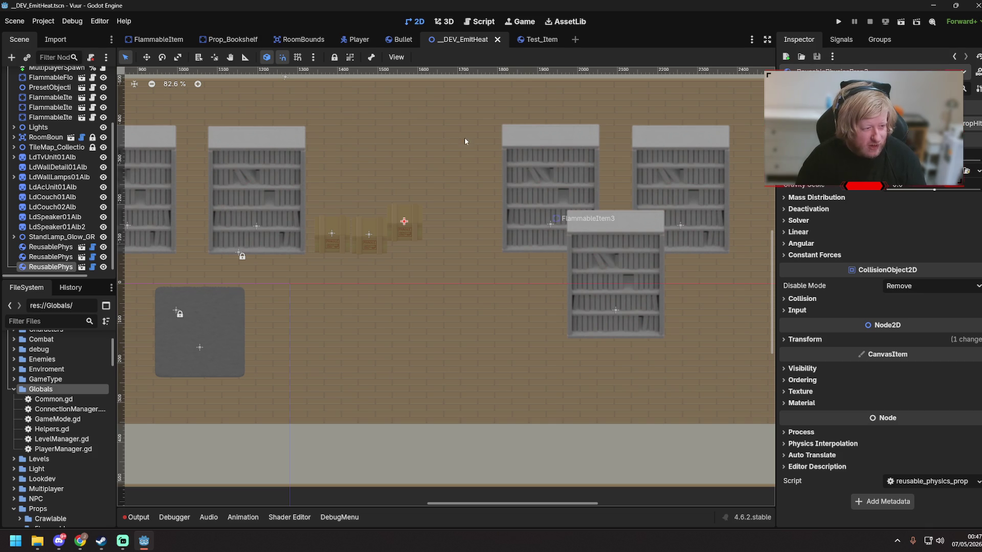
key("ctrl+s")
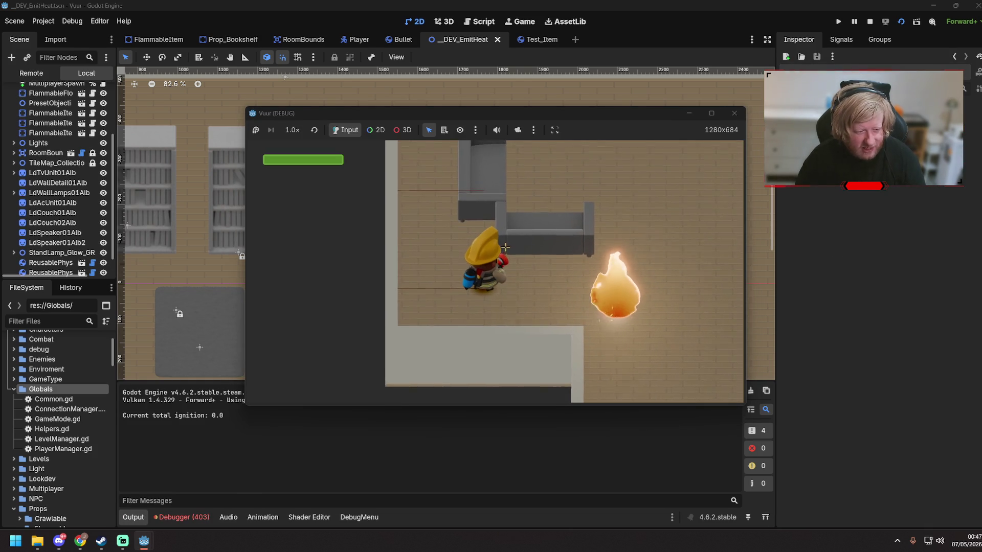
- Walk the player down and right past the fire in the running scene
key("s")
key("d")
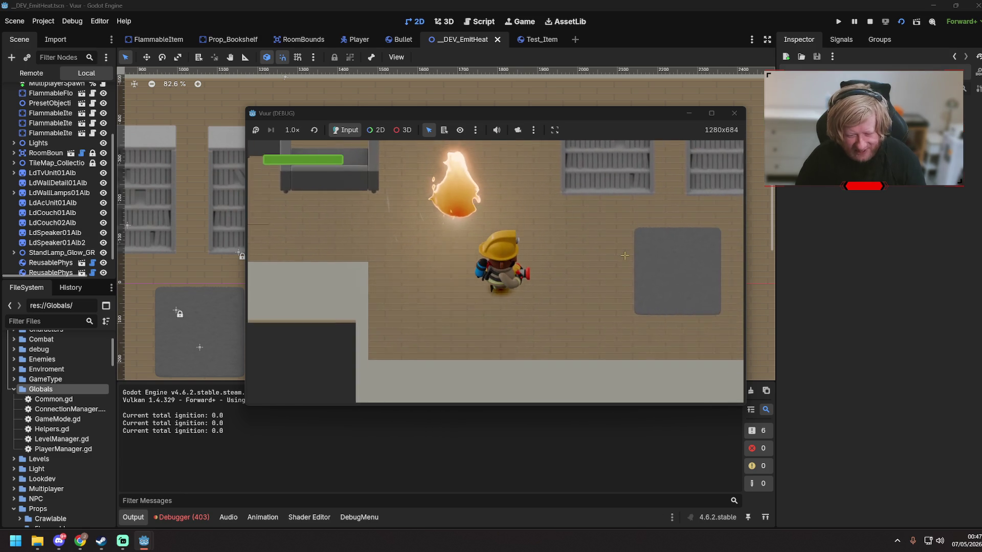
key("d")
key("w")
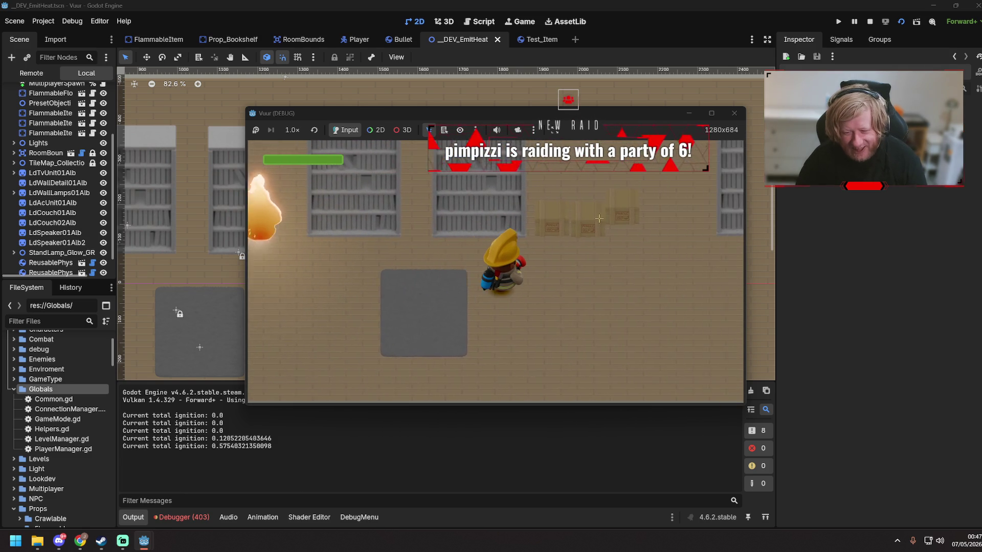
key("d")
key("w")
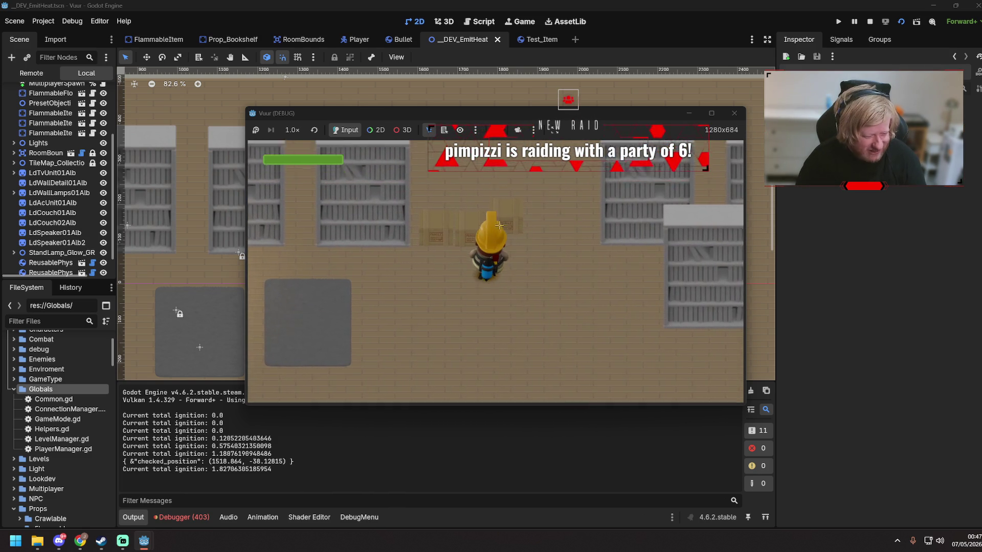
key("s")
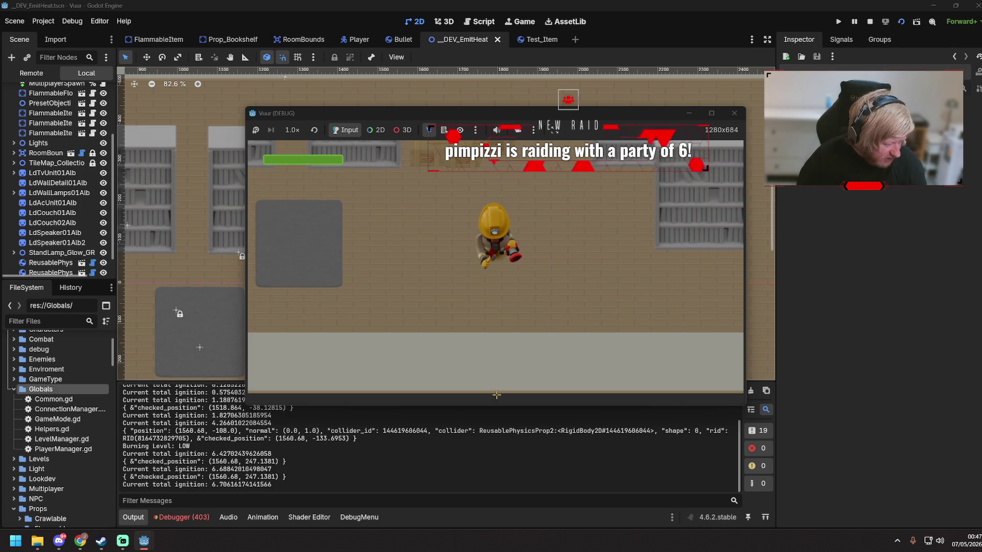
- Move the player up toward the crates to trigger melee traces, then stop the game
key("w")
key("d")
key("w")
key("a")
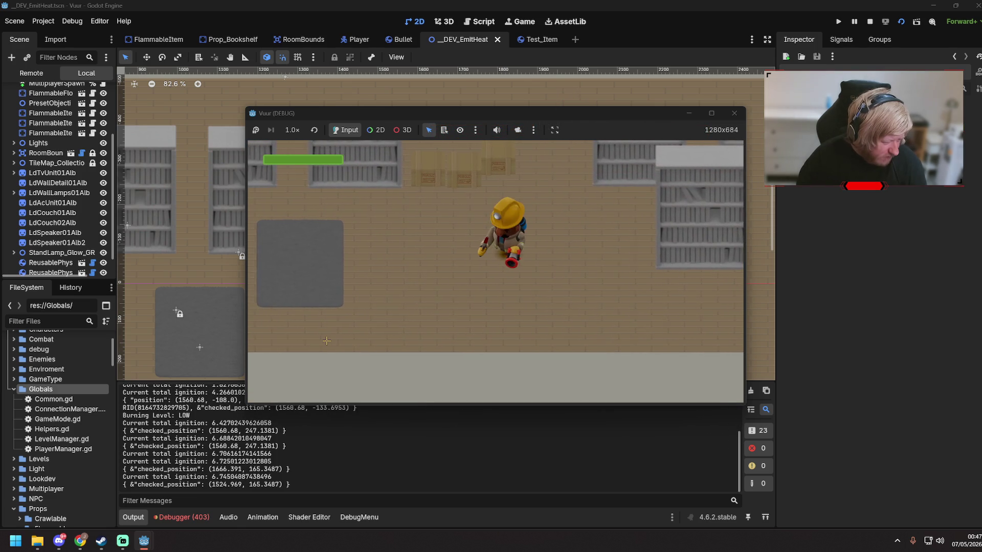
key("w")
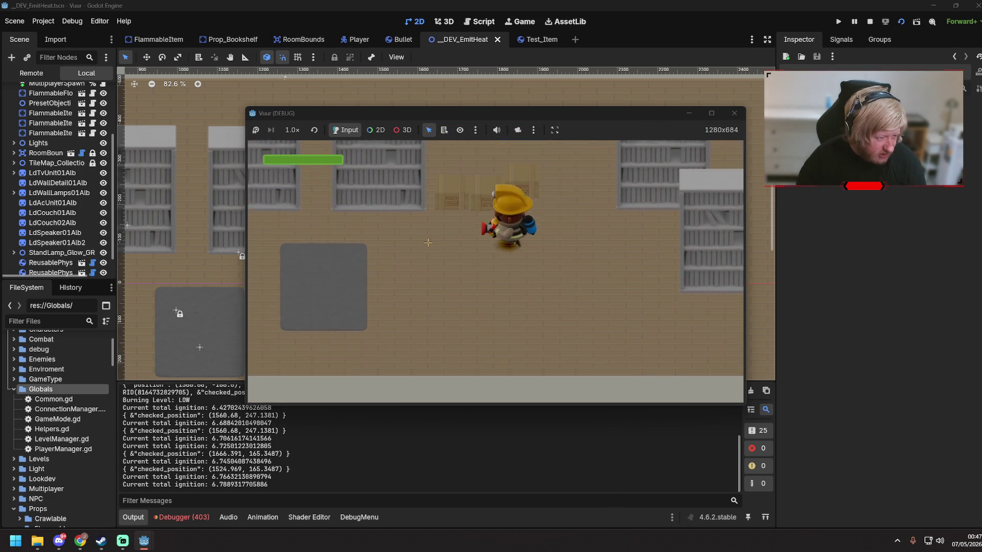
key("w")
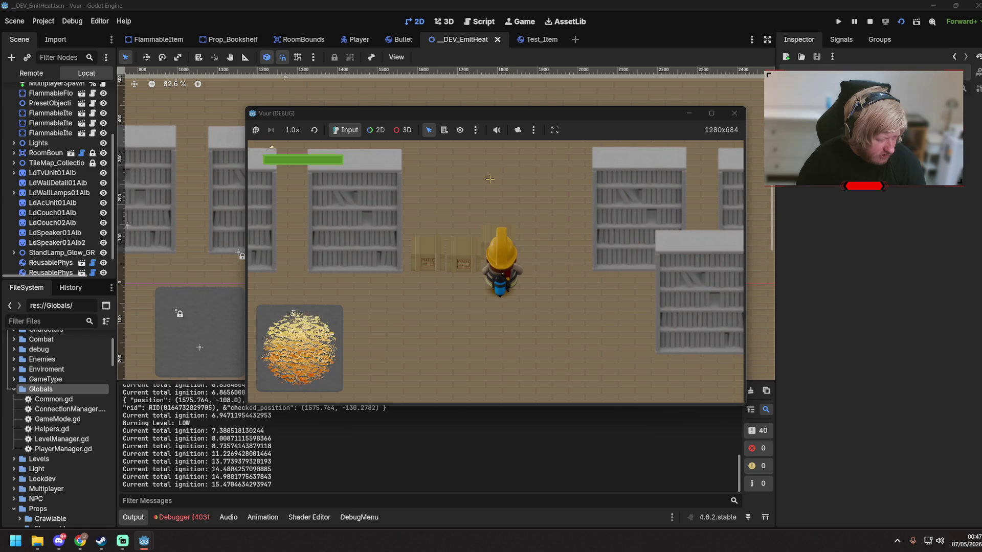
key("s")
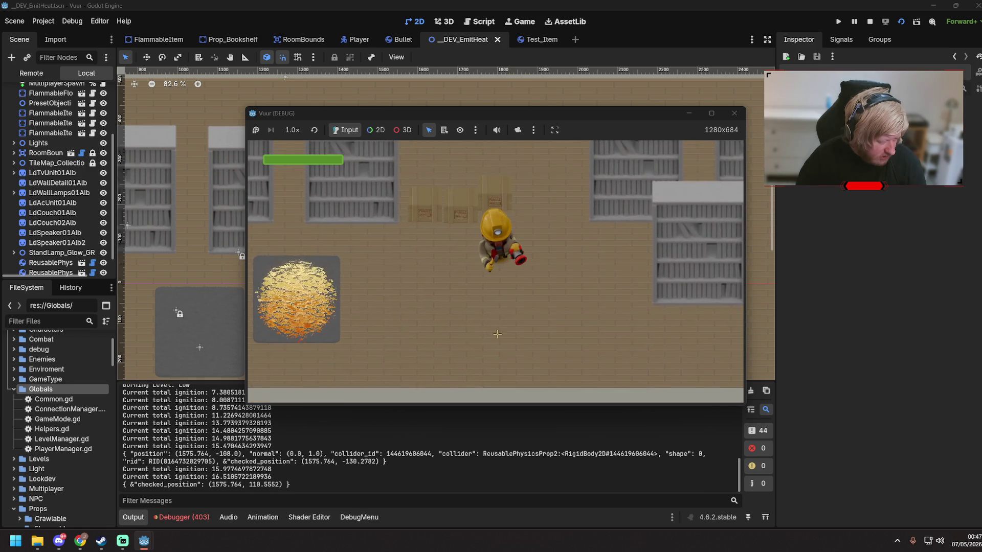
left_click(735, 113)
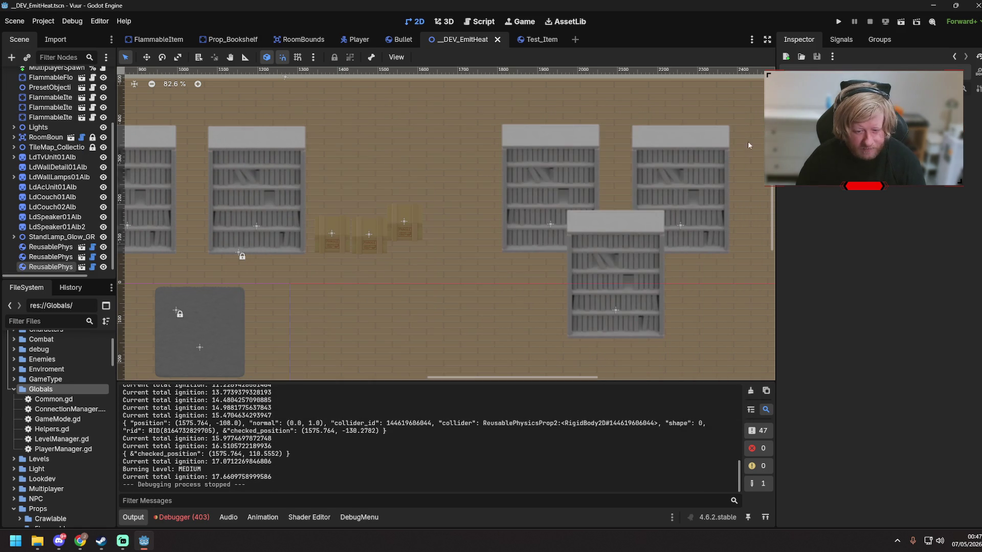
- Save the scene and switch to the Script editor at line 20 of chief_melee.gd
key("ctrl+s")
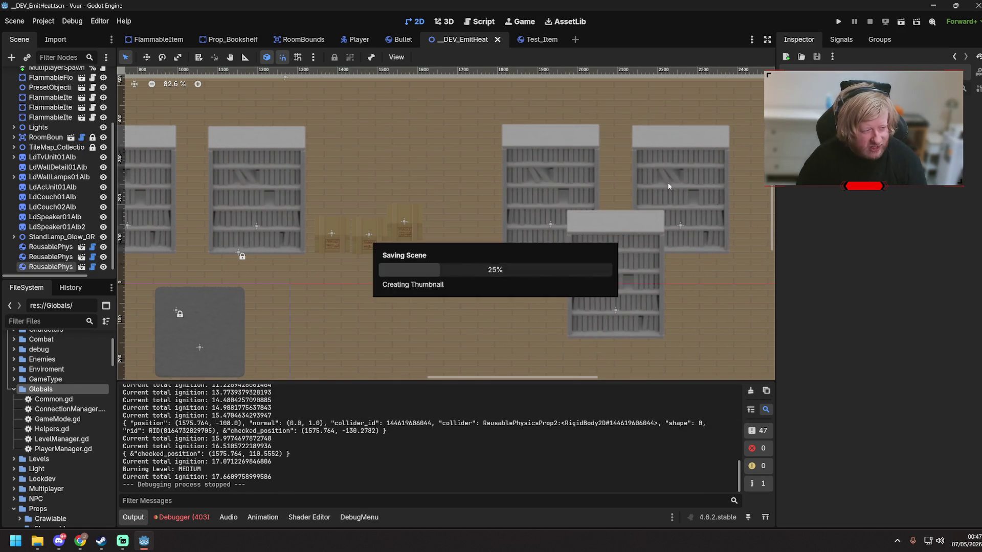
left_click(483, 25)
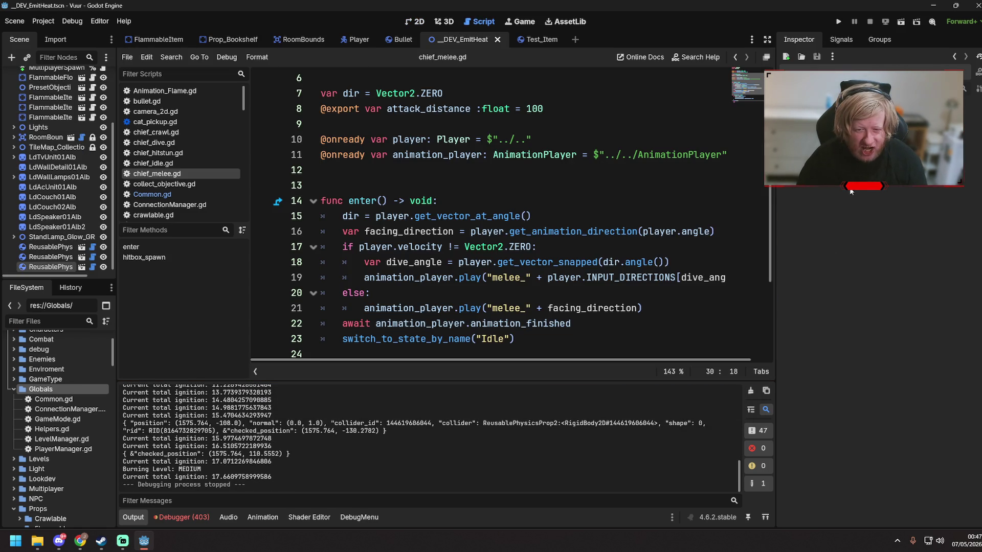
key("alt+Tab")
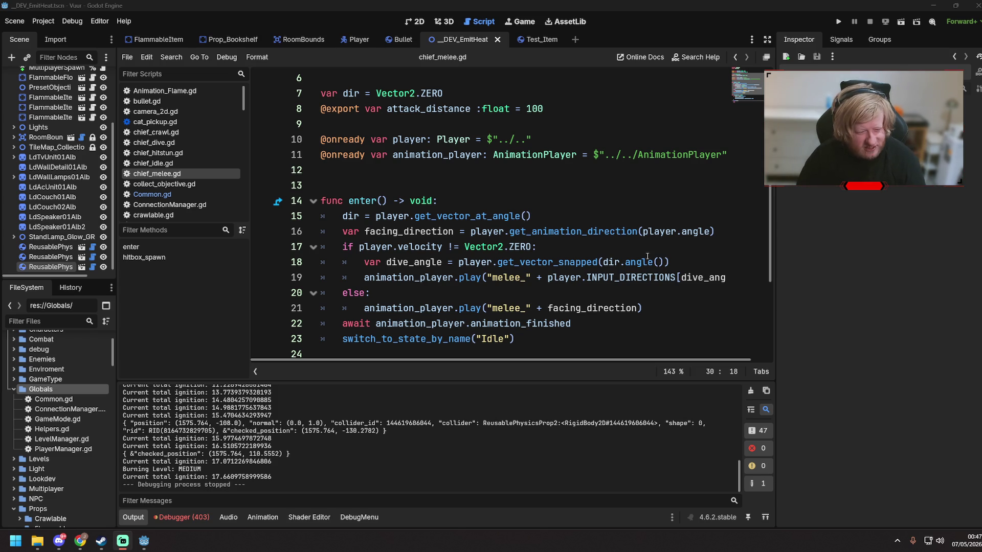
left_click(538, 297)
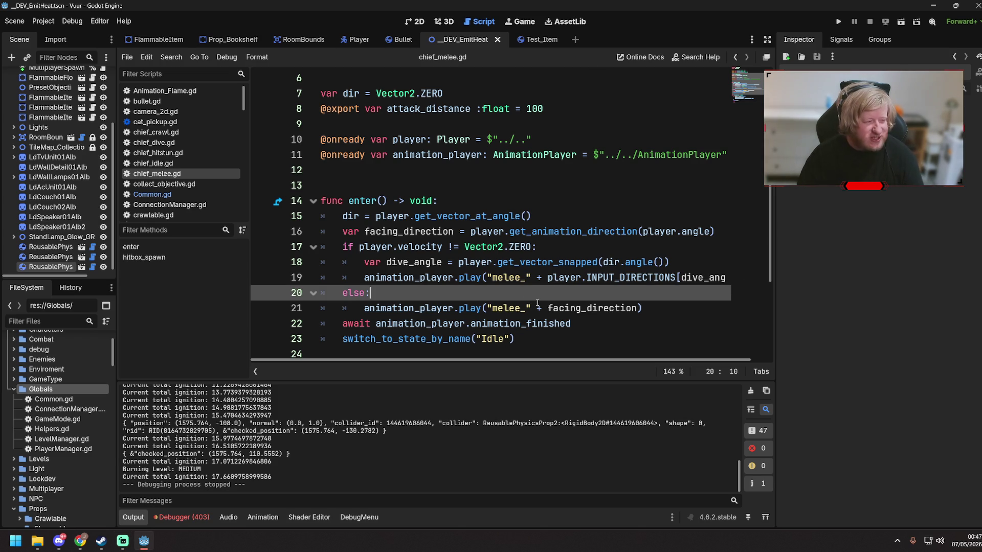
- Browse Common.gd, then reopen and scroll through chief_melee.gd
left_click(186, 194)
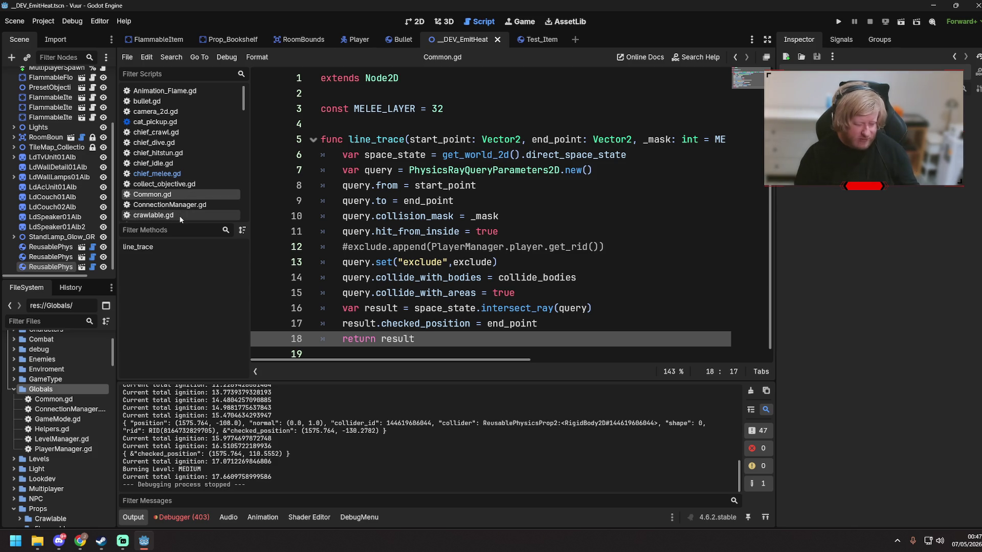
scroll(169, 179, "down", 5)
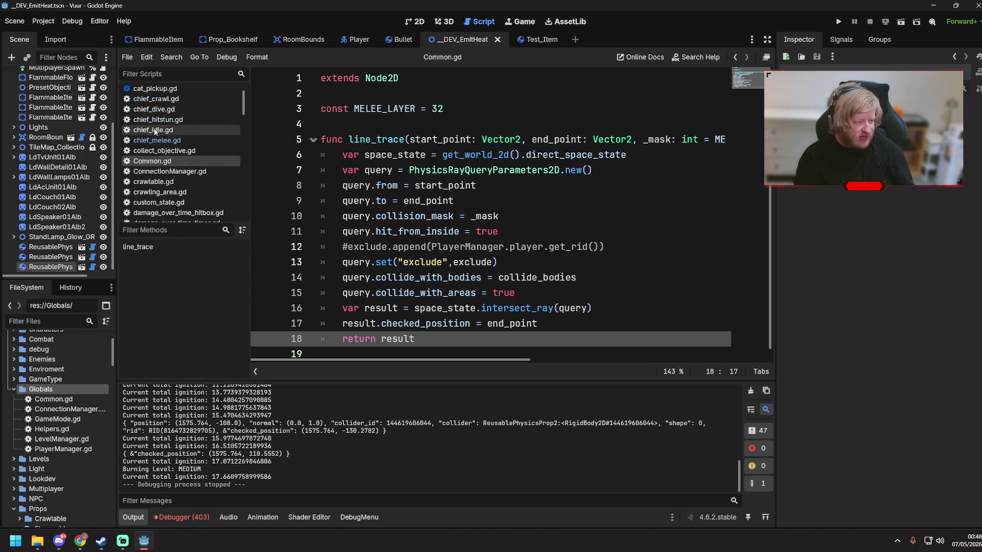
scroll(161, 132, "up", 3)
left_click(172, 127)
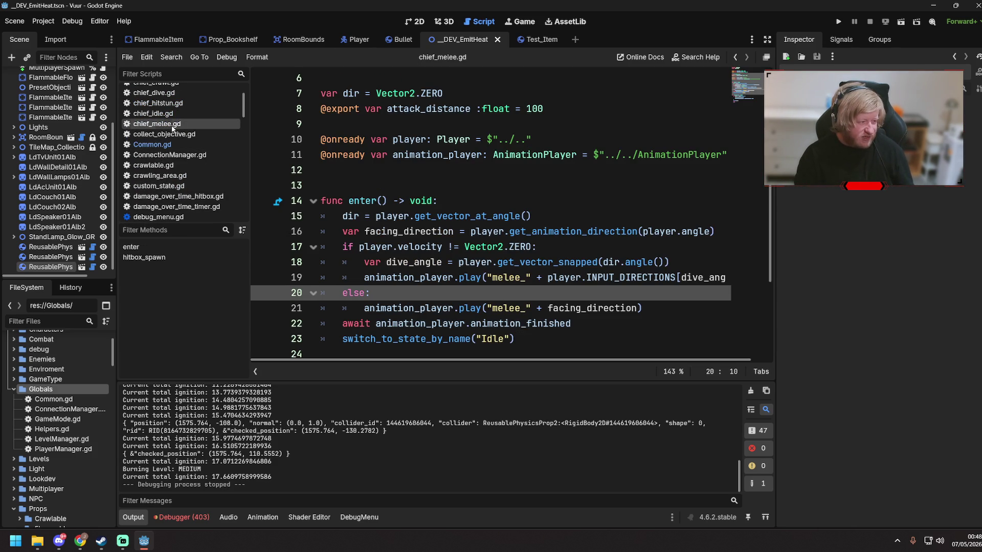
scroll(186, 140, "down", 10)
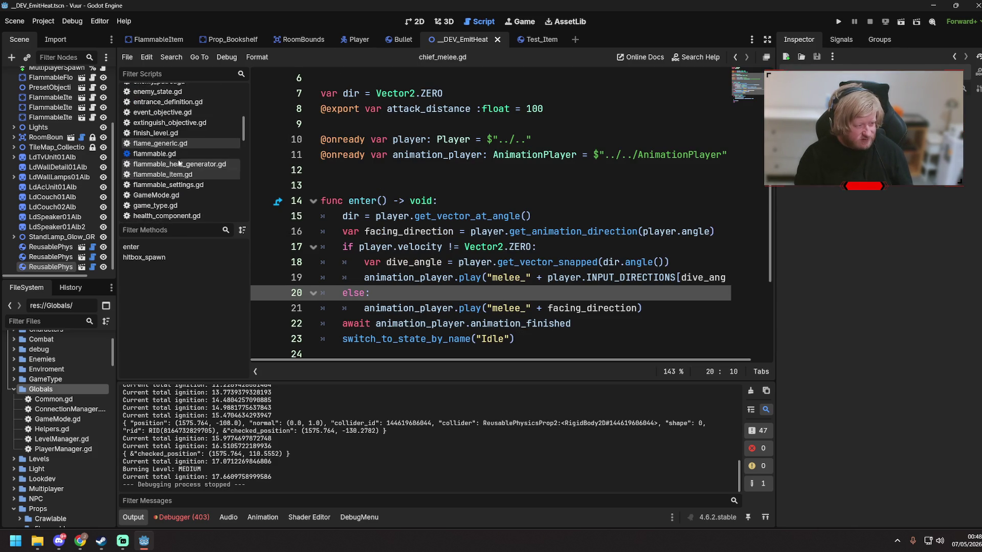
scroll(180, 162, "down", 6)
scroll(180, 163, "down", 10)
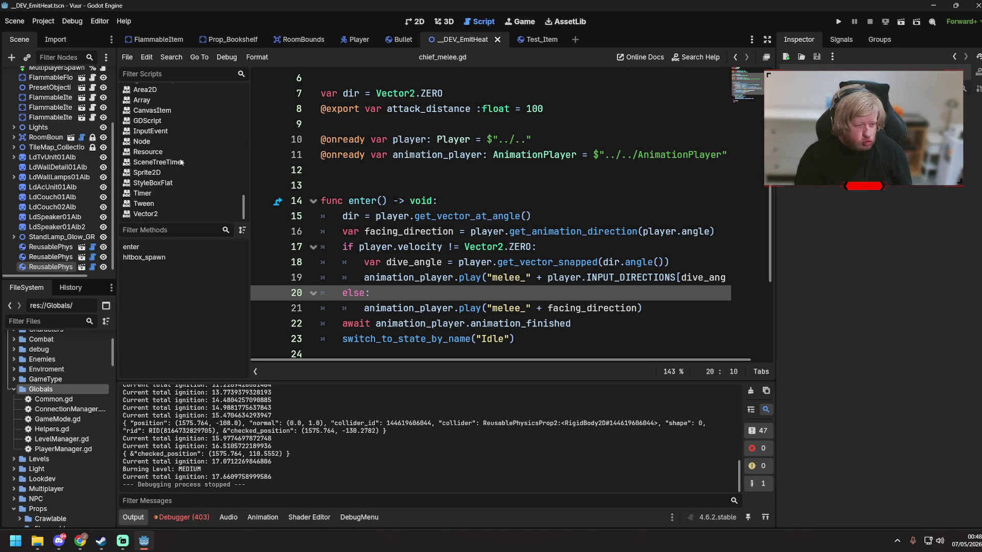
scroll(180, 162, "up", 5)
scroll(179, 163, "up", 8)
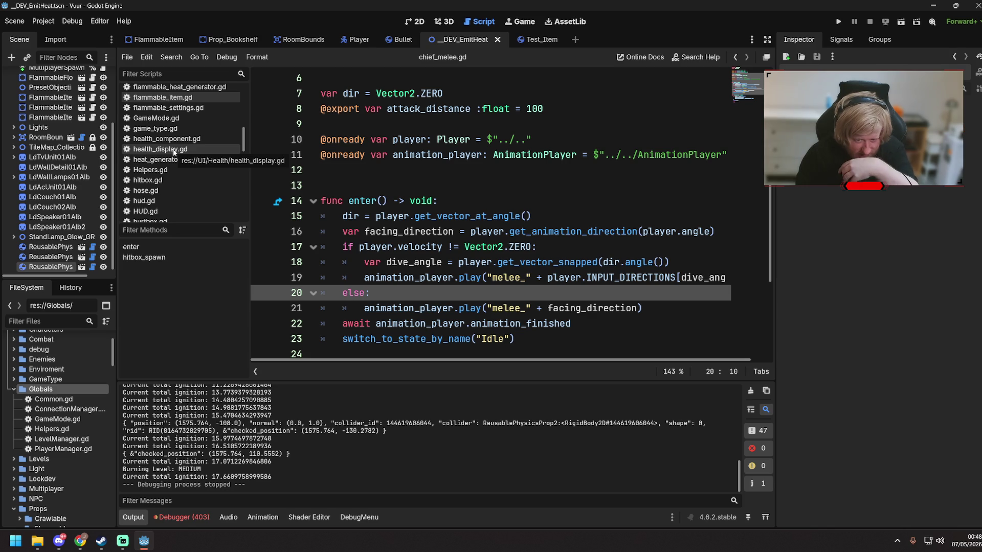
scroll(168, 160, "up", 3)
scroll(168, 160, "up", 10)
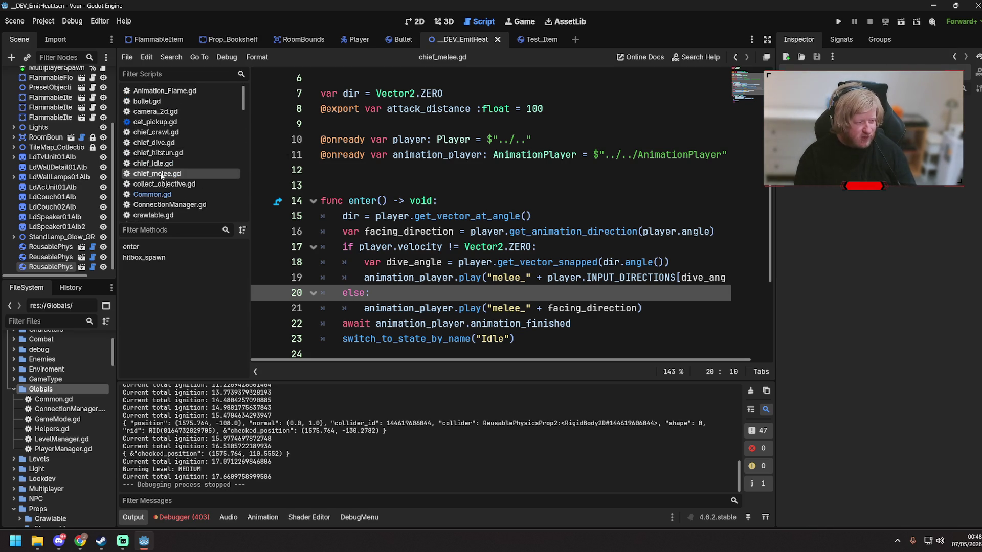
- Place the caret on line 18, save, and bring up the Player scene
left_click(470, 262)
key("ctrl+s")
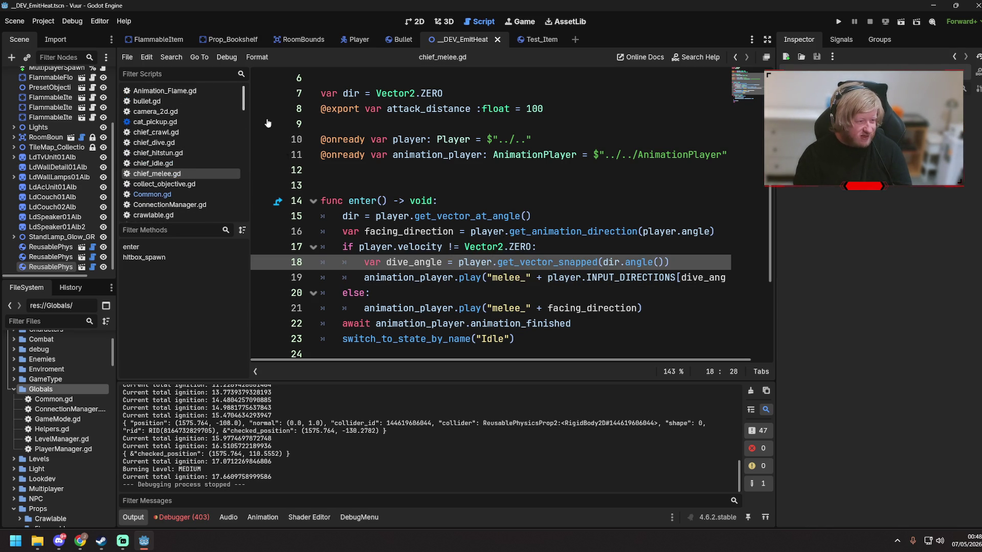
left_click(354, 42)
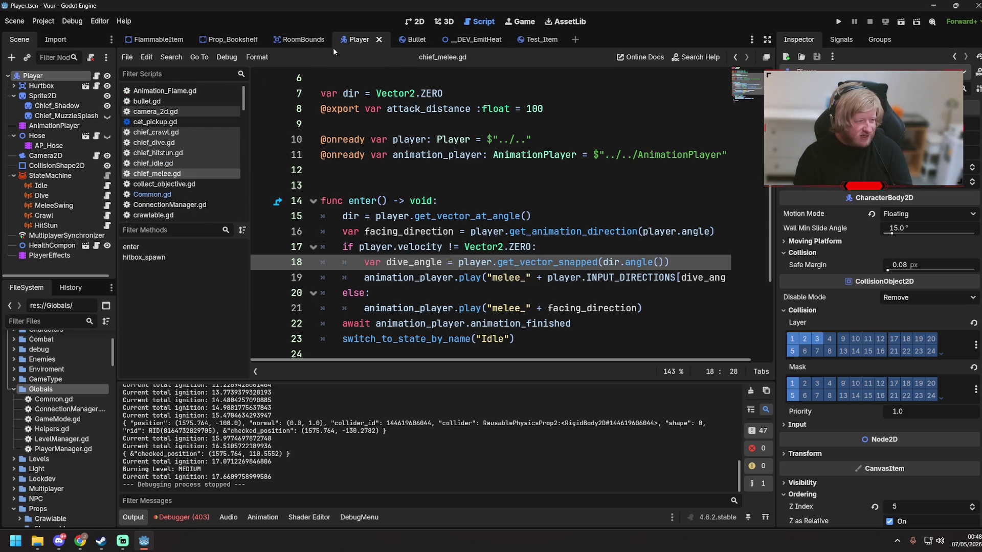
left_click(107, 225)
scroll(567, 276, "down", 5)
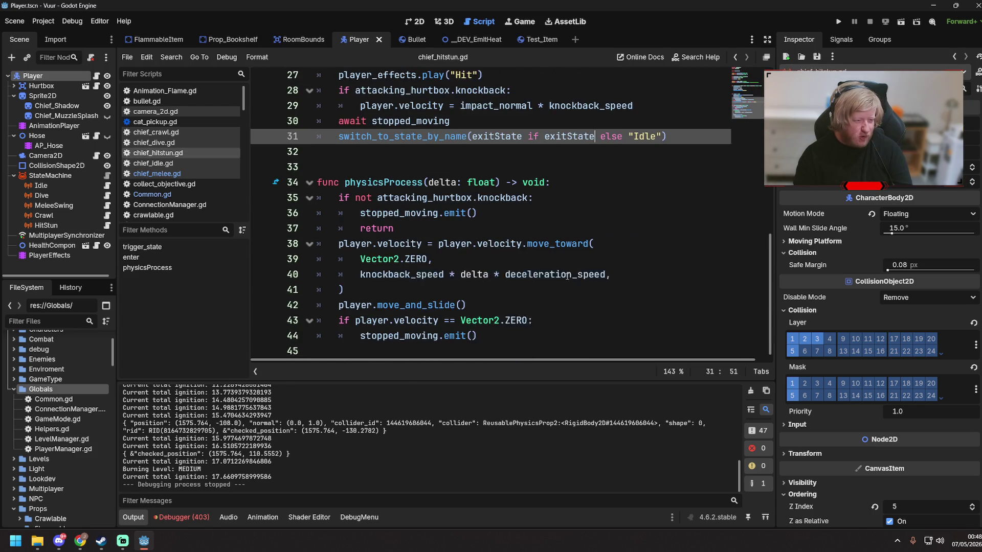
left_click(549, 319)
left_click(548, 330)
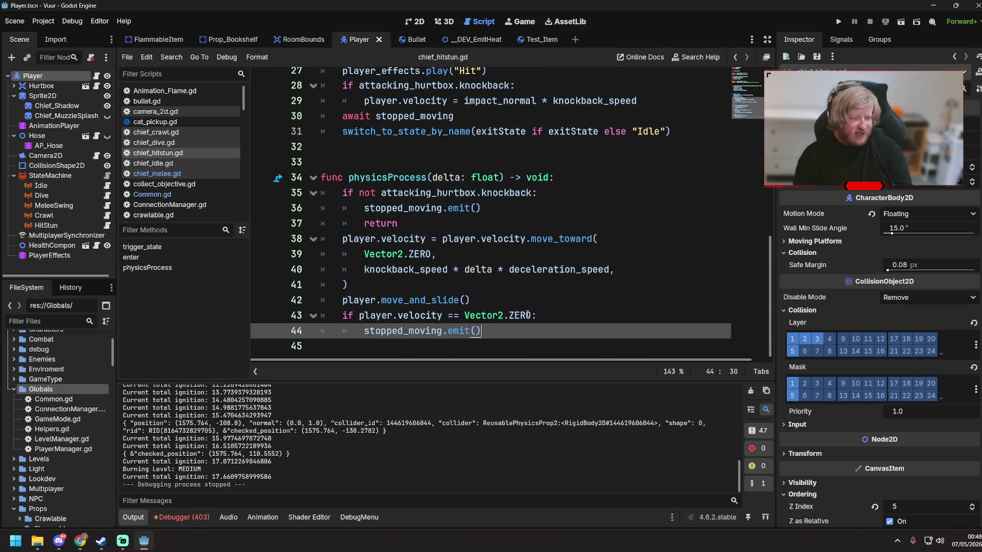
left_click(106, 206)
scroll(543, 287, "down", 4)
left_click(543, 285)
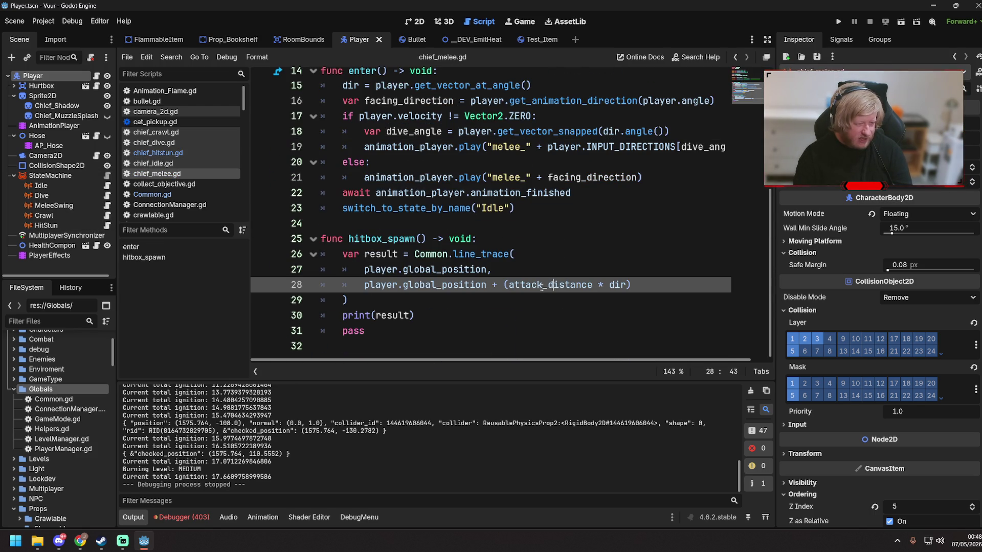
left_click(406, 303)
key("ctrl+s")
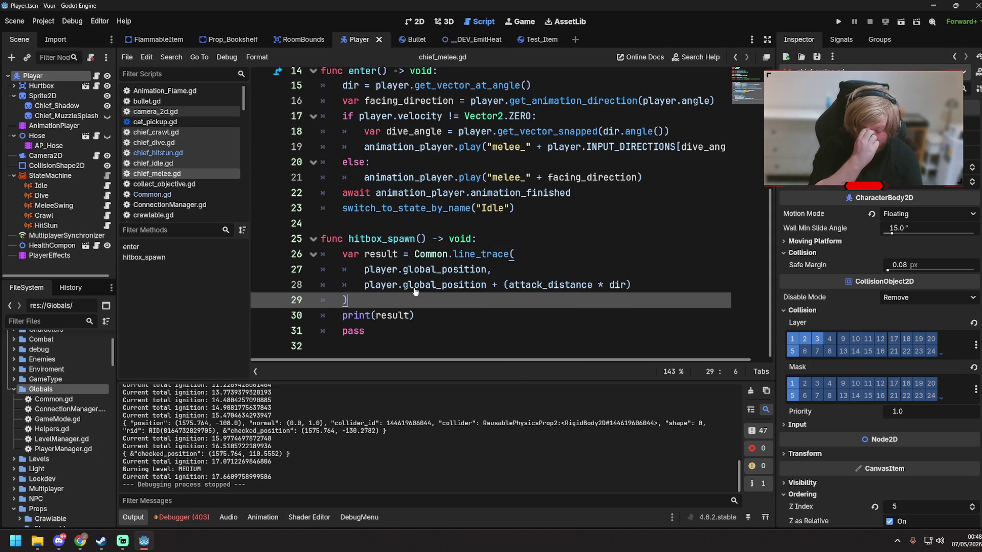
- Add an 'if result.collider:' check with an empty indented body below line_trace, then save
key("Return")
type("if resul")
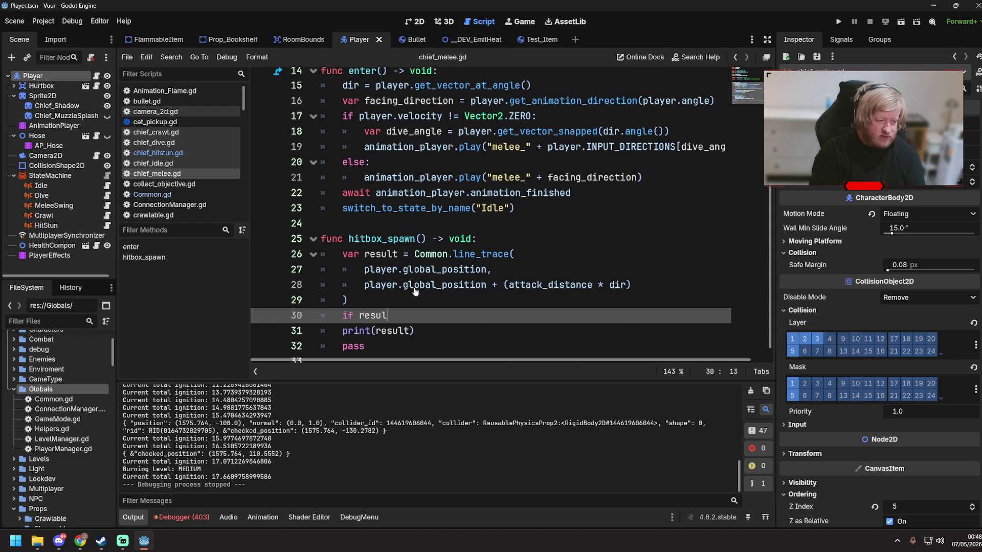
type("t.collider:")
key("Return")
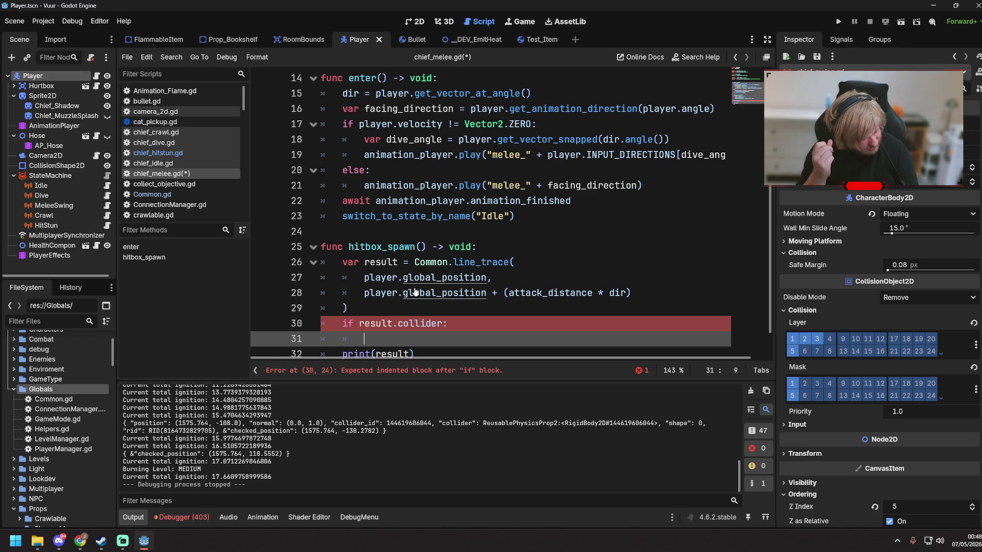
key("ctrl+s")
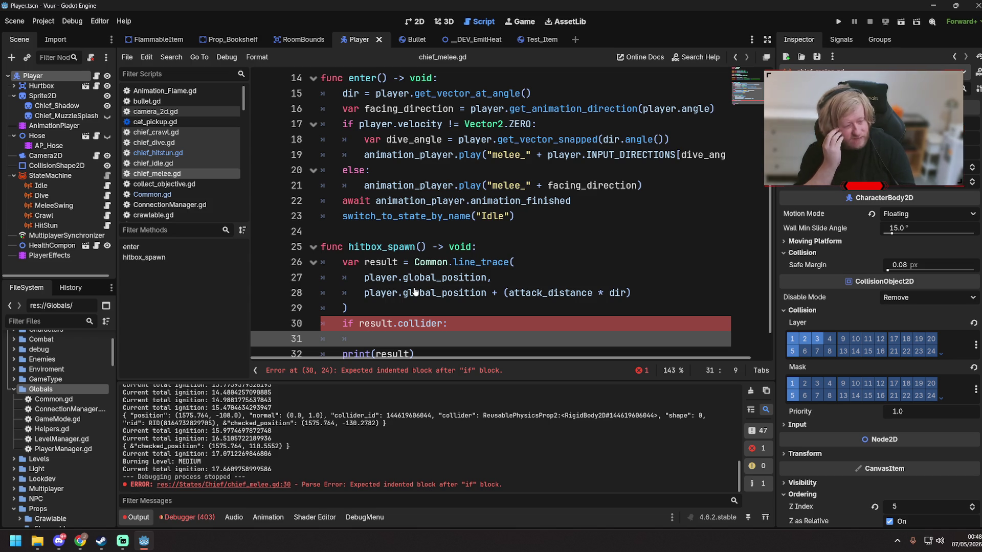
left_click(152, 38)
key("ctrl+Tab")
key("ctrl+Tab")
key("ctrl+Tab")
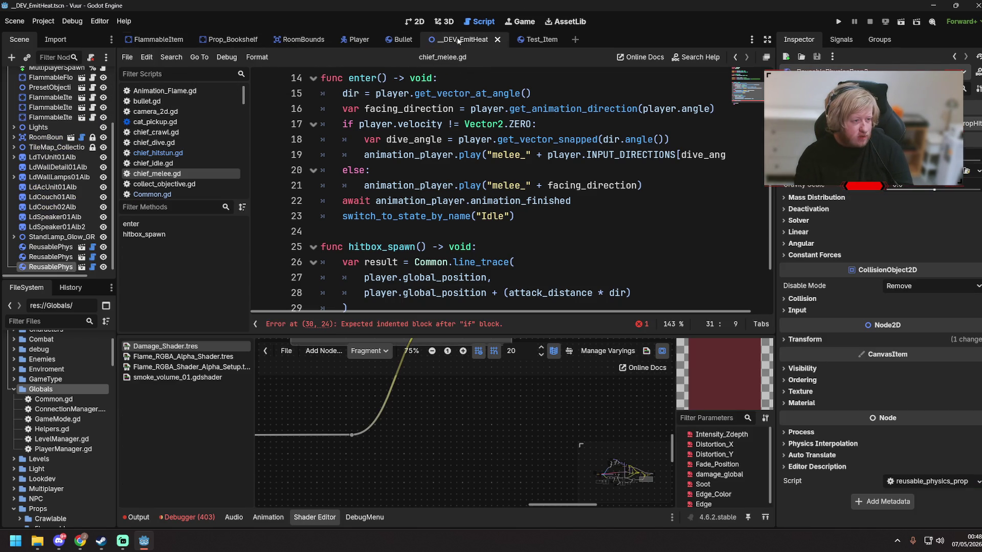
left_click(54, 320)
type("re")
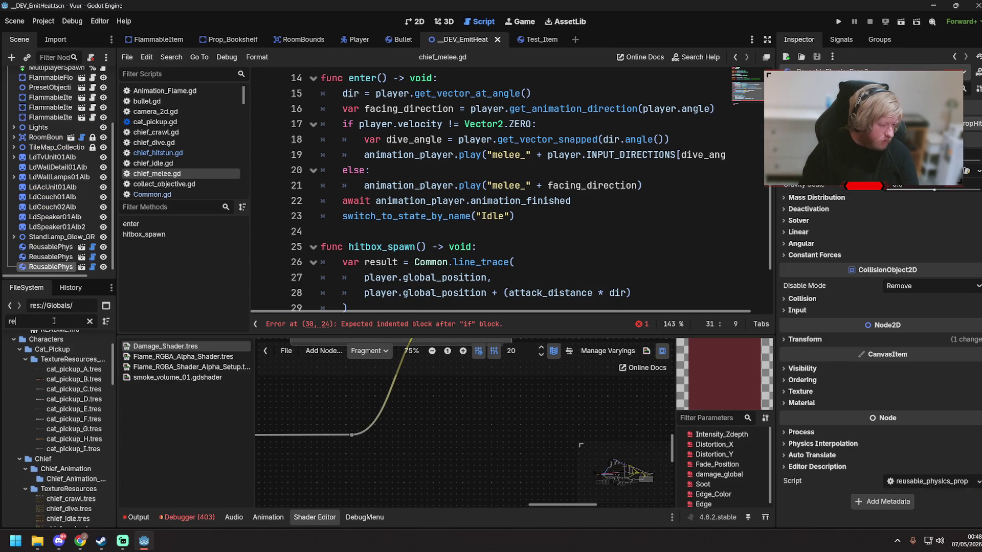
type("usa")
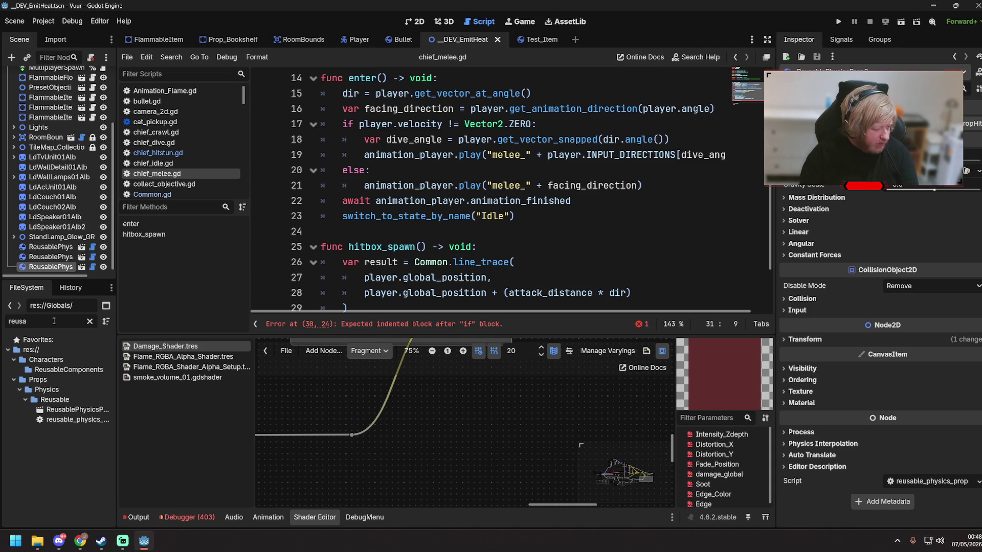
left_click_drag(112, 442, 136, 432)
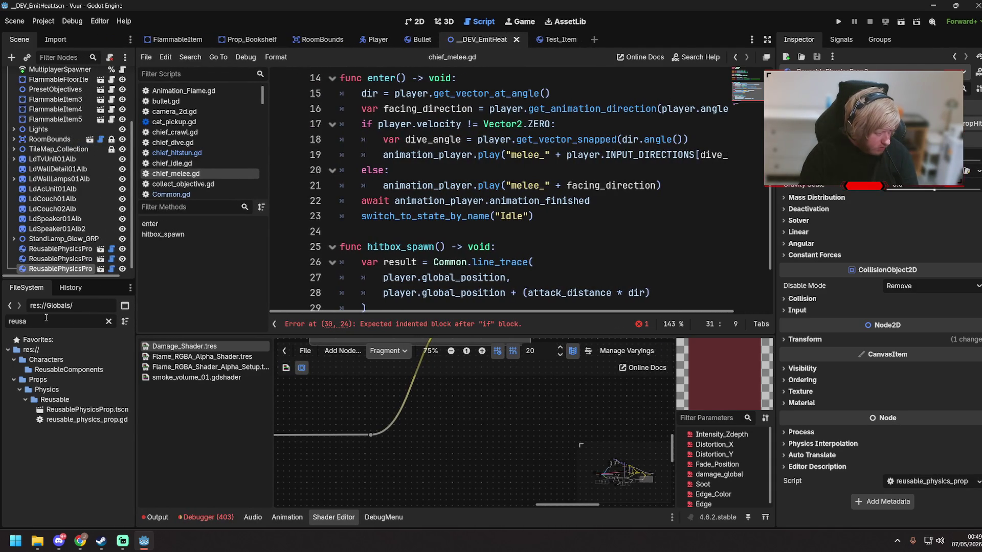
double_click(76, 409)
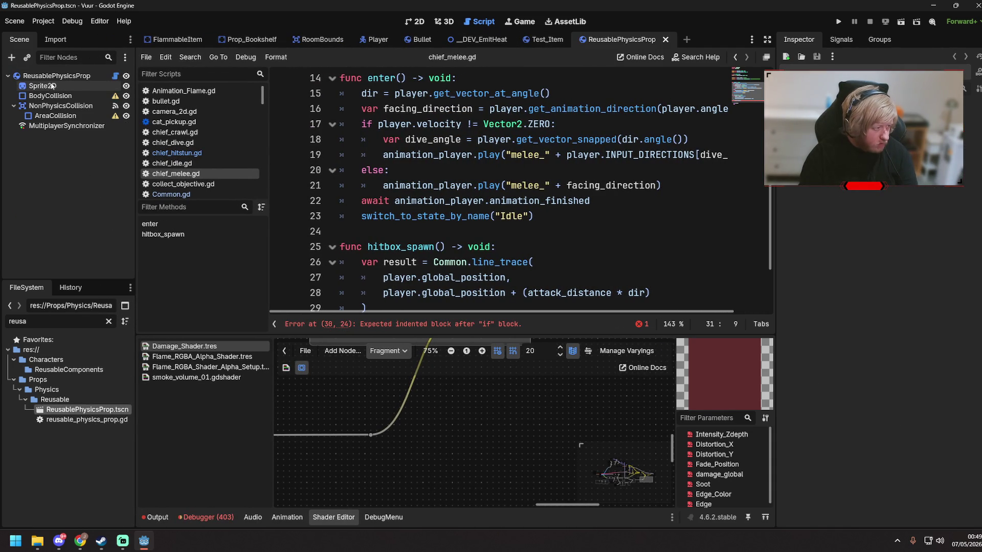
left_click(54, 77)
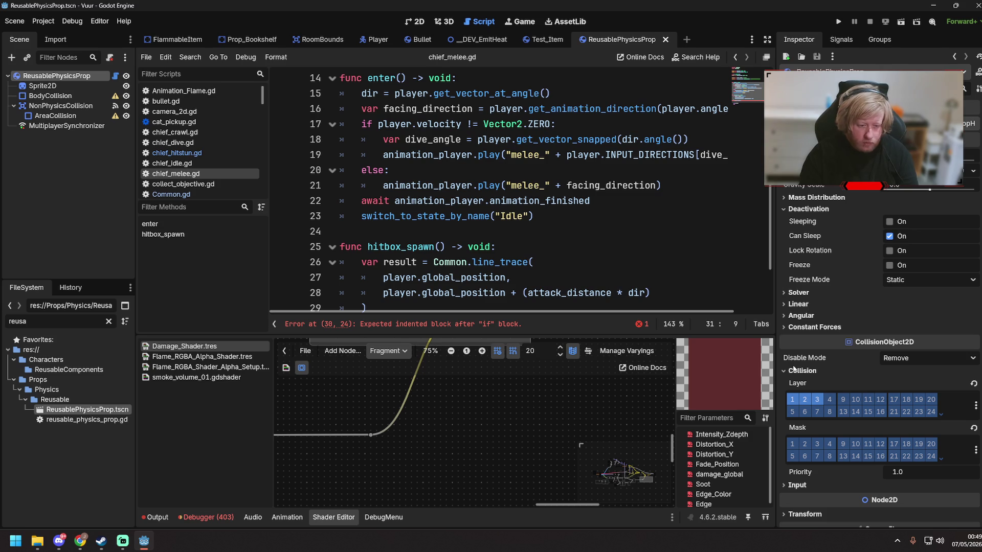
right_click(48, 75)
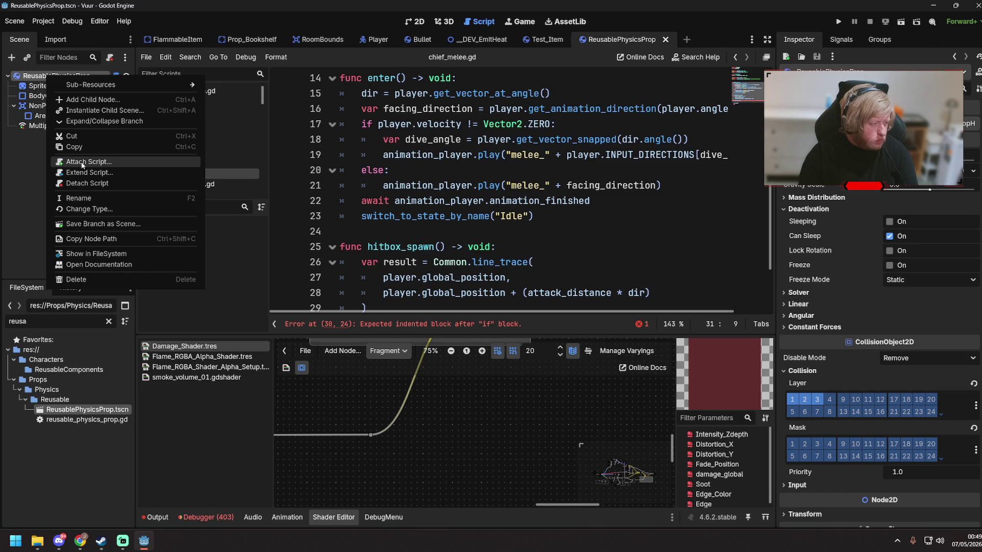
left_click(89, 209)
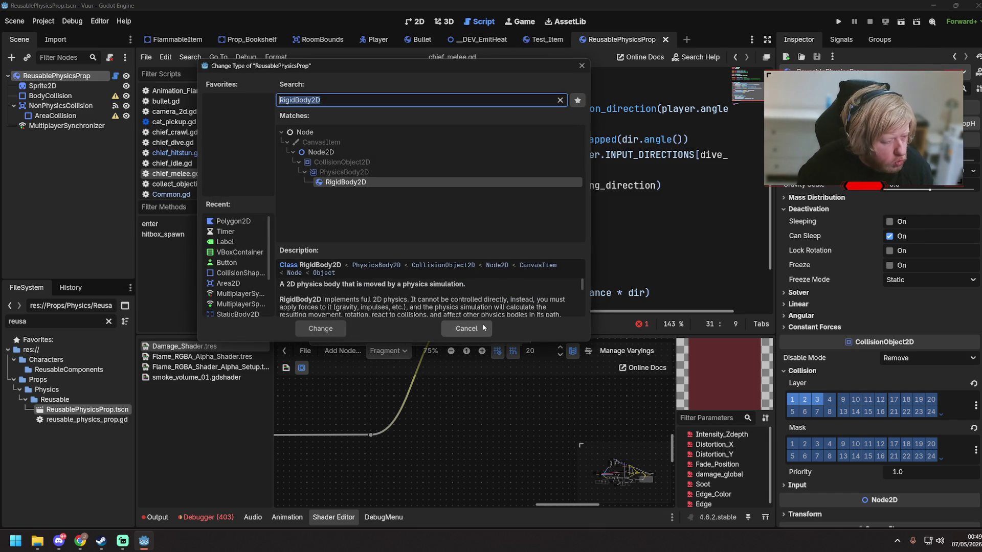
left_click(471, 333)
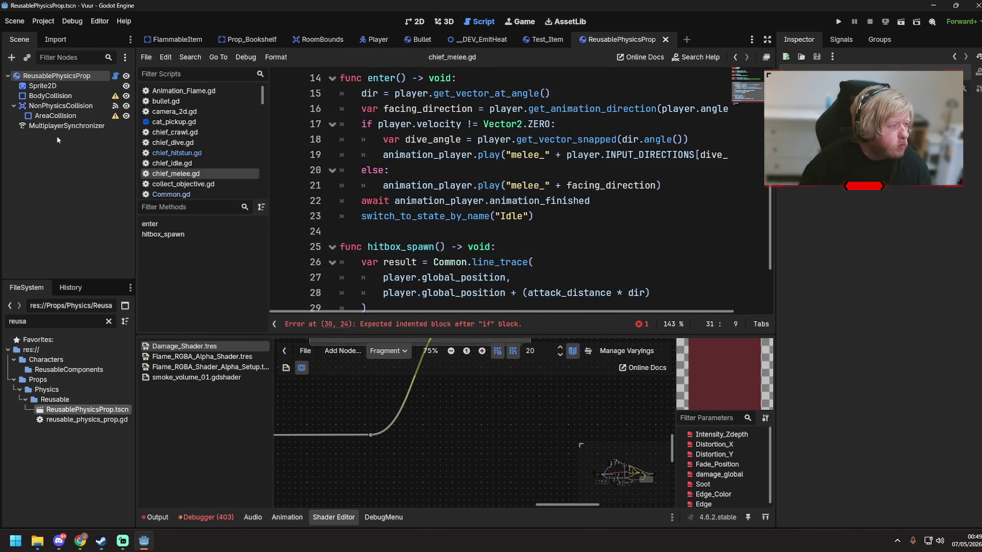
left_click(71, 106)
right_click(70, 106)
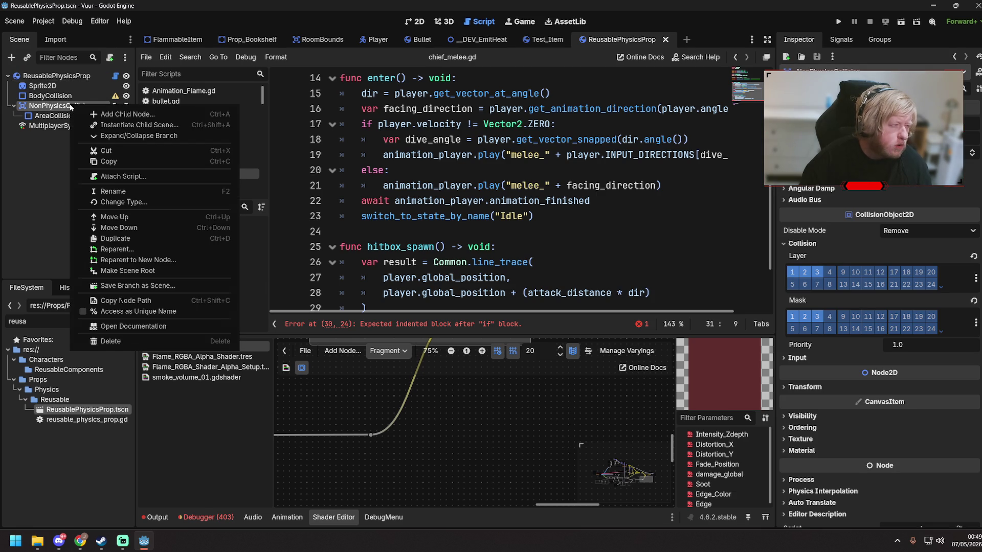
left_click(136, 202)
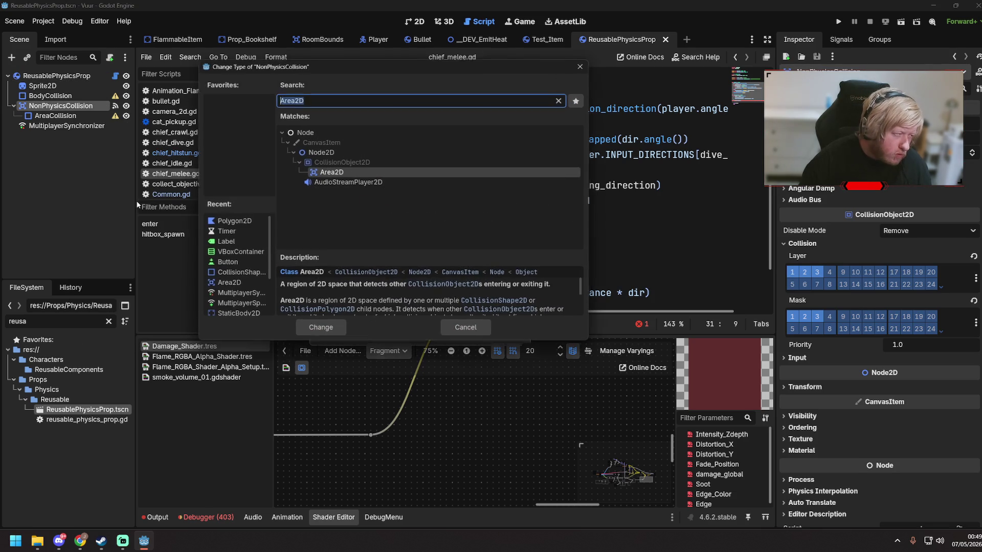
left_click(458, 329)
scroll(400, 291, "down", 2)
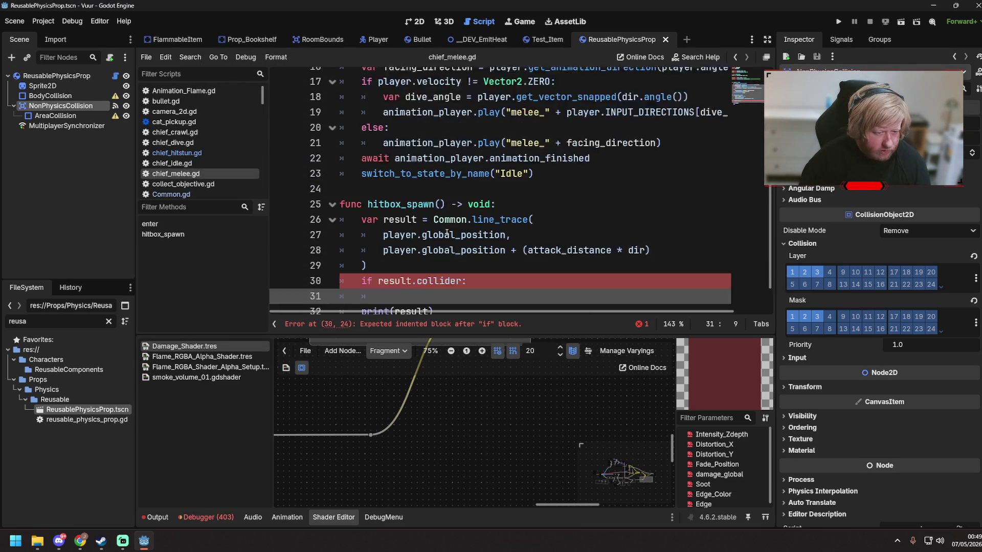
- Leave chief_melee.gd at the empty line under the if and open reusable_physics_prop.gd
left_click(486, 223)
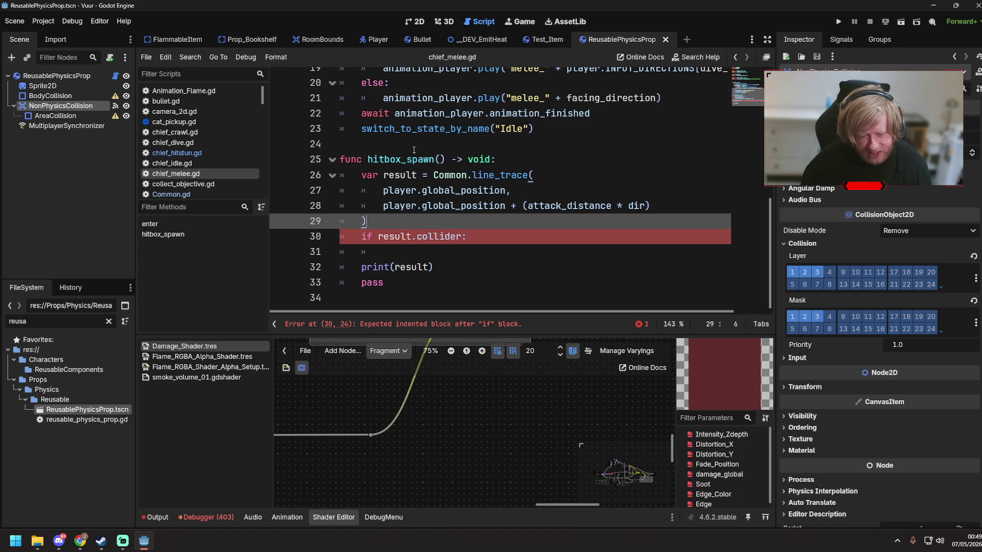
key("alt+Tab")
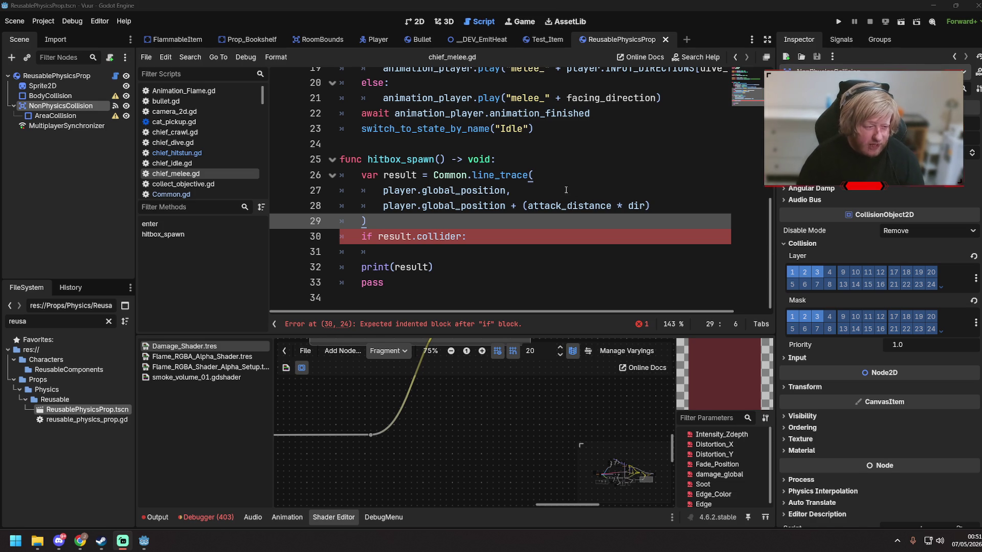
left_click(441, 248)
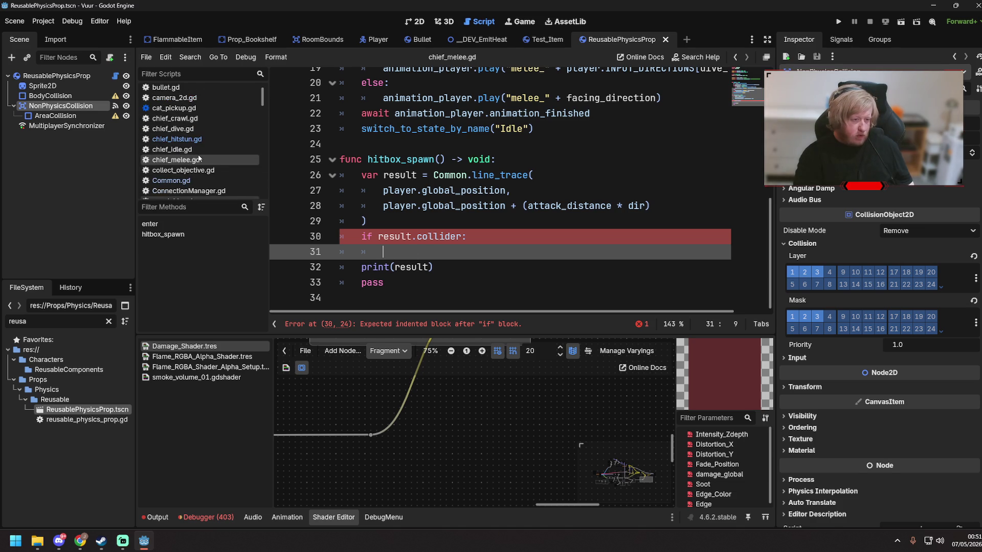
left_click(115, 76)
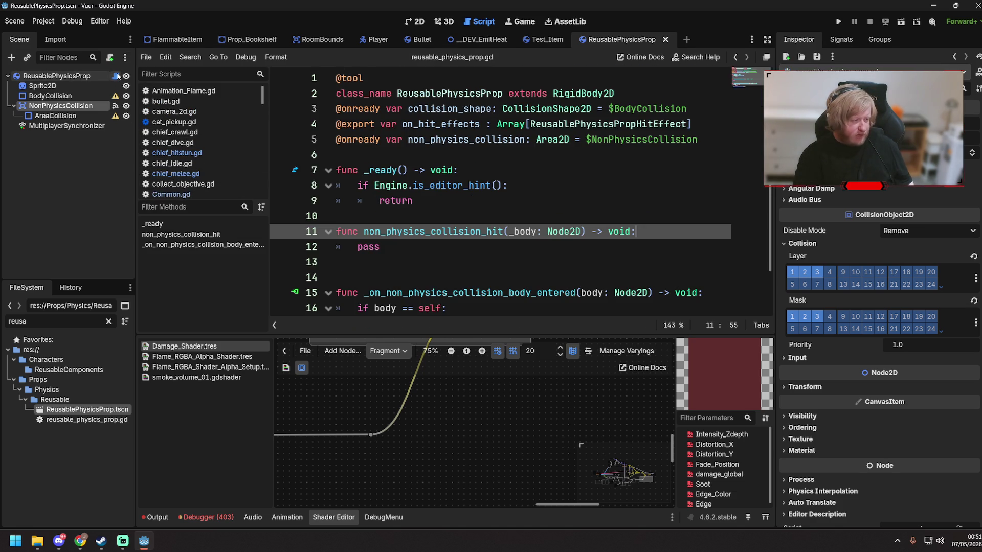
- Read reusable_physics_prop.gd around the non_physics_collision_hit call on line 18
scroll(448, 188, "down", 1)
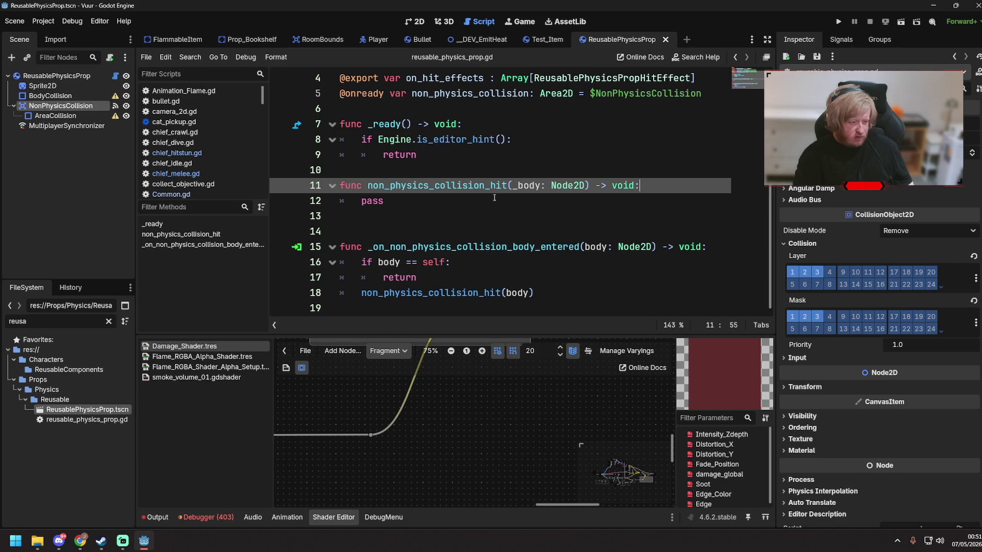
scroll(515, 212, "up", 1)
scroll(512, 219, "down", 1)
left_click(492, 292)
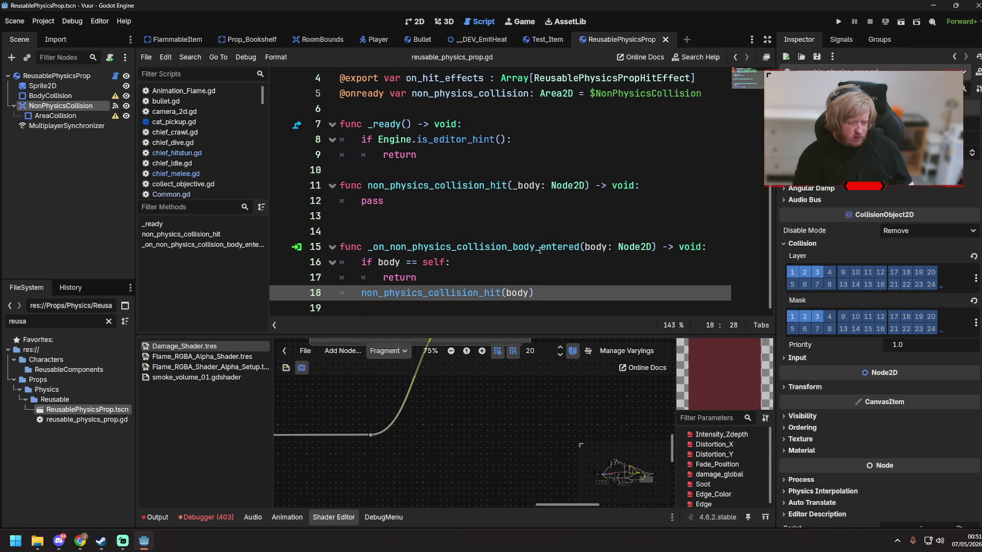
scroll(448, 266, "up", 1)
scroll(424, 244, "down", 1)
scroll(424, 244, "up", 1)
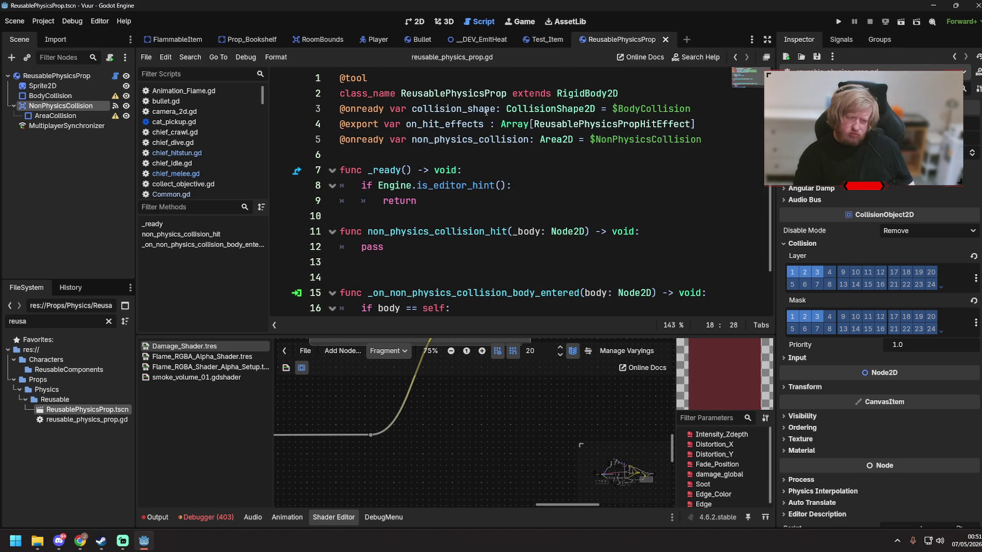
scroll(447, 198, "down", 1)
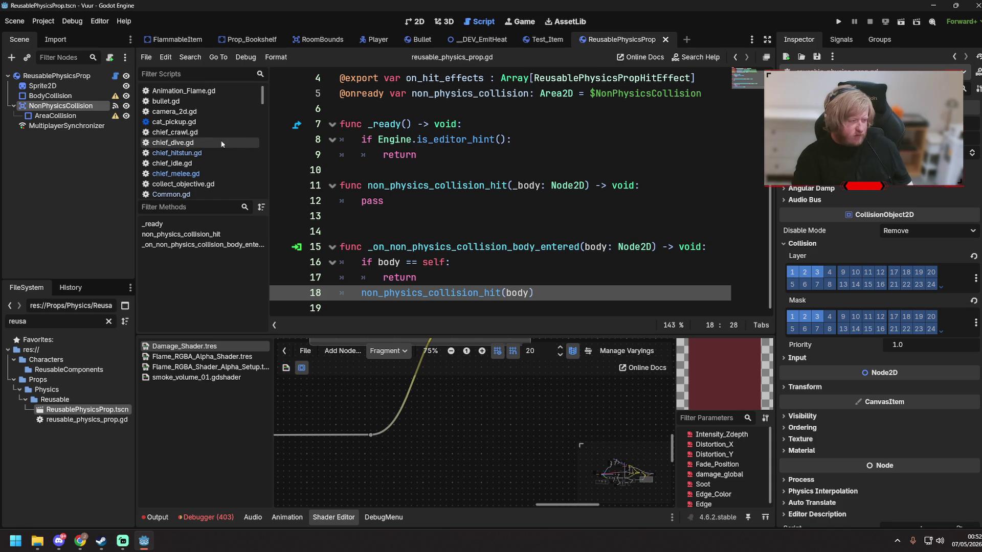
- Inspect the non_physics_collision_hit definition containing only pass, then return to the Player scene
left_click(115, 76)
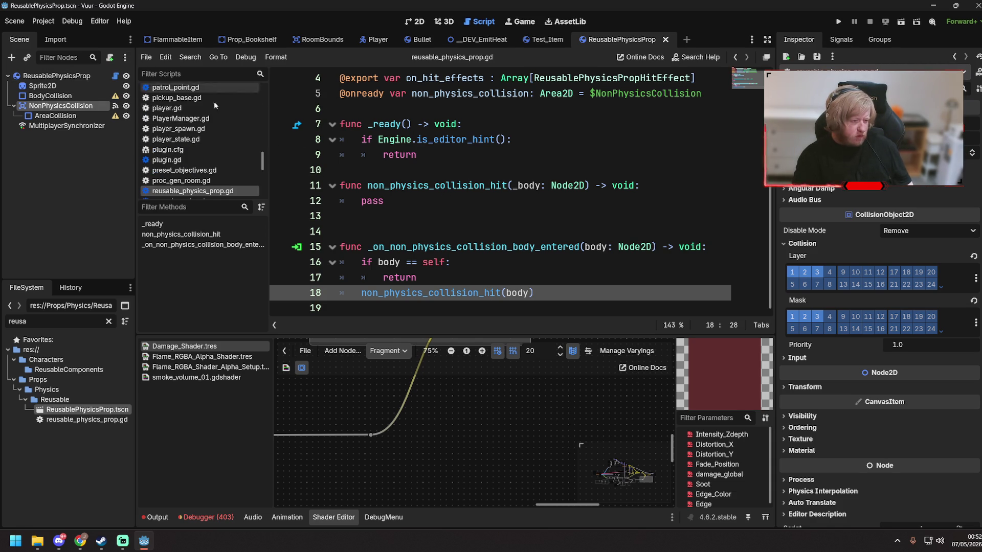
left_click(467, 293, "ctrl")
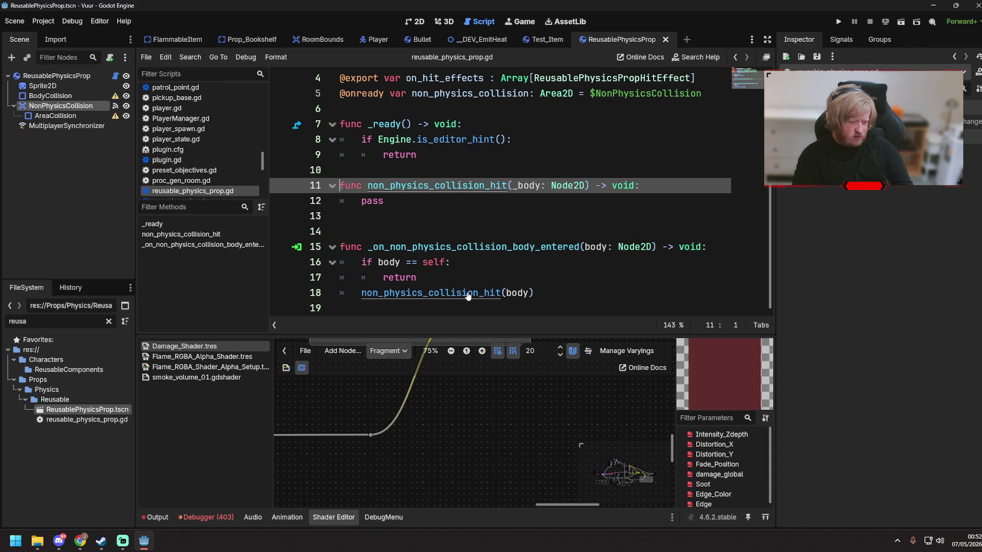
left_click(461, 201)
scroll(450, 215, "up", 1)
scroll(443, 227, "down", 1)
scroll(448, 263, "up", 1)
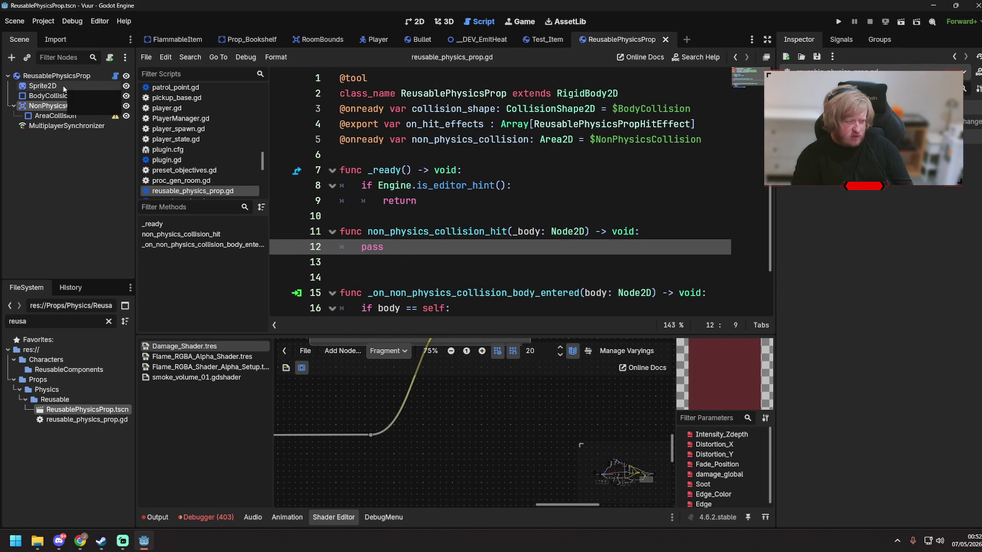
left_click(97, 80)
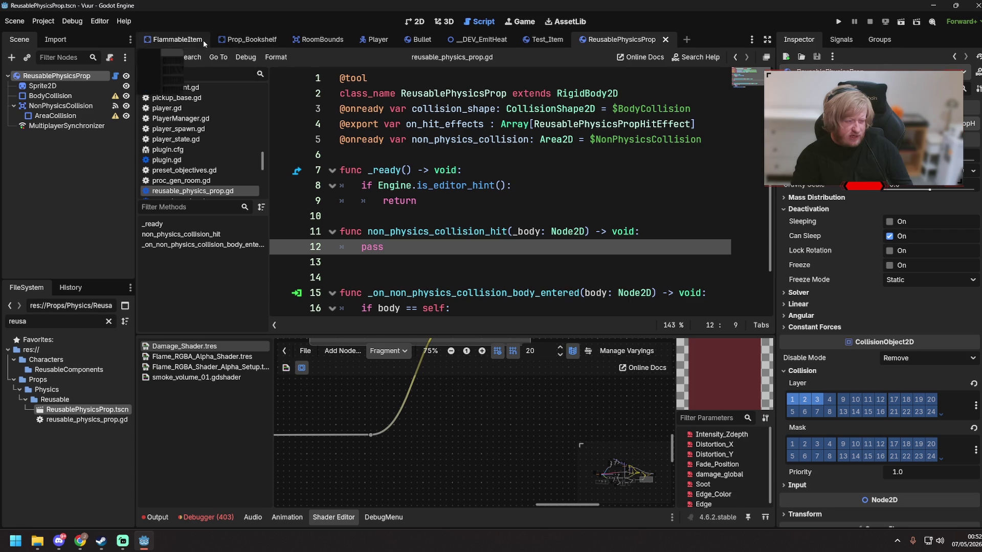
left_click(373, 41)
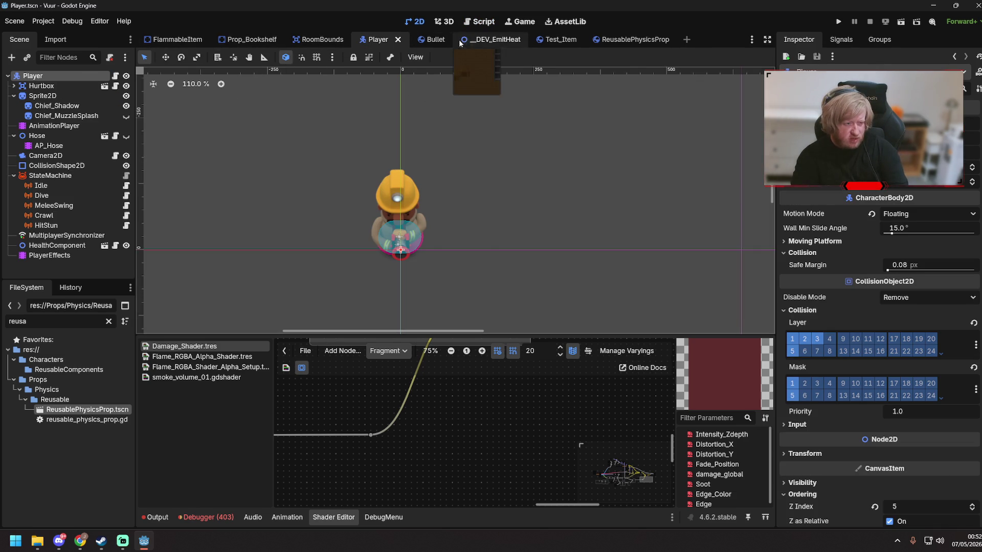
- Run the __DEV_EmitHeat scene with F6
left_click(486, 40)
key("F6")
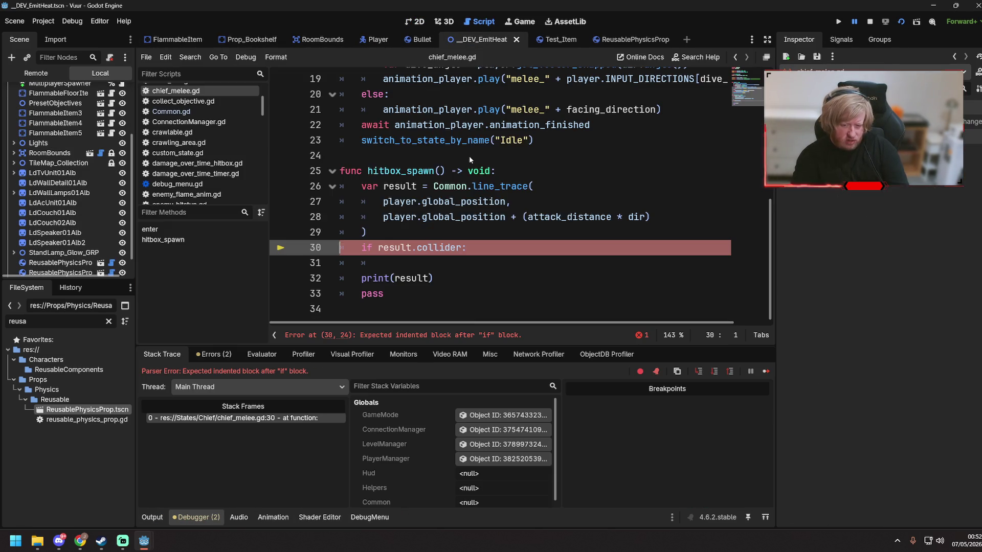
type("w")
- Delete the unfinished 'if result.collider:' line and its blank line, then save chief_melee.gd
left_click(439, 265)
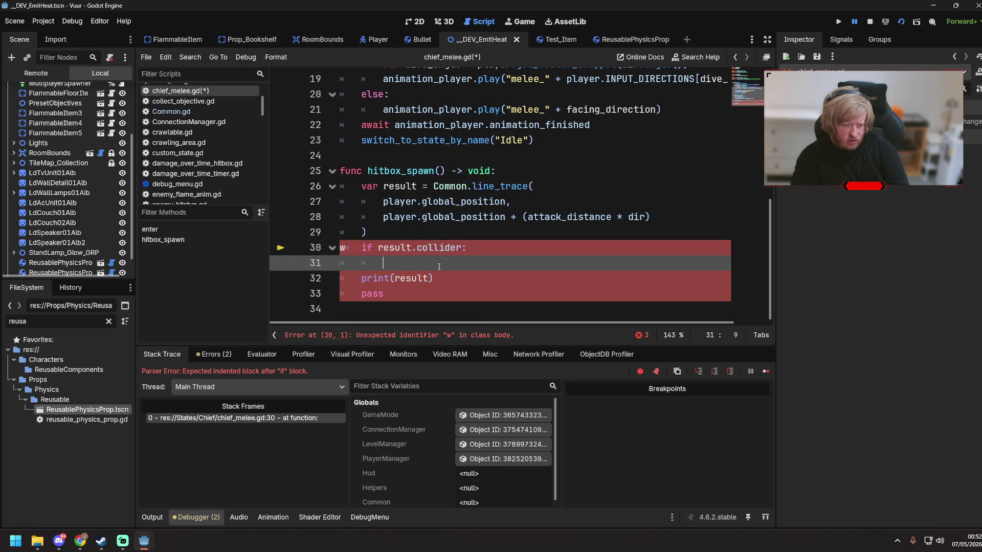
key("ctrl+shift+k")
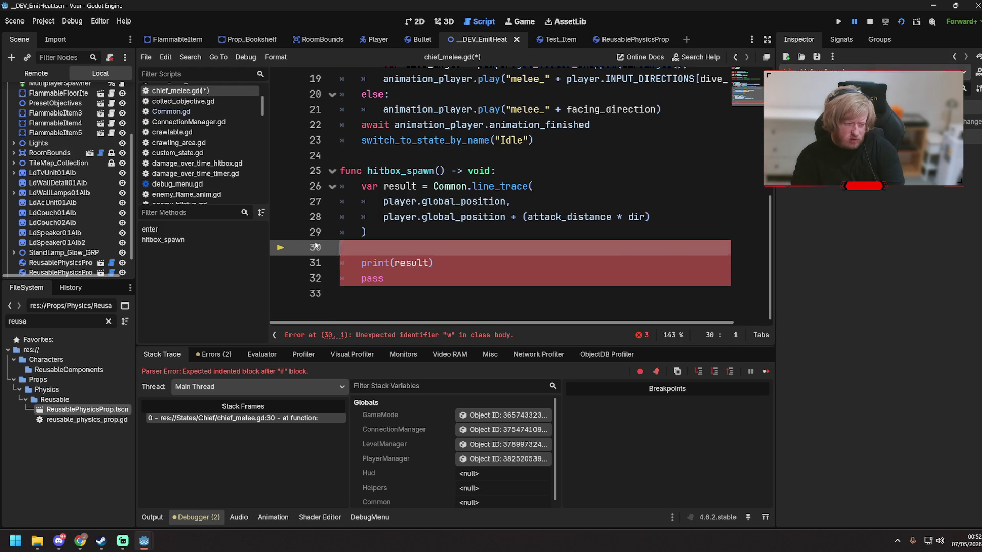
key("Up")
key("ctrl+shift+k")
key("ctrl+s")
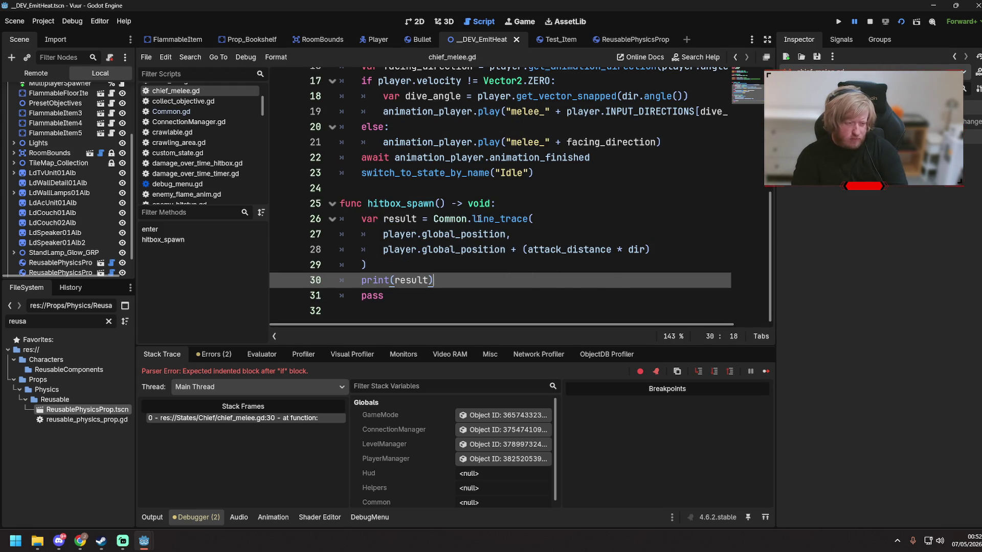
- Play-test the melee change, walking right and spraying water left and up, then close the game
key("F5")
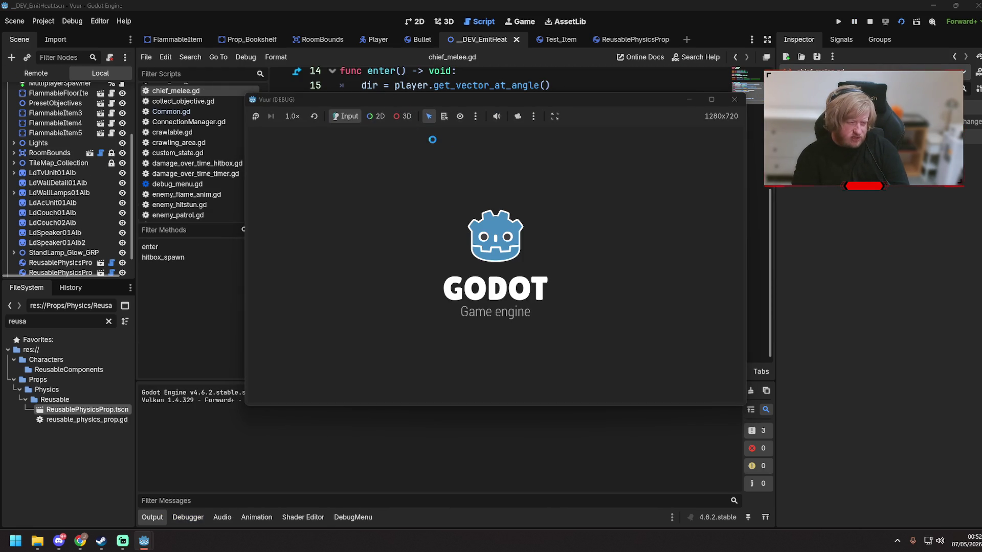
key("d")
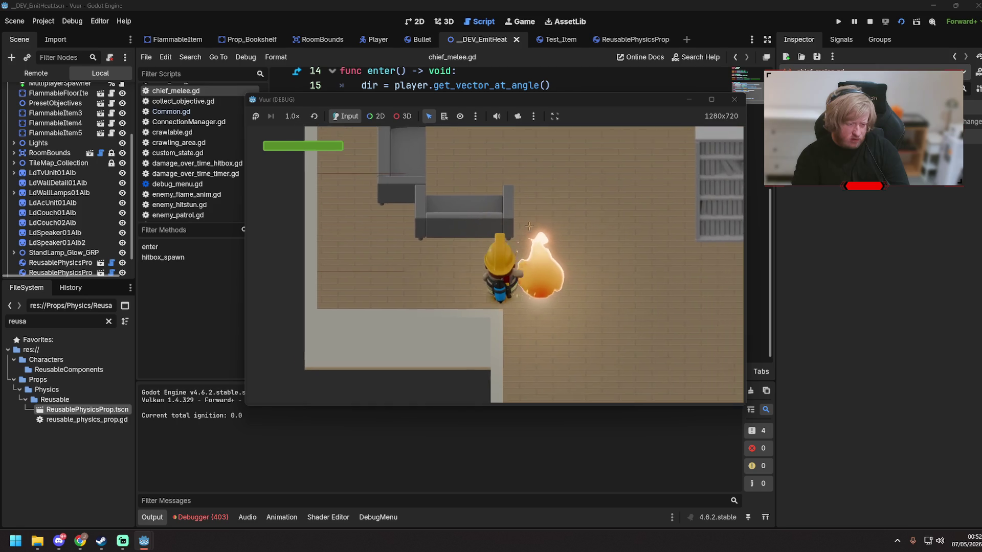
key("d")
mouse_move(491, 225)
left_mouse_down()
mouse_move(450, 218)
mouse_move(389, 241)
mouse_move(371, 233)
mouse_move(389, 220)
left_mouse_up()
key("d")
mouse_move(512, 179)
left_mouse_down()
mouse_move(519, 172)
mouse_move(487, 165)
mouse_move(501, 205)
mouse_move(491, 210)
mouse_move(455, 200)
mouse_move(511, 168)
left_mouse_up()
key("d")
key("w")
key("d")
left_click(734, 99)
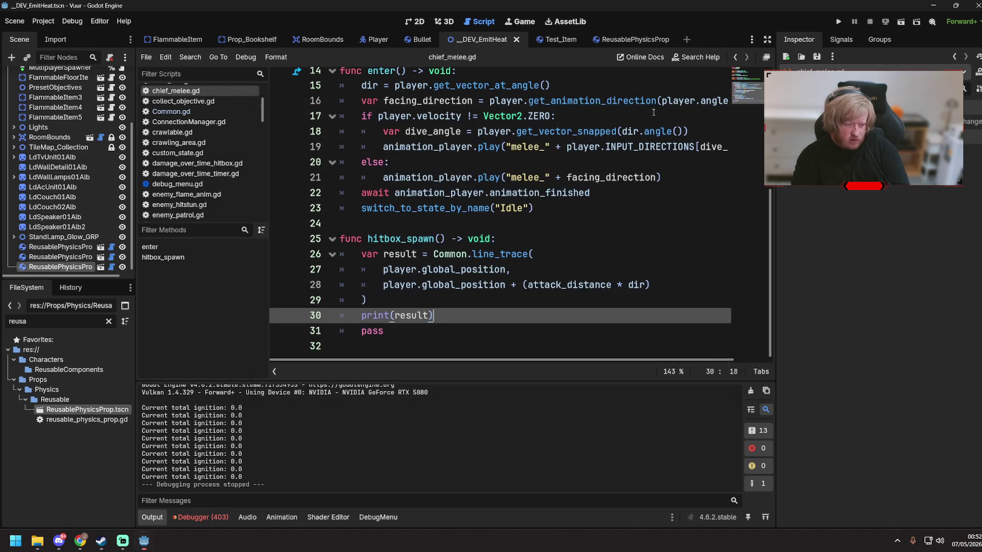
- Return to line 23 of chief_melee.gd and save
left_click(496, 209)
key("ctrl+s")
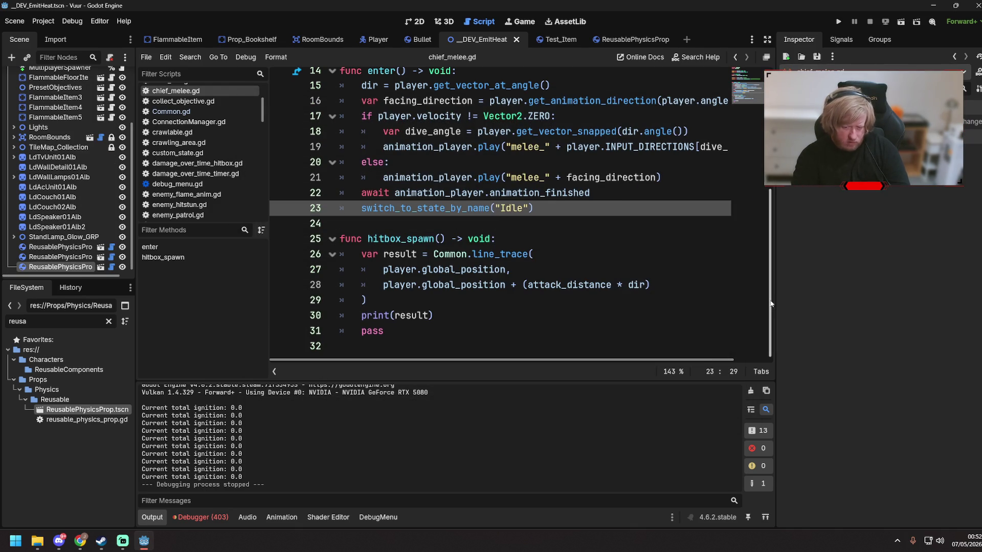
key("alt+Tab")
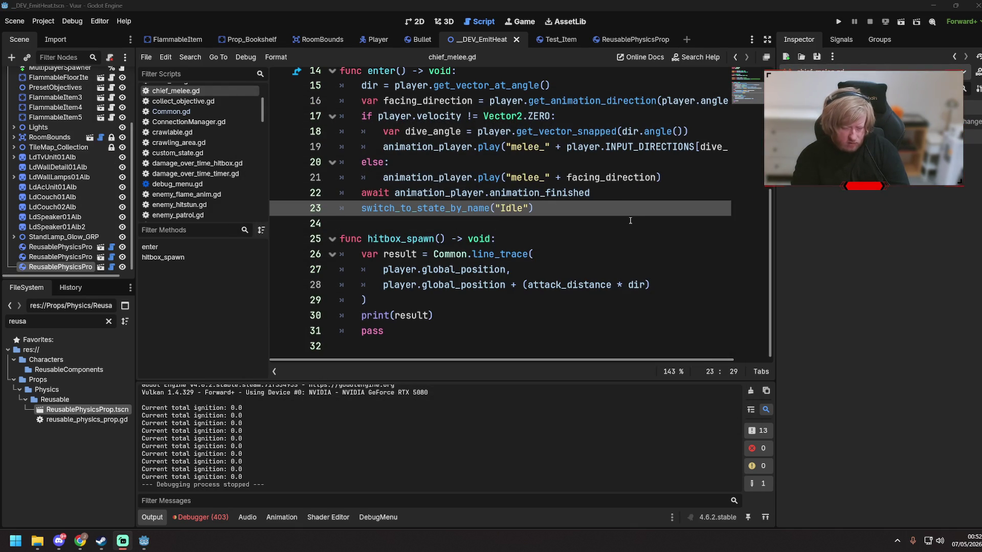
left_click(535, 207)
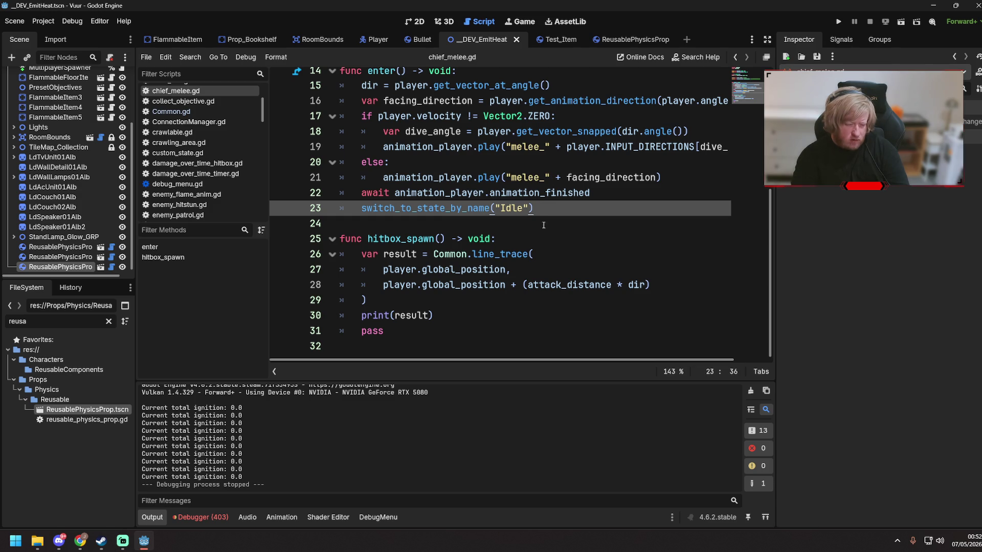
scroll(522, 218, "up", 3)
scroll(522, 219, "down", 2)
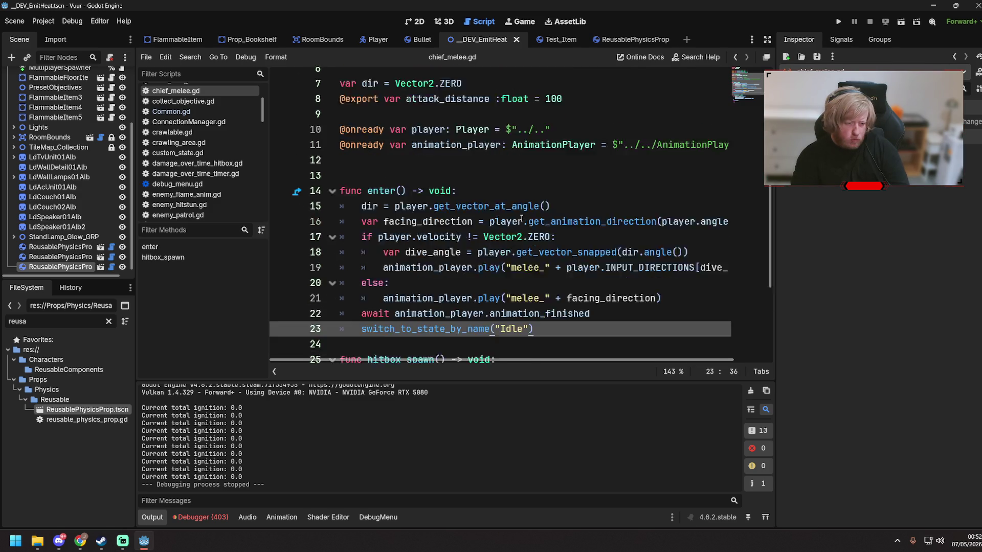
key("ctrl+s")
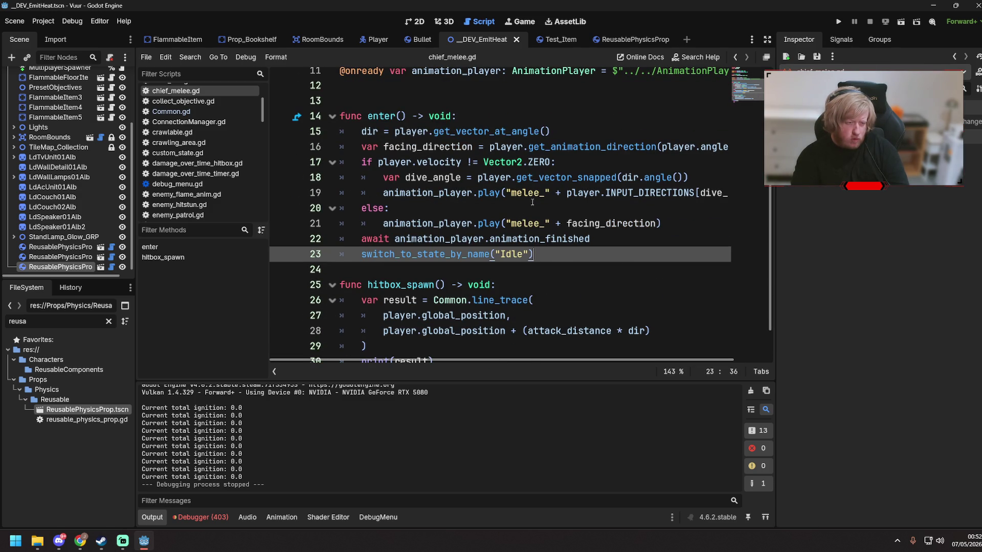
- Switch to the ReusablePhysicsProp scene, clear the node selection and FileSystem filter, then focus the filter field
left_click(623, 39)
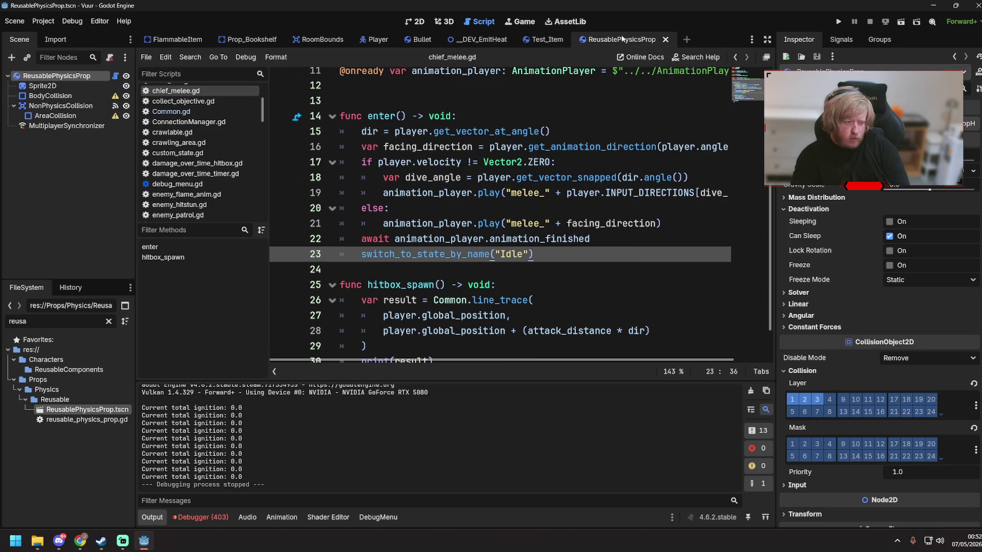
left_click(98, 153)
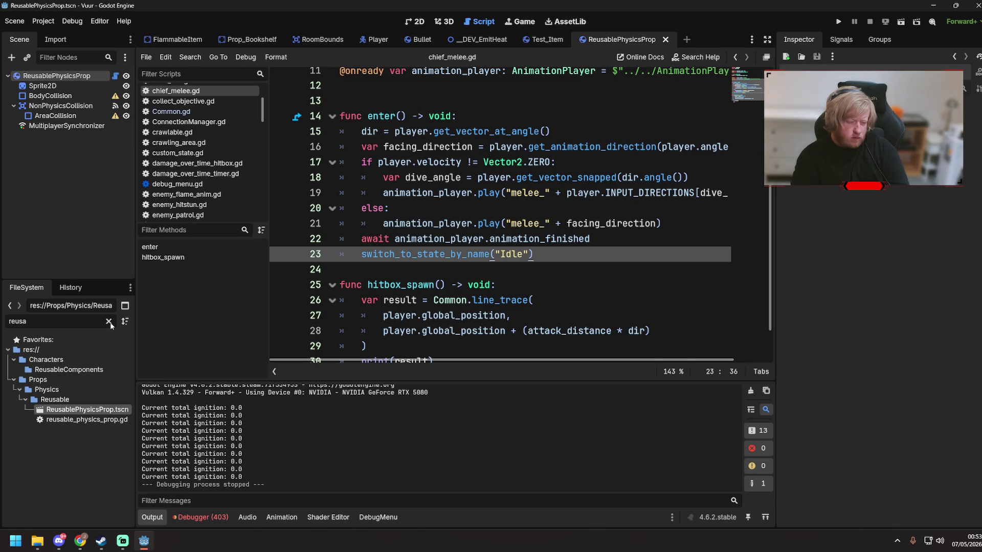
left_click(110, 323)
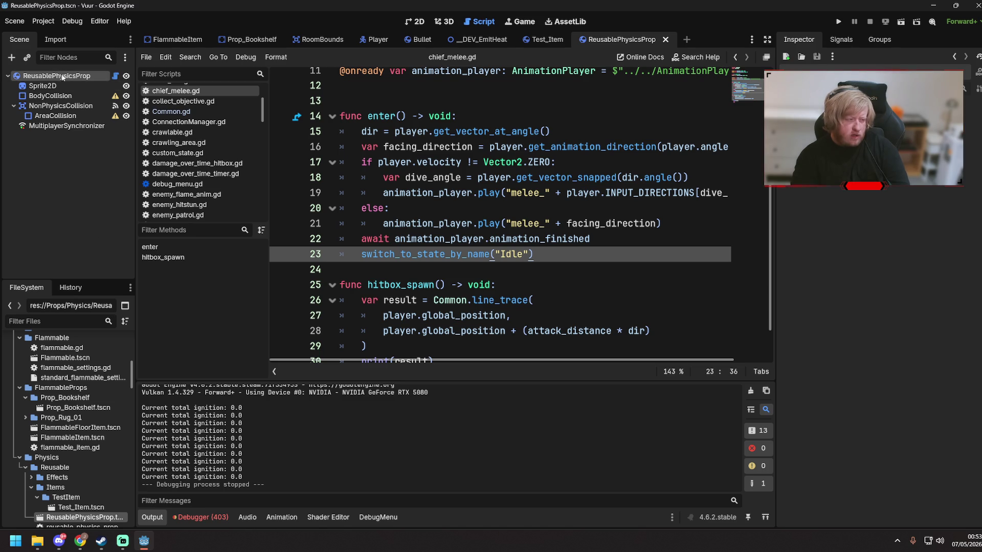
right_click(65, 77)
left_click(35, 164)
scroll(82, 358, "up", 10)
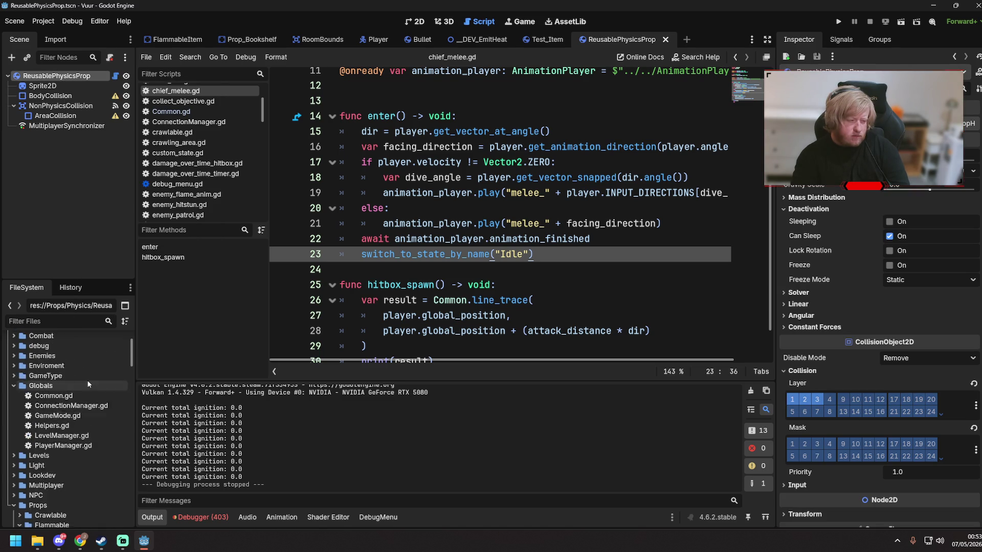
left_click(64, 321)
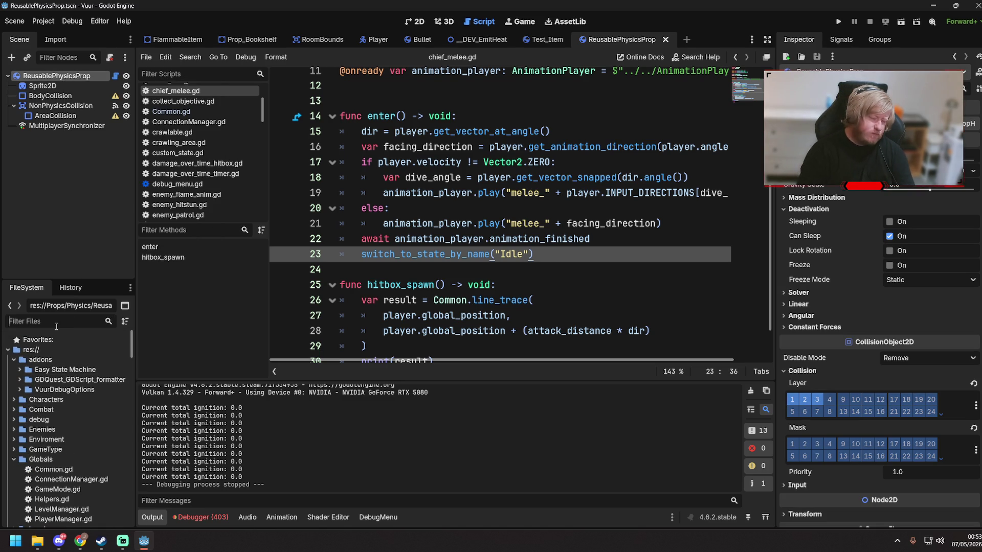
- Open hitbox.gd via a 'Hitbox' file search, then instance Hurtbox.tscn under ReusablePhysicsProp
type("Hitbox")
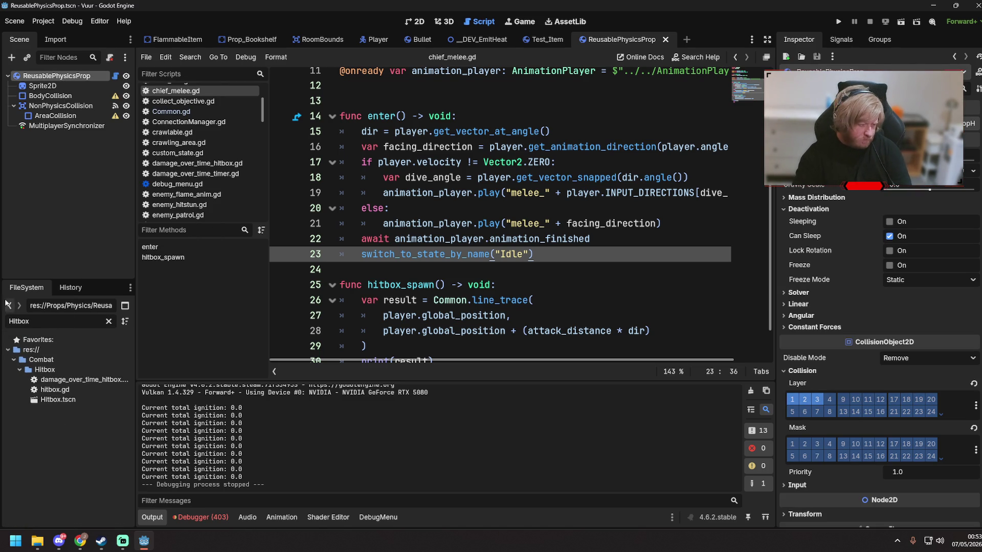
double_click(55, 389)
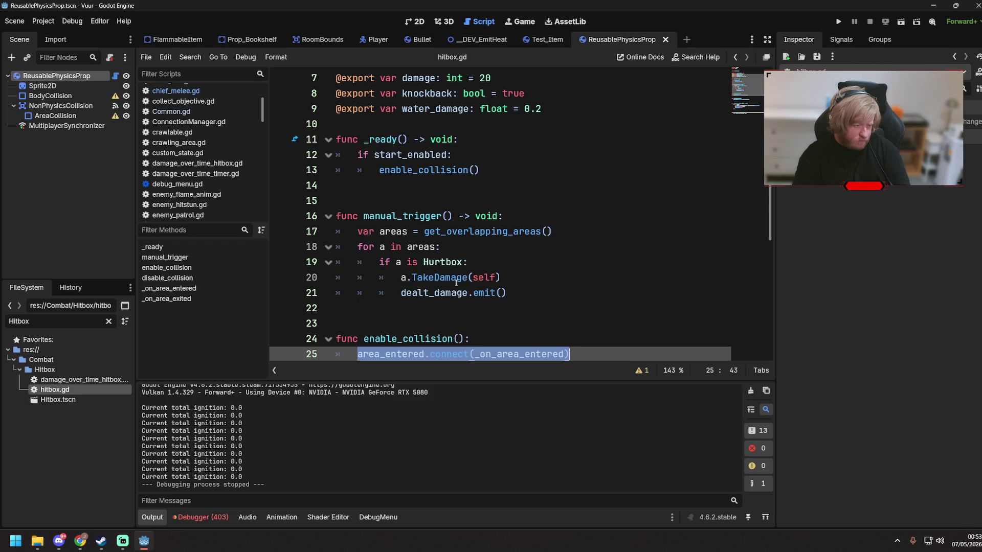
scroll(458, 291, "down", 3)
scroll(459, 291, "down", 3)
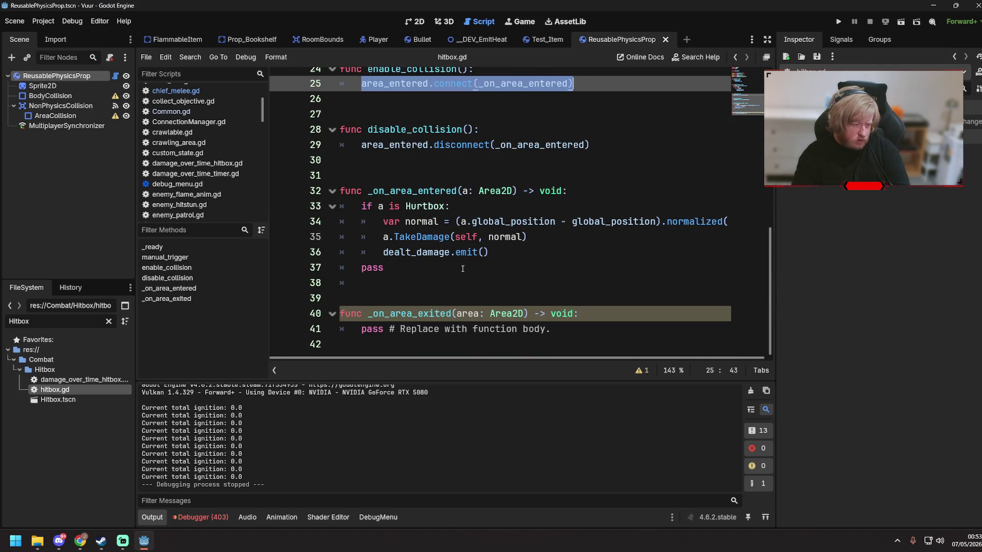
scroll(463, 268, "up", 2)
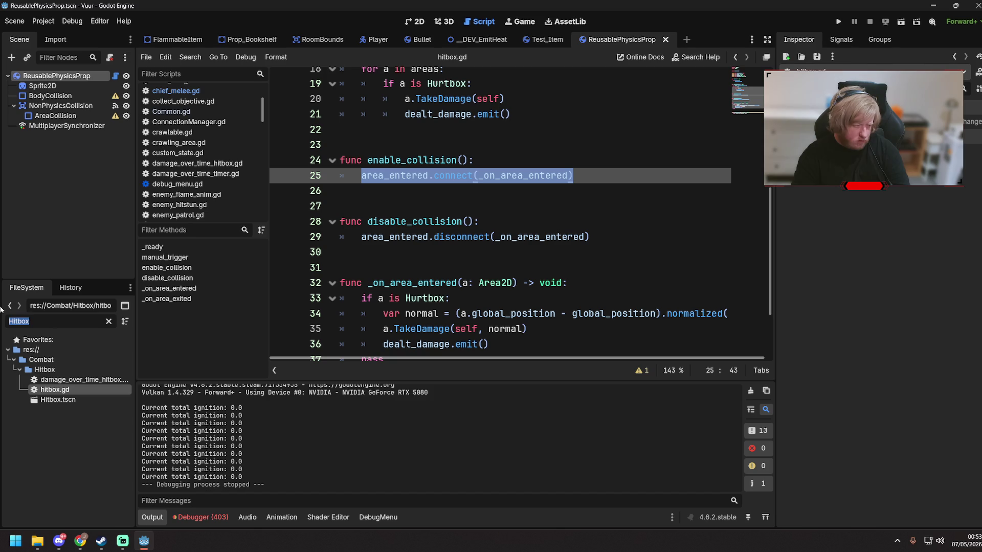
type("Hurtb")
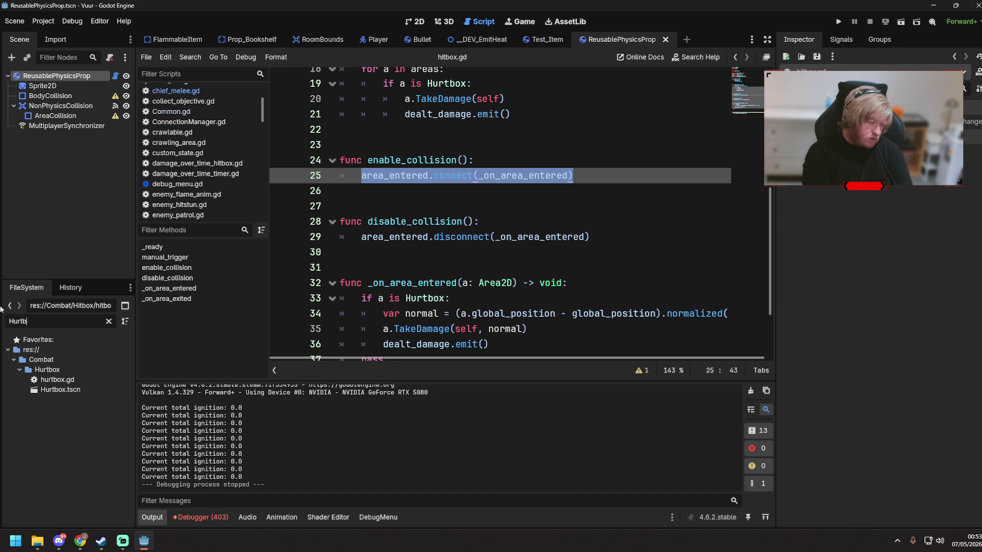
mouse_move(85, 391)
left_mouse_down()
mouse_move(105, 371)
mouse_move(60, 78)
left_mouse_up()
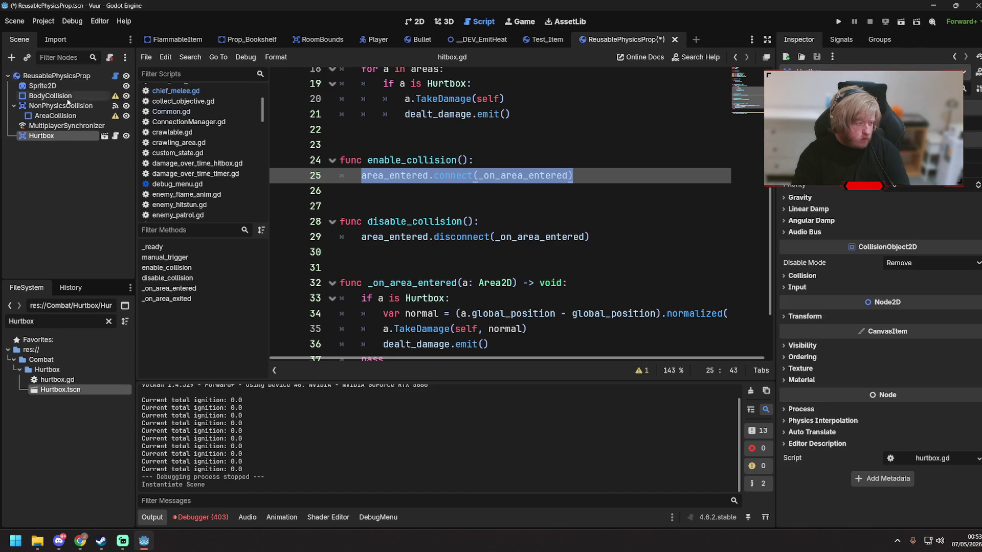
- Add a CollisionShape2D child under the Hurtbox node
right_click(73, 137)
left_click(115, 159)
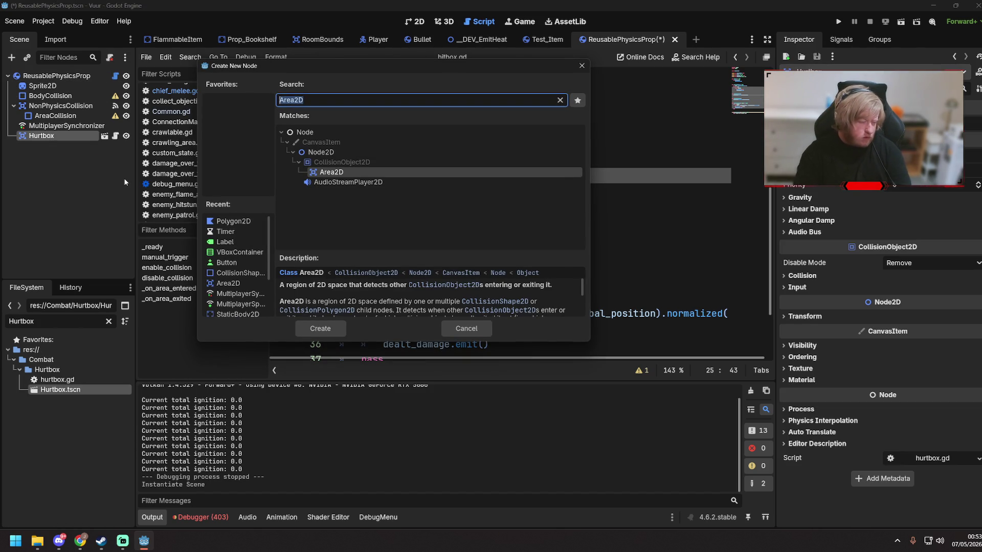
type("Collision")
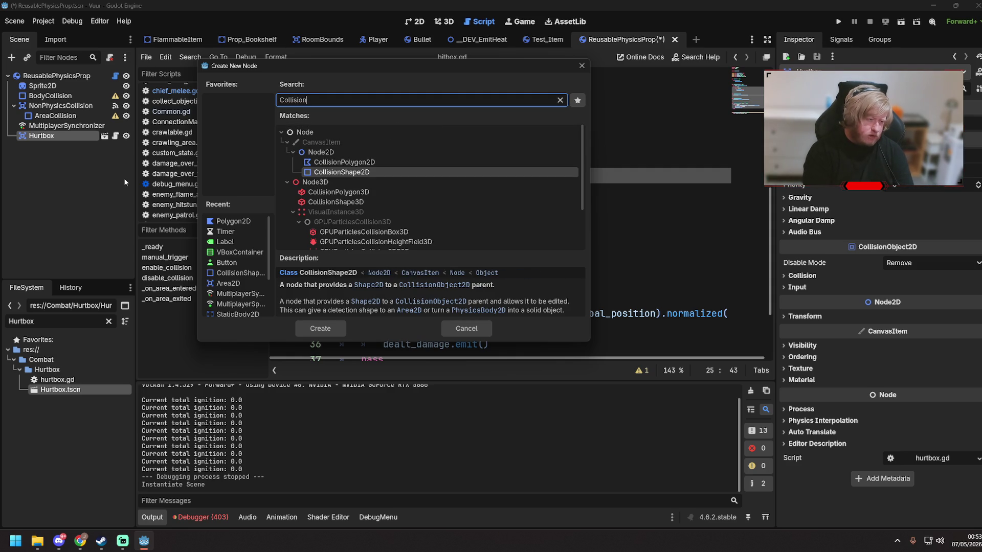
key("Return")
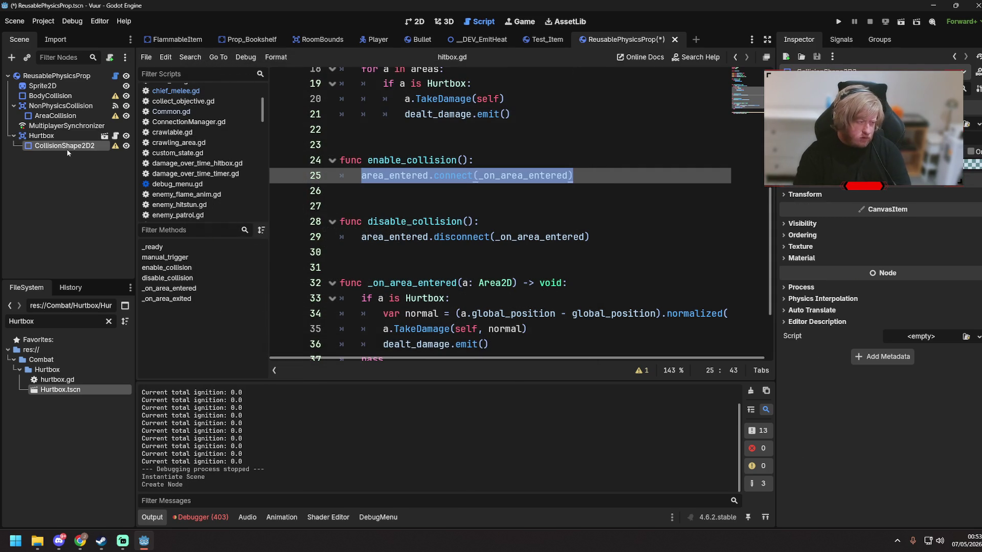
- Switch to the 2D view and browse CollisionShape2D2's shape types without choosing one
left_click(114, 132)
left_click(412, 22)
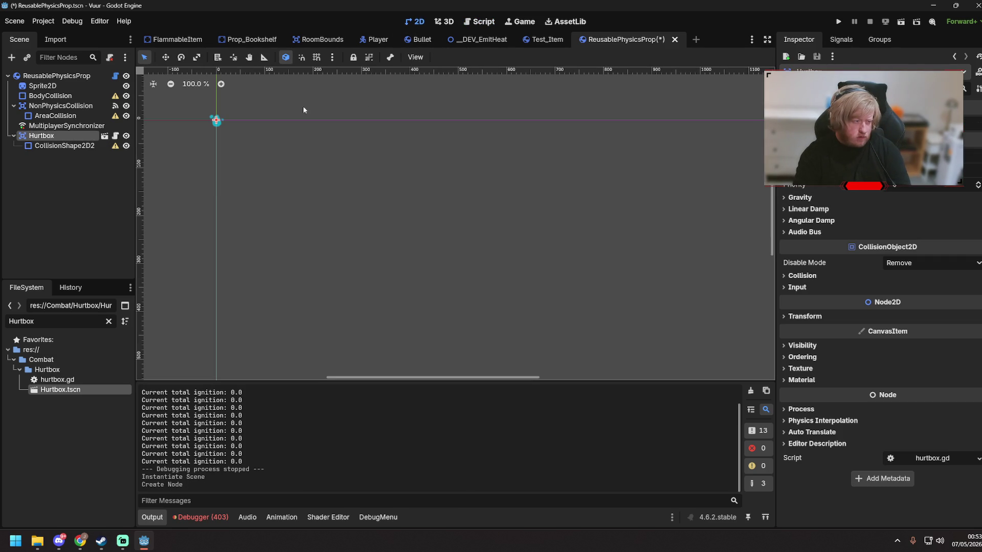
scroll(207, 122, "up", 8)
scroll(206, 121, "up", 5)
left_click(65, 145)
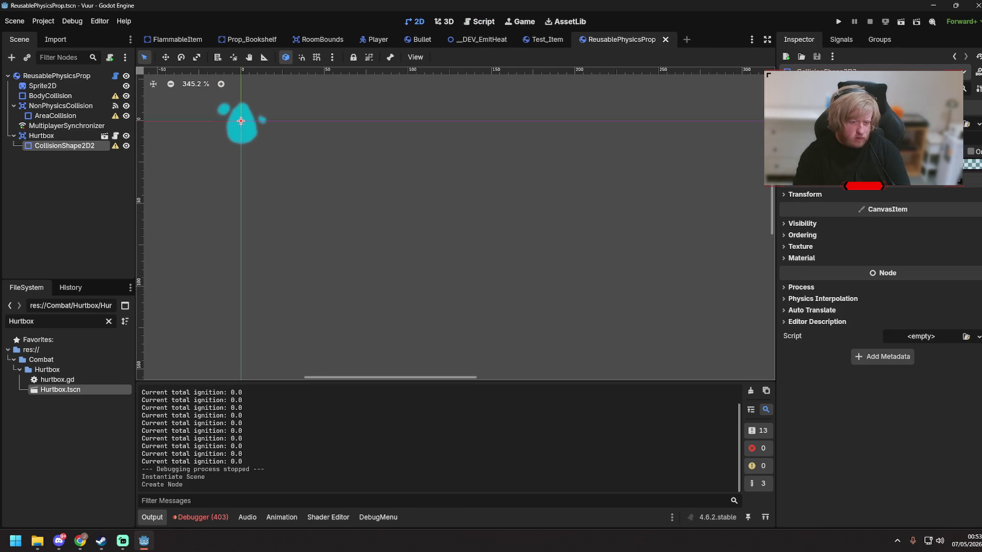
left_click(920, 124)
key("Down")
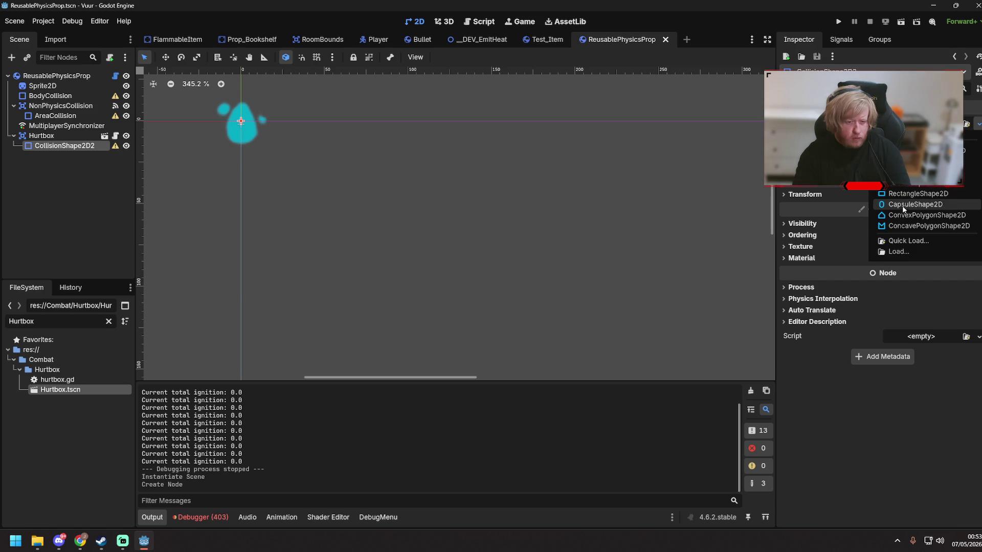
key("Up")
key("Up")
key("Return")
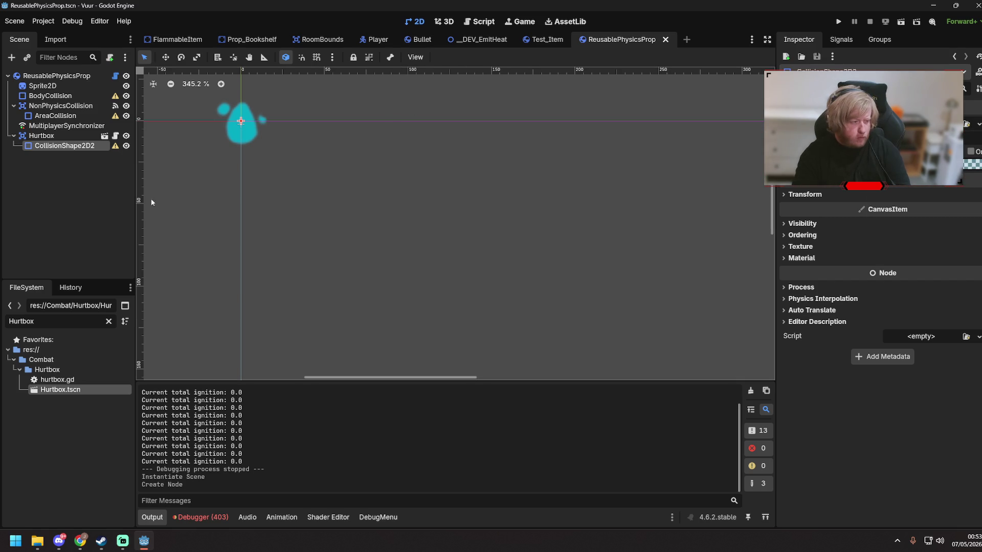
- Filter the FileSystem for 'Test_Ite' and select Test_Item.tscn
left_click(58, 323)
key("ctrl+a")
type("Test_Ite")
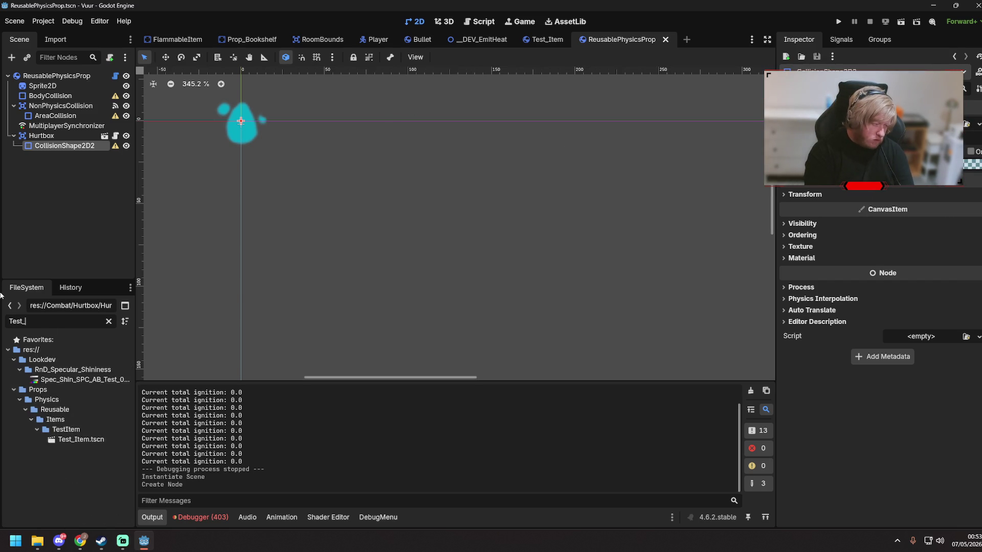
left_click(92, 411)
- Open Test_Item and give the Hurtbox's CollisionShape2D2 a new RectangleShape2D
double_click(92, 411)
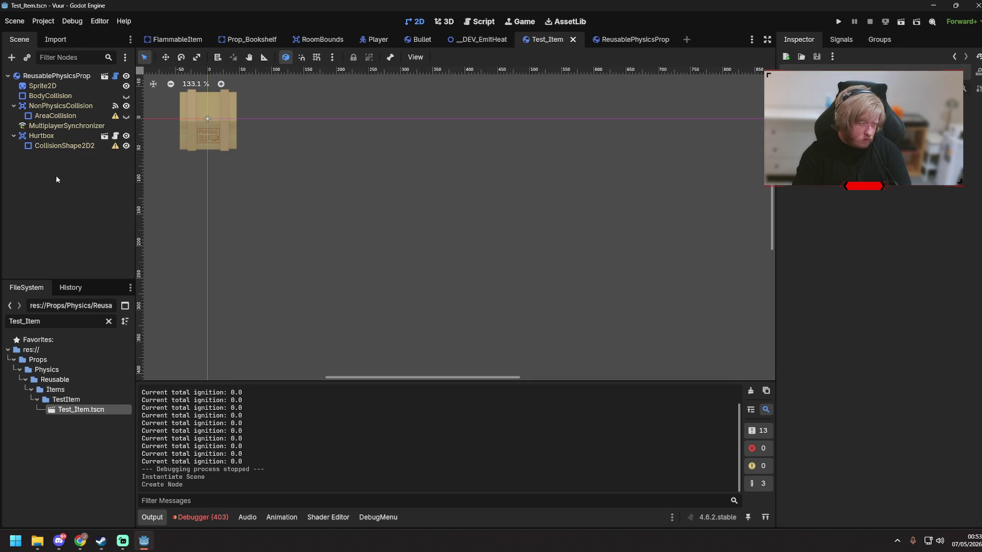
left_click(58, 137)
left_click(59, 145)
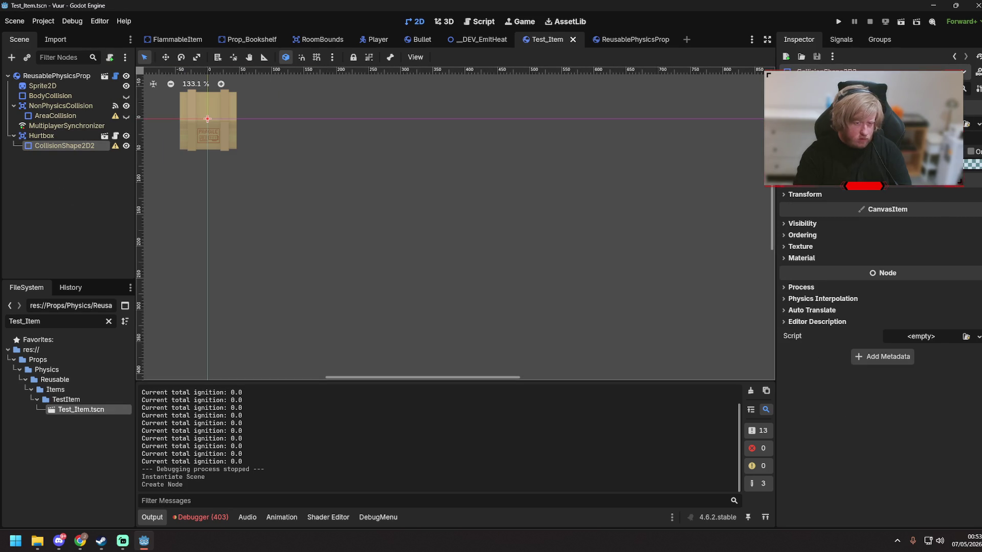
left_click(978, 123)
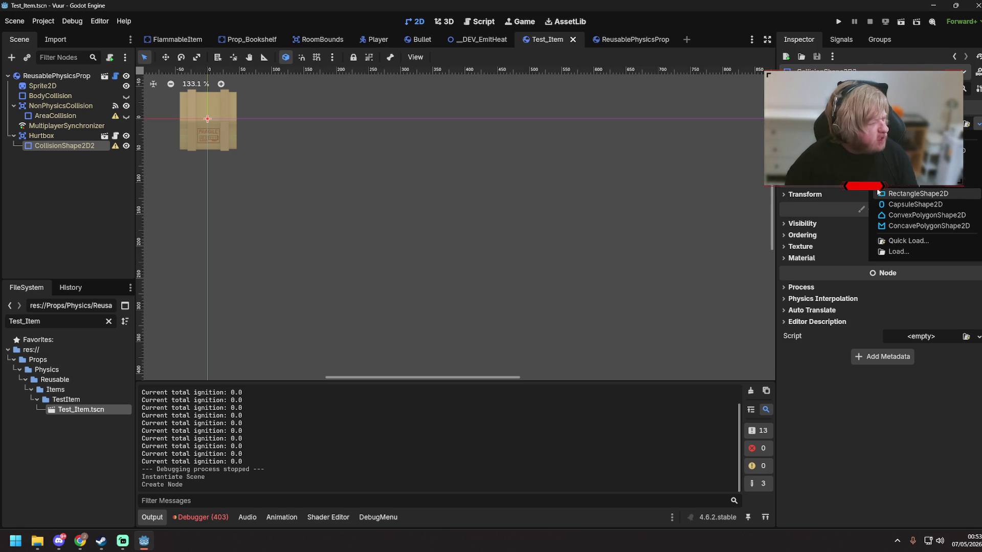
left_click(913, 200)
- Stretch the collision rectangle to cover the whole crate and save the scene
scroll(173, 138, "up", 3)
left_click_drag(271, 212, 393, 343)
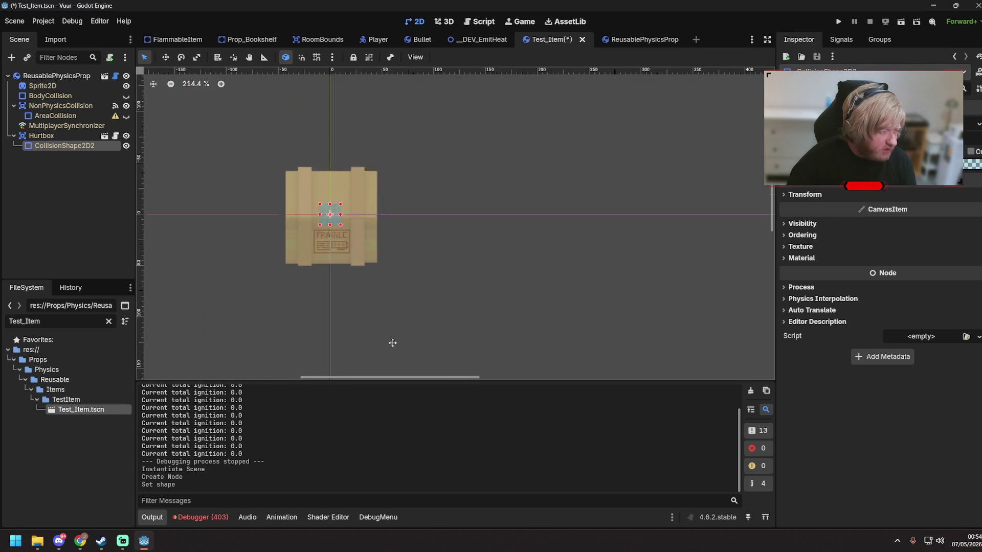
mouse_move(383, 262)
left_mouse_down()
mouse_move(348, 303)
mouse_move(437, 304)
left_mouse_up()
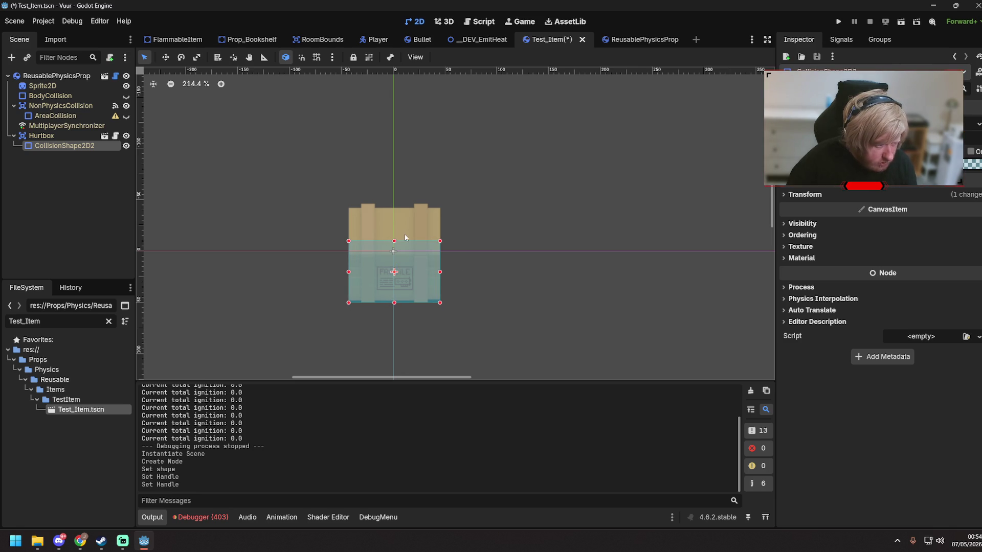
left_click_drag(394, 241, 394, 208)
key("ctrl+s")
- Move the Hurtbox from collision layer 1 to layer 6, clear mask 1, and save
left_click(87, 137)
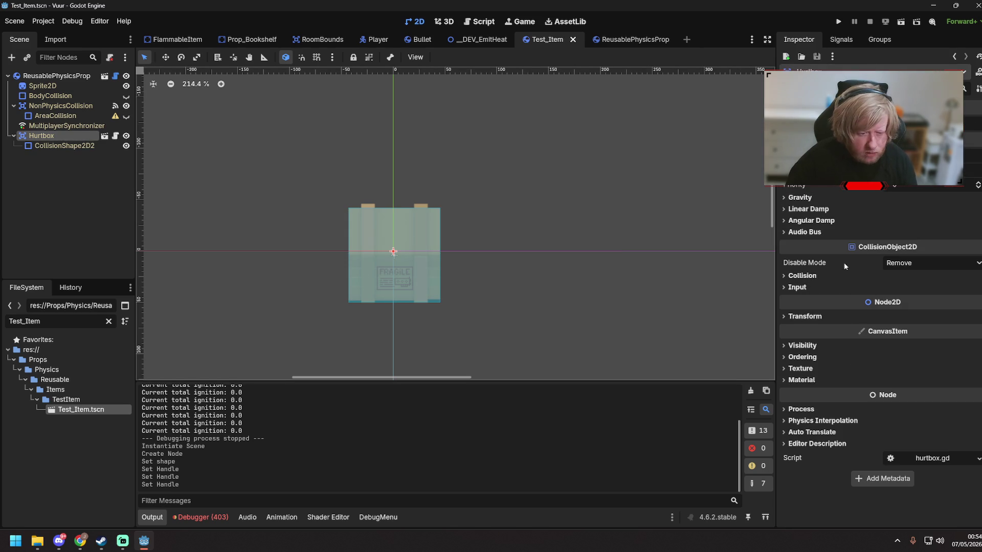
left_click(784, 277)
left_click(791, 305)
left_click(791, 349)
left_click(805, 361)
left_click(804, 317)
left_click(804, 361)
key("ctrl+s")
- Take the ReusablePhysicsProp root off layer and mask 2, toggle layer 6, and save
left_click(56, 75)
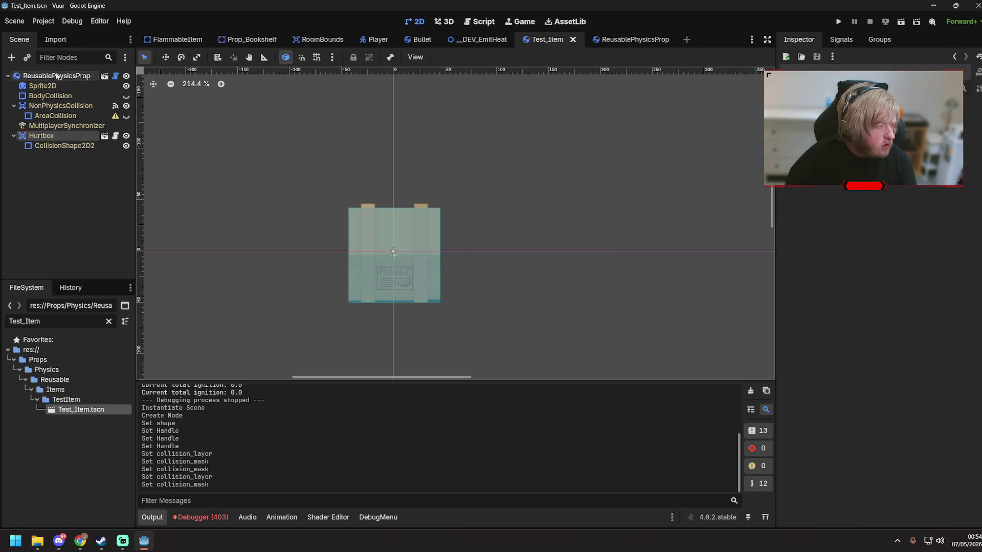
scroll(904, 342, "down", 5)
scroll(904, 342, "down", 2)
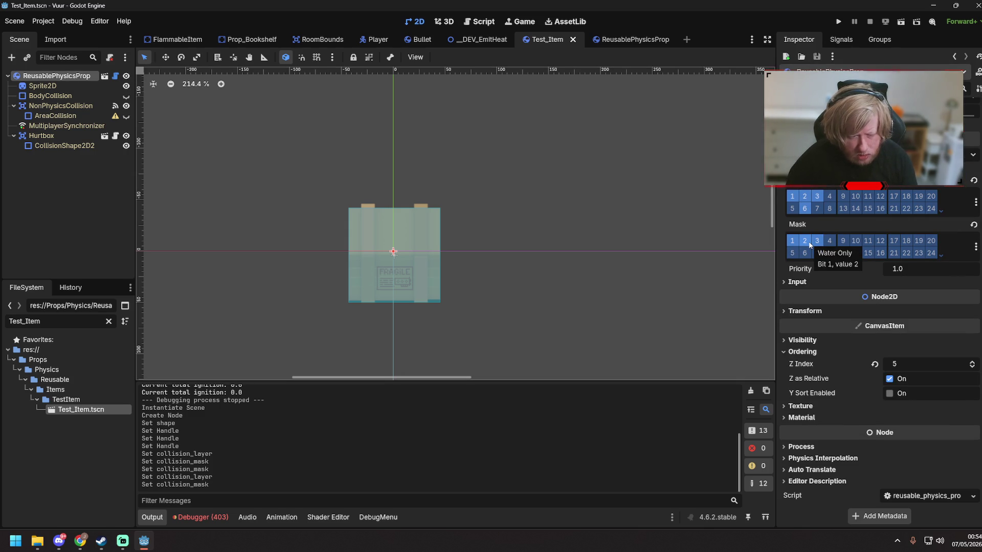
left_click(804, 198)
left_click(807, 241)
key("ctrl+s")
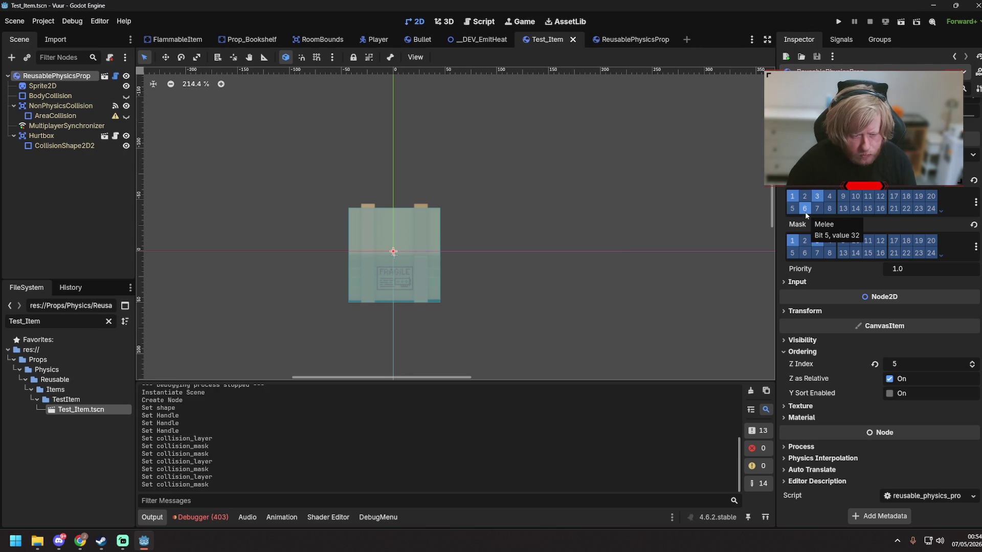
left_click(806, 209)
key("ctrl+s")
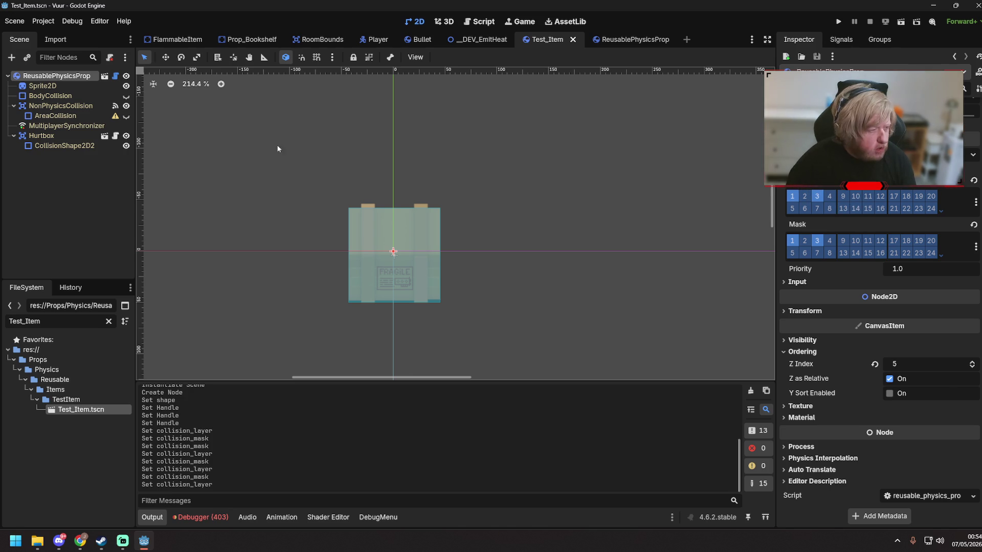
- Toggle further prop collision bits, undo and redo the changes, then save Test_Item
left_click(805, 198)
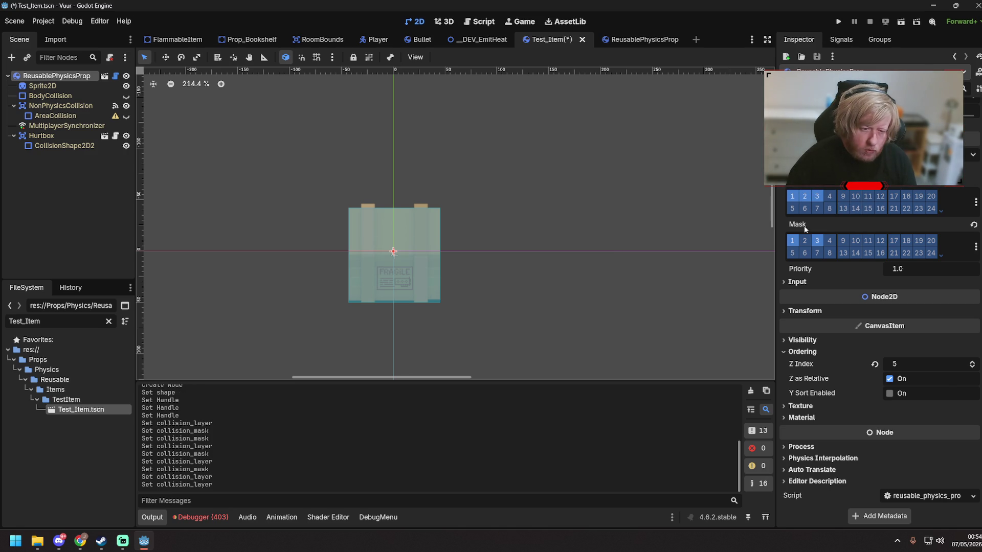
left_click(807, 240)
key("ctrl+z")
key("ctrl+z")
key("ctrl+z")
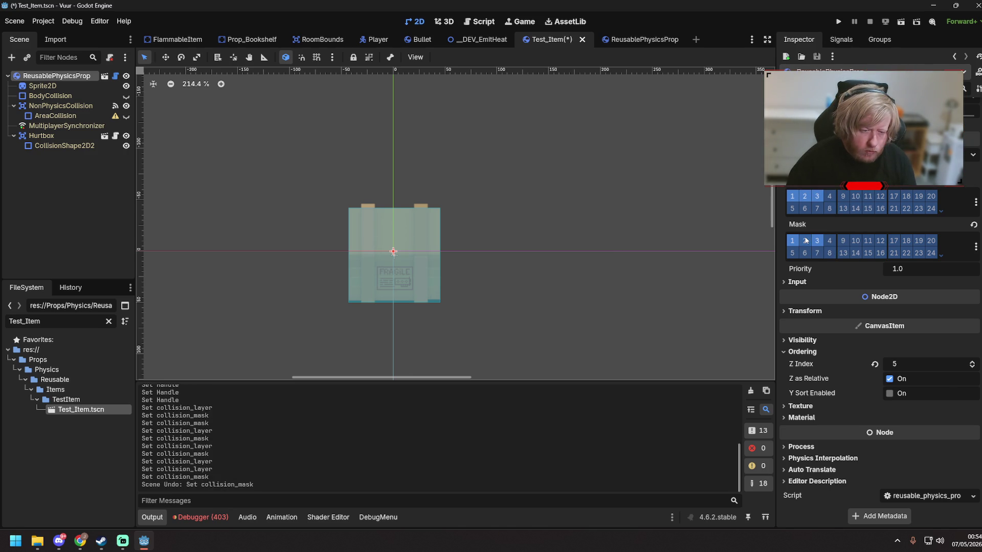
key("ctrl+z")
key("ctrl+z")
key("ctrl+shift+z")
key("ctrl+shift+z")
key("ctrl+shift+z")
key("ctrl+z")
key("ctrl+z")
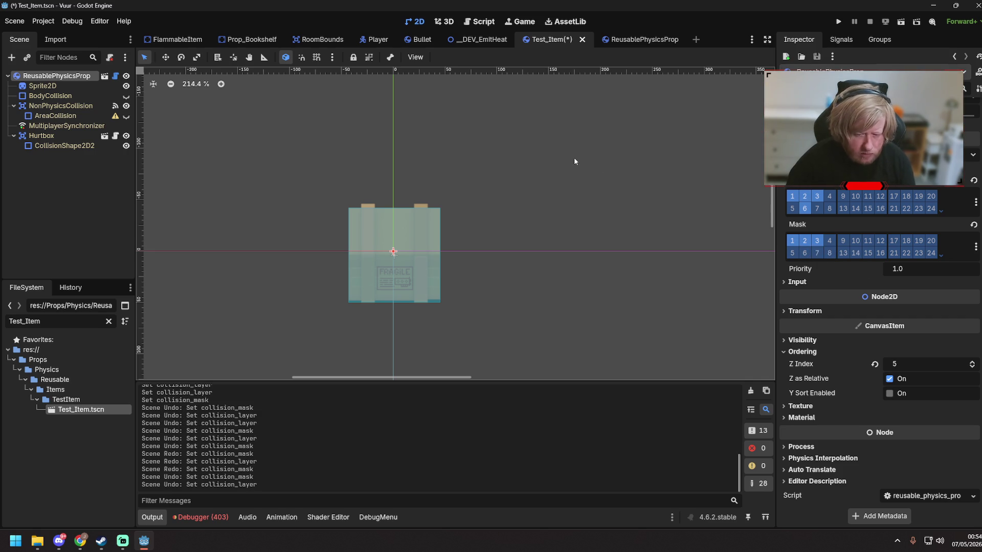
key("ctrl+s")
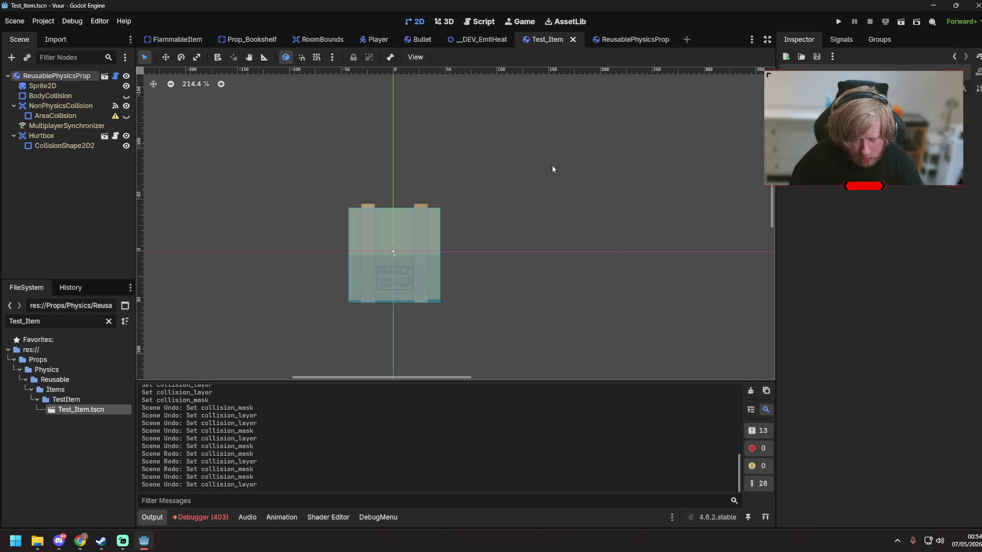
left_click(76, 137)
left_click(544, 194)
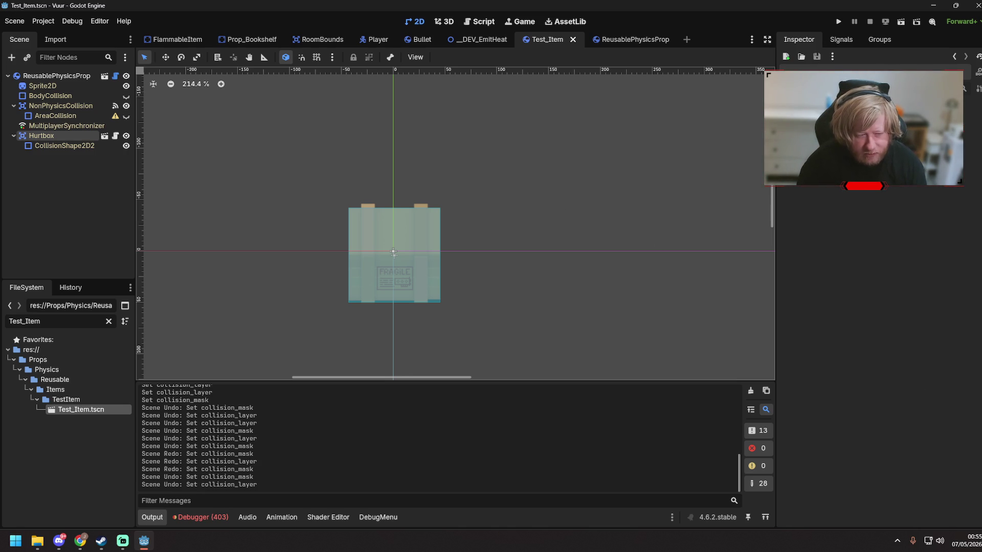
key("alt+Tab")
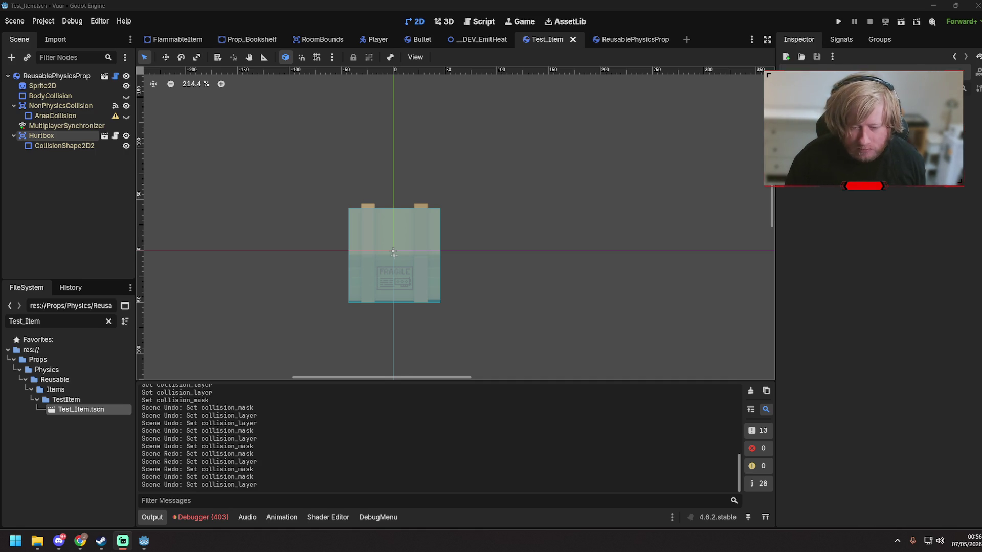
key("alt+Tab")
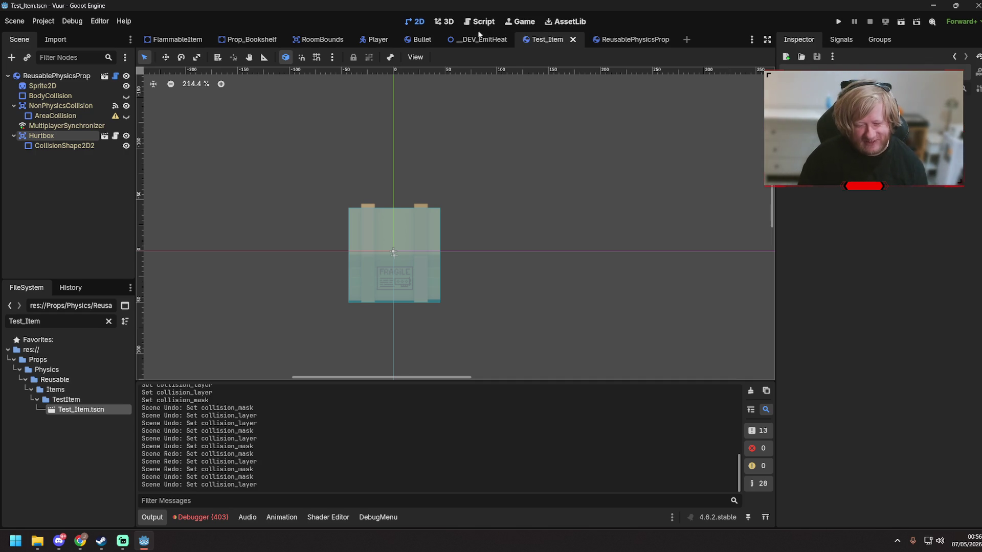
key("ctrl+s")
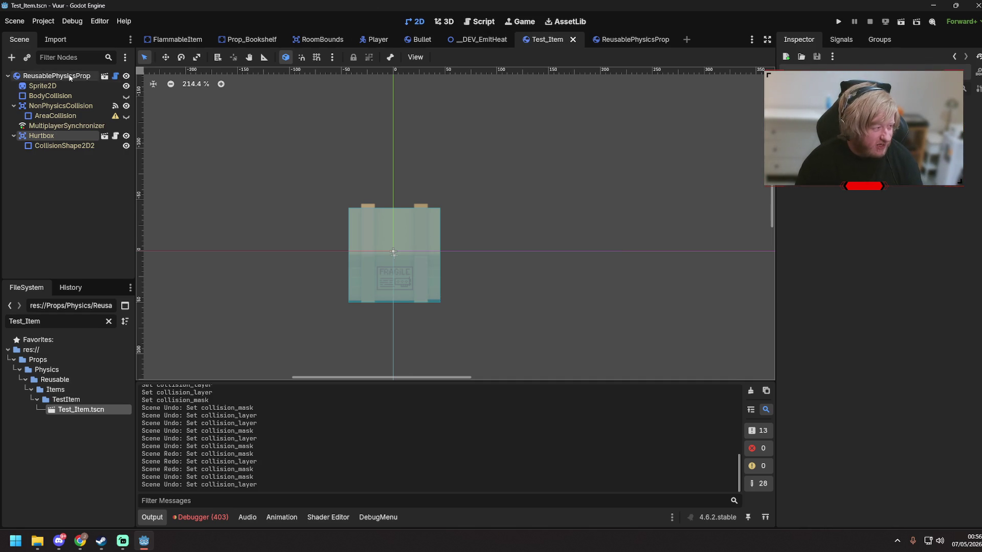
left_click(321, 112)
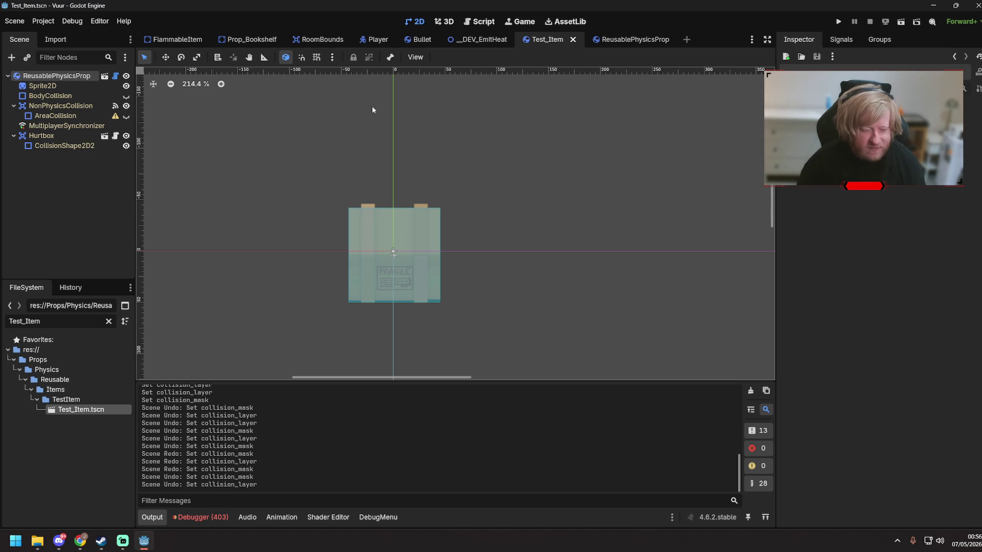
left_click(84, 77)
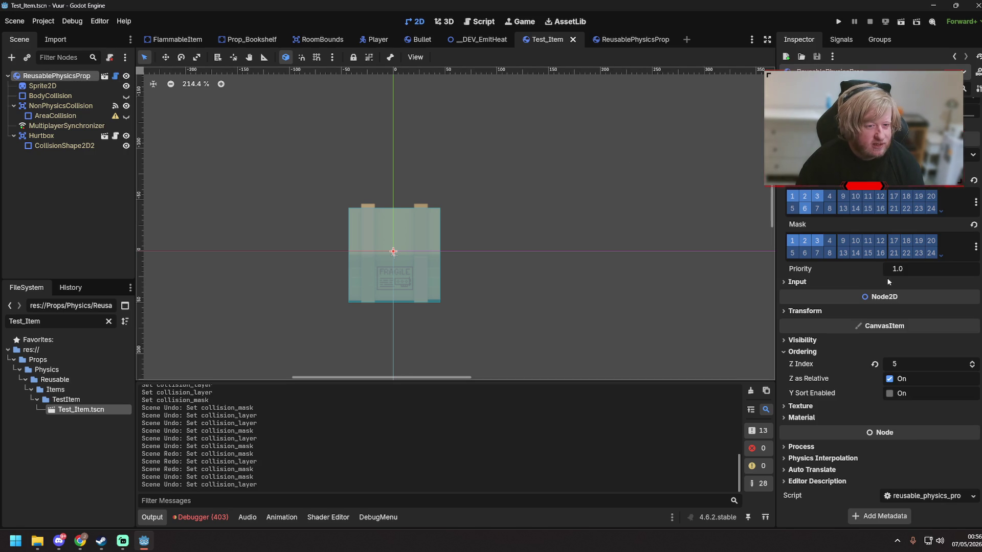
- Connect Hurtbox's Damaged signal, creating an _on_hurtbox_damaged(hitbox, normal) stub, then save
scroll(873, 321, "up", 10)
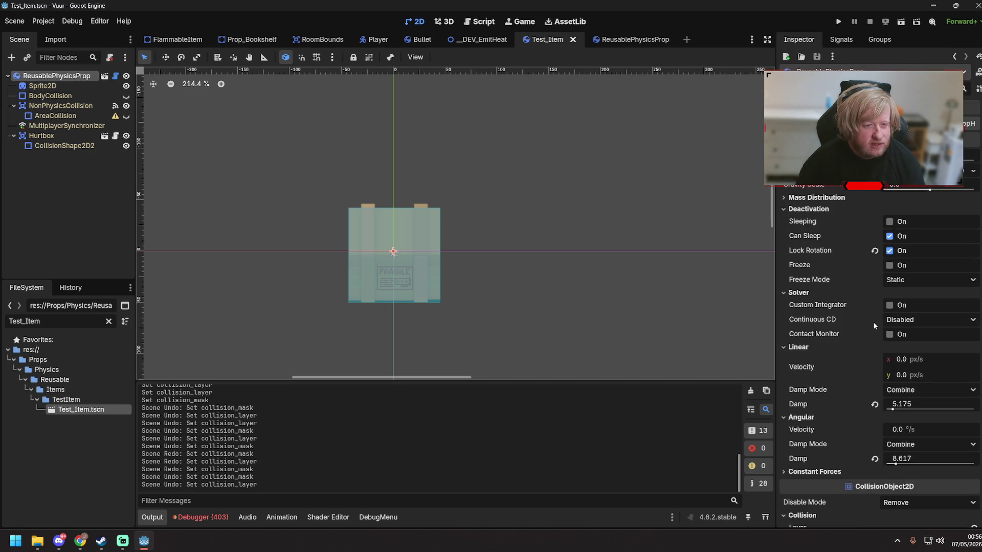
left_click(61, 137)
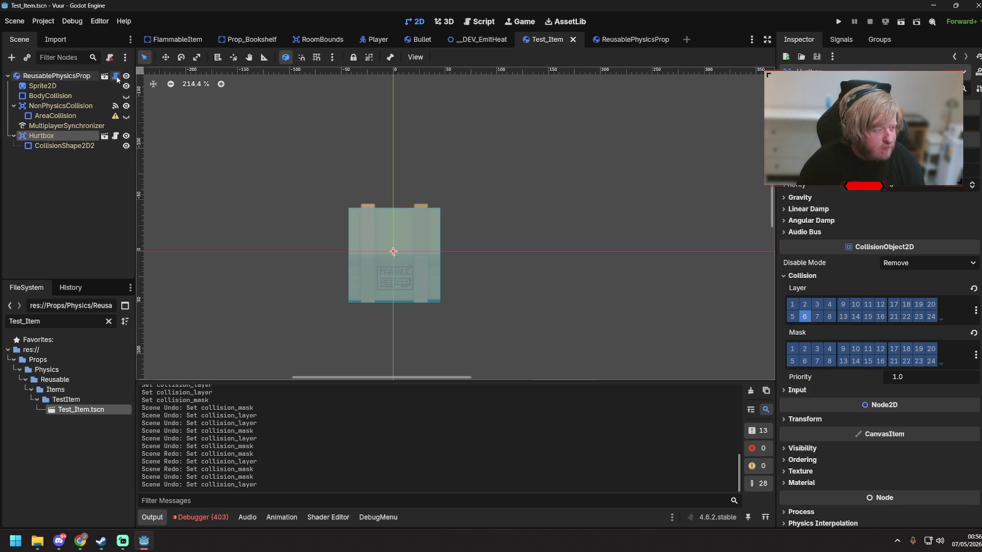
left_click(115, 76)
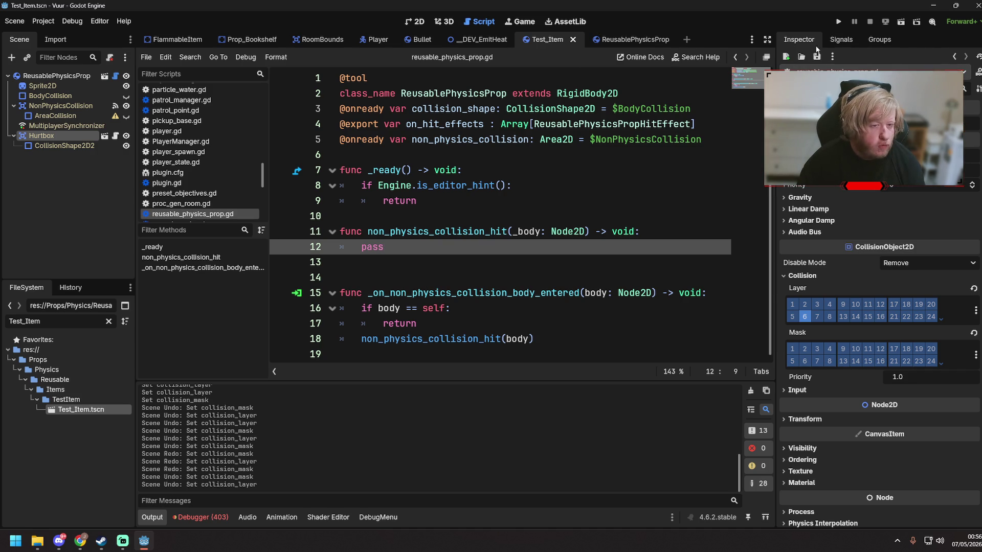
left_click(839, 40)
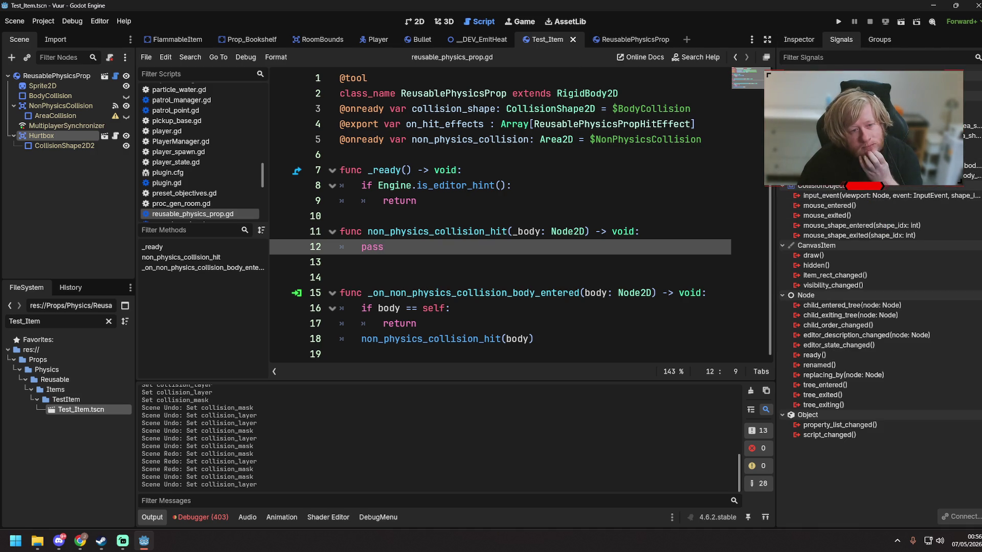
double_click(818, 87)
left_click(468, 382)
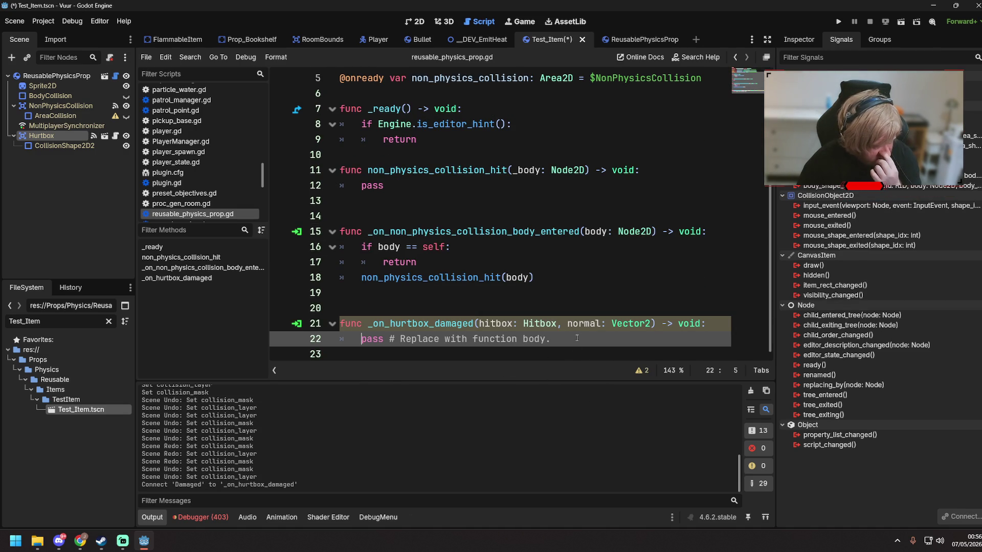
key("ctrl+s")
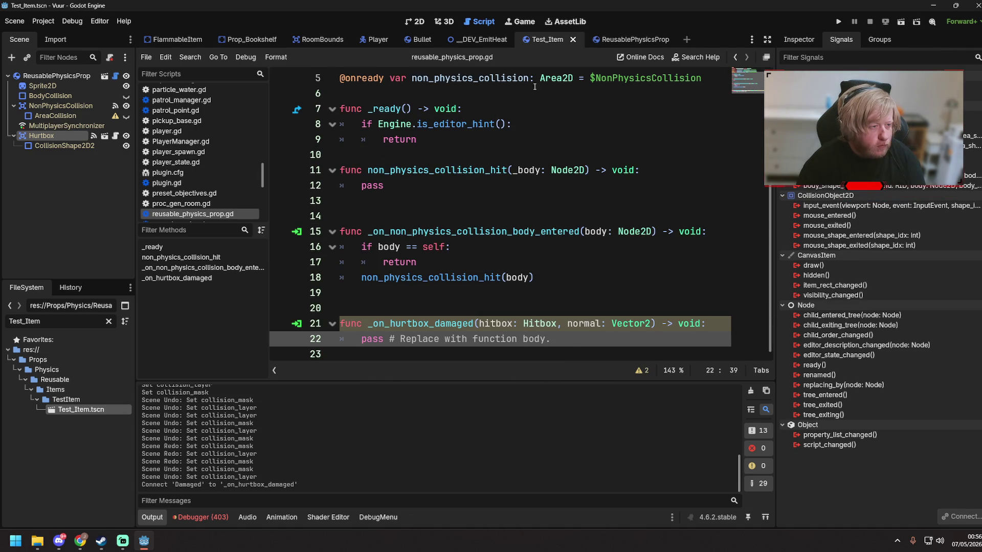
mouse_move(479, 41)
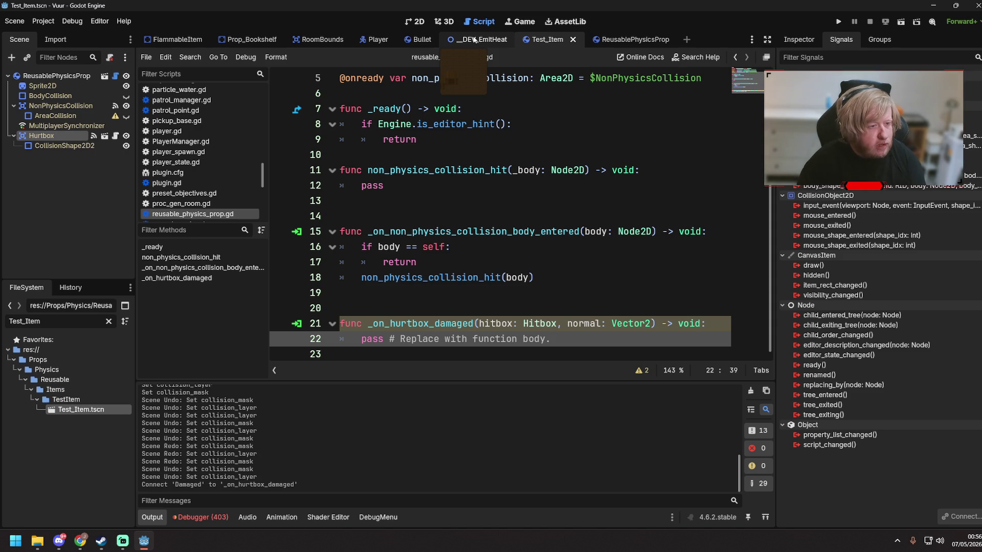
- Switch to the Player scene in 2D, select the HitStun node, and save
left_click(380, 39)
left_click(414, 21)
key("ctrl+s")
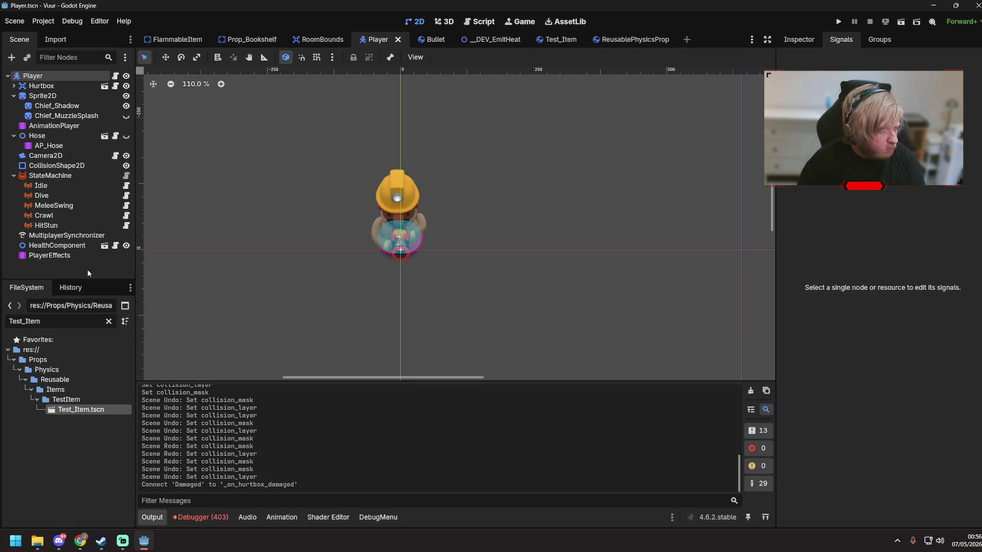
left_click(88, 223)
key("ctrl+s")
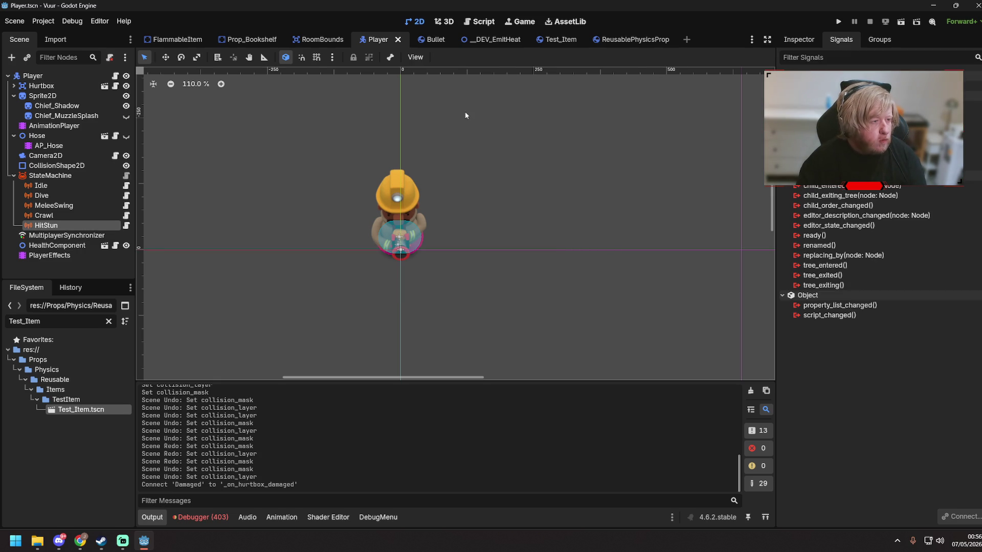
left_click(471, 23)
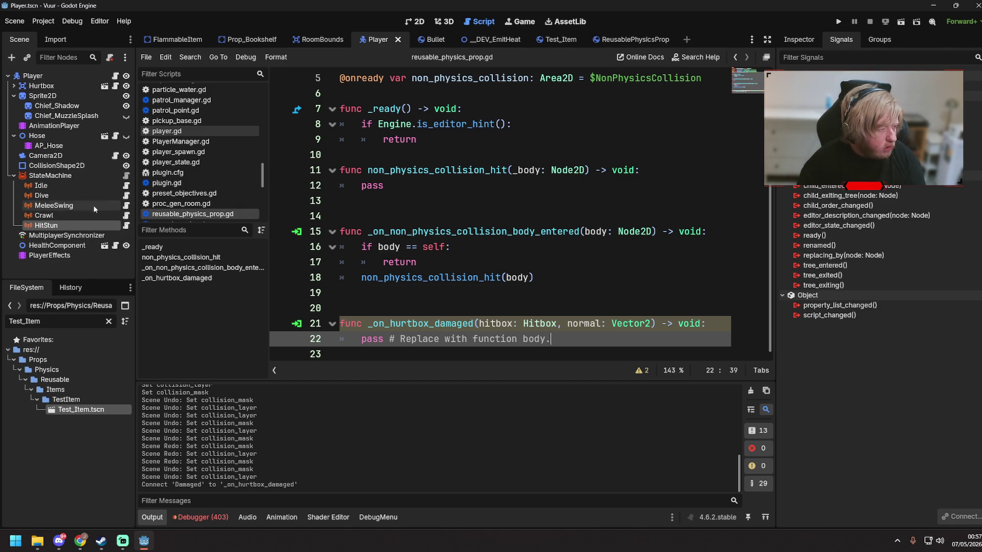
- Add a Hitbox child node under the Player root
left_click(50, 75)
right_click(50, 76)
left_click(99, 100)
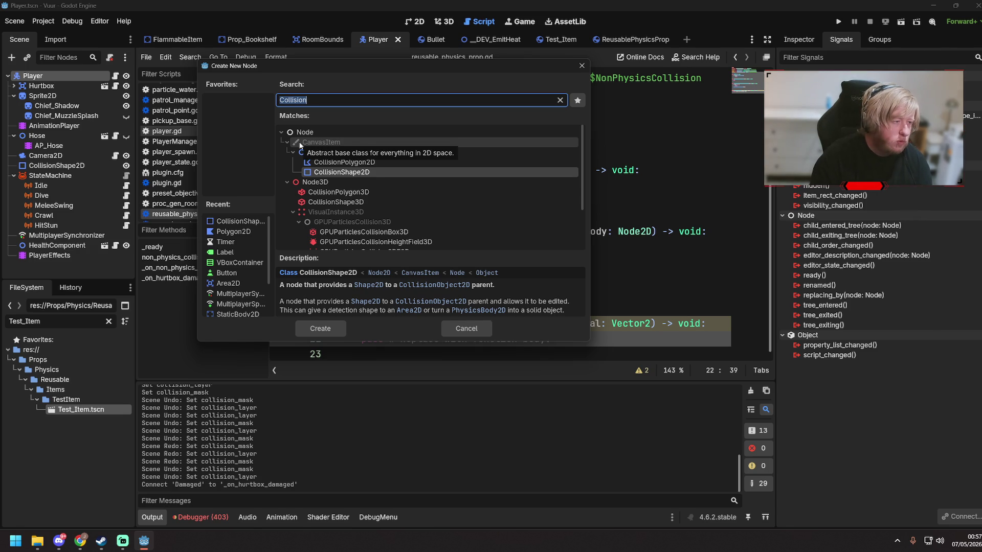
type("Hu")
key("BackSpace")
type("itbox")
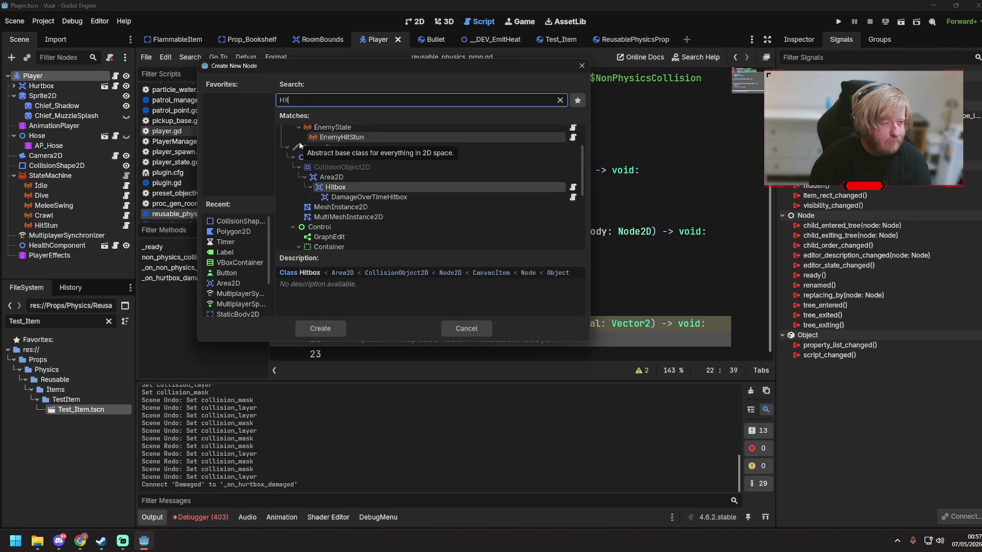
key("Return")
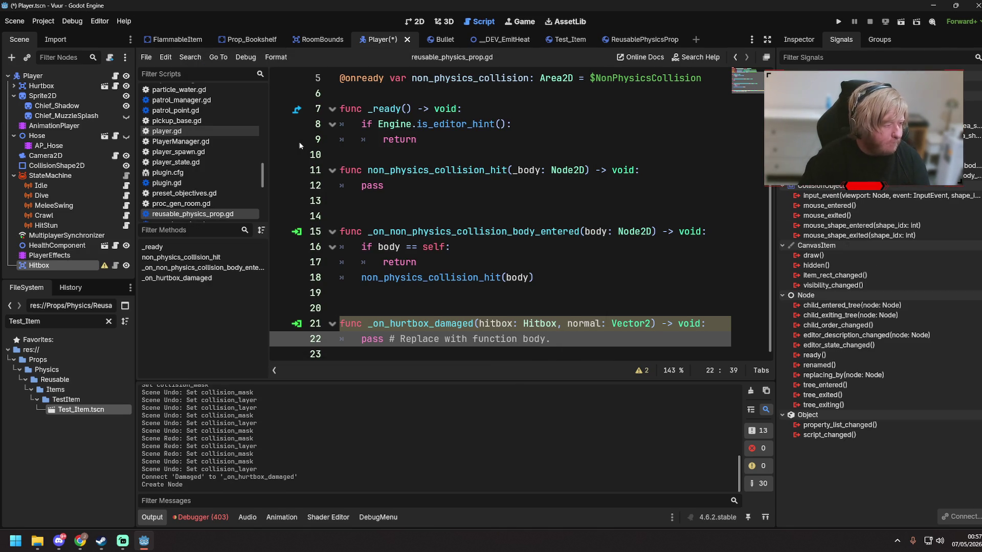
- Rename the new Hitbox node to MeleeHitbox and save the Player scene
double_click(54, 269)
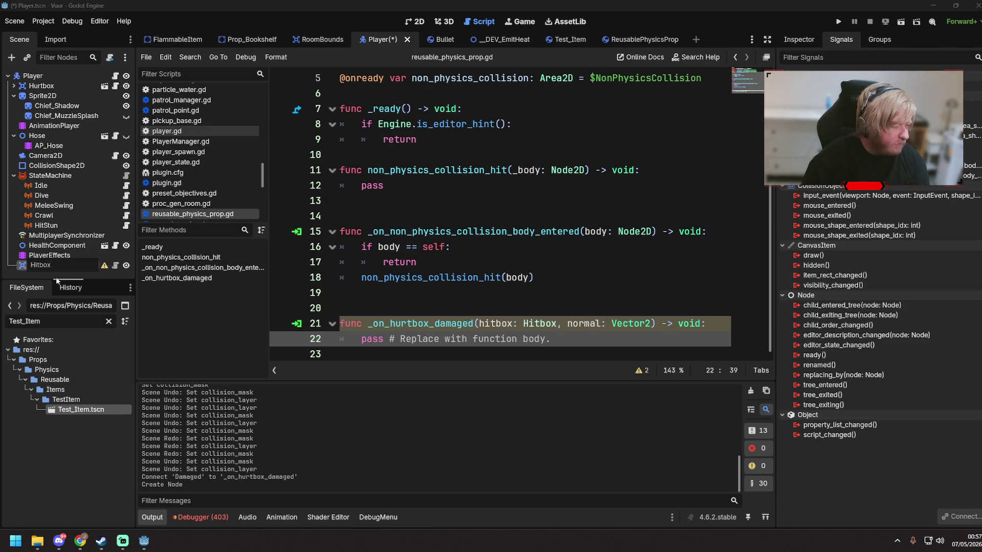
key("ctrl+a")
type("Mele")
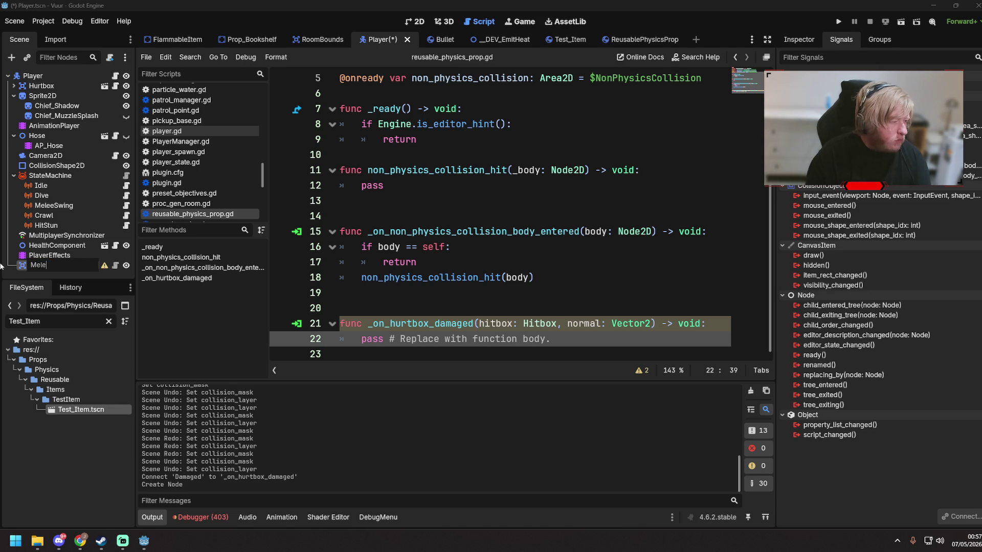
type("eHitbox")
key("Return")
key("ctrl+s")
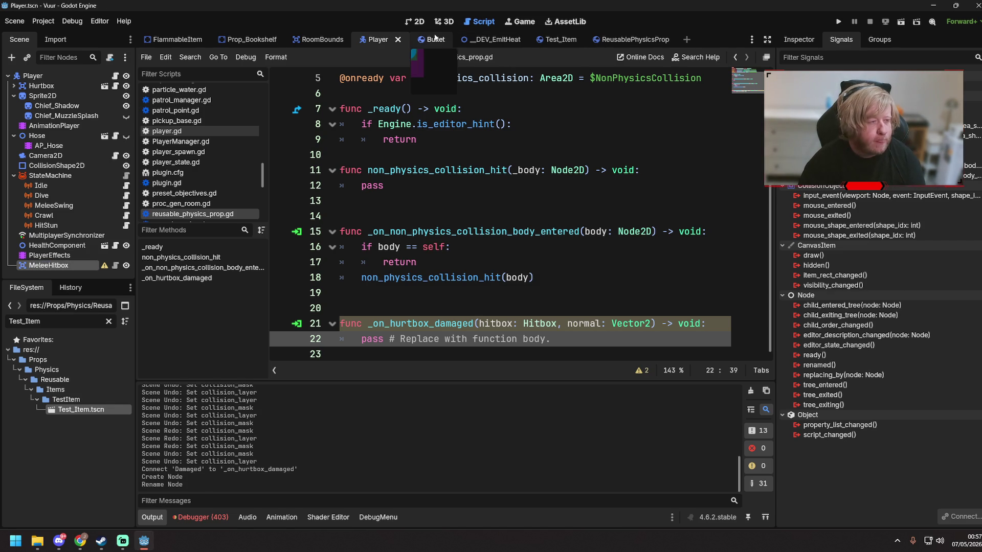
- Open the melee swing state's script and inspect the MeleeHitbox node's properties
left_click(126, 205)
left_click(281, 517)
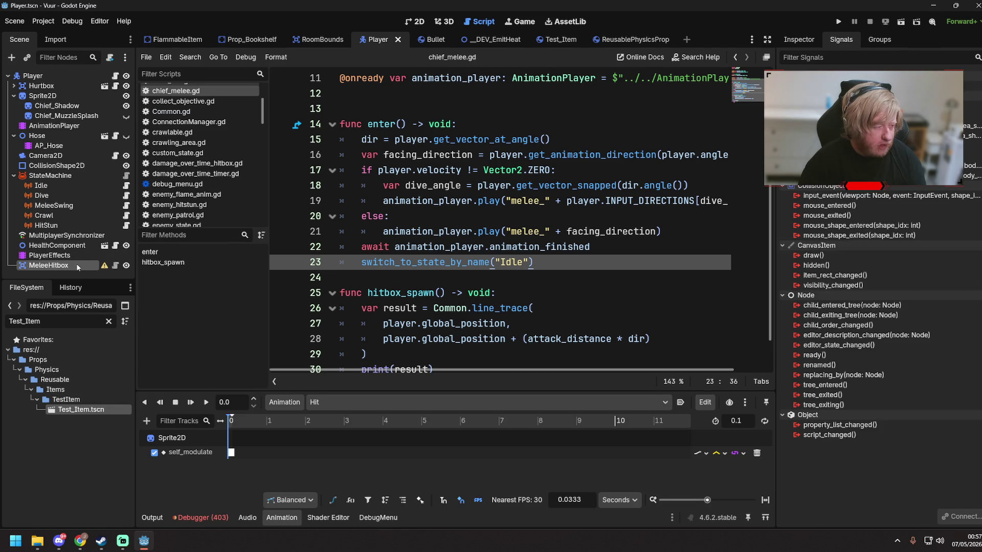
left_click(792, 44)
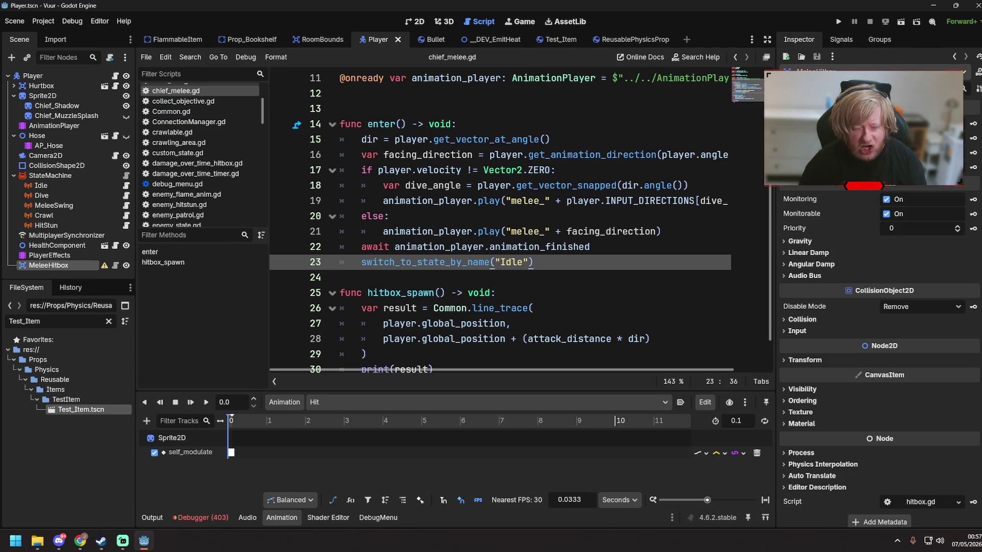
left_click(639, 186)
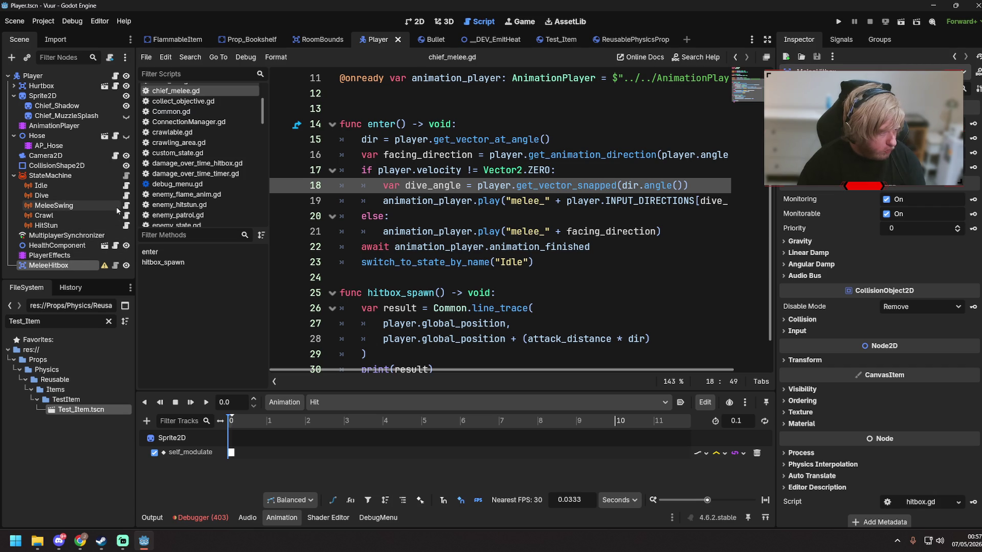
- Replace the print(result) line with 'if result.collider:'
scroll(412, 269, "down", 1)
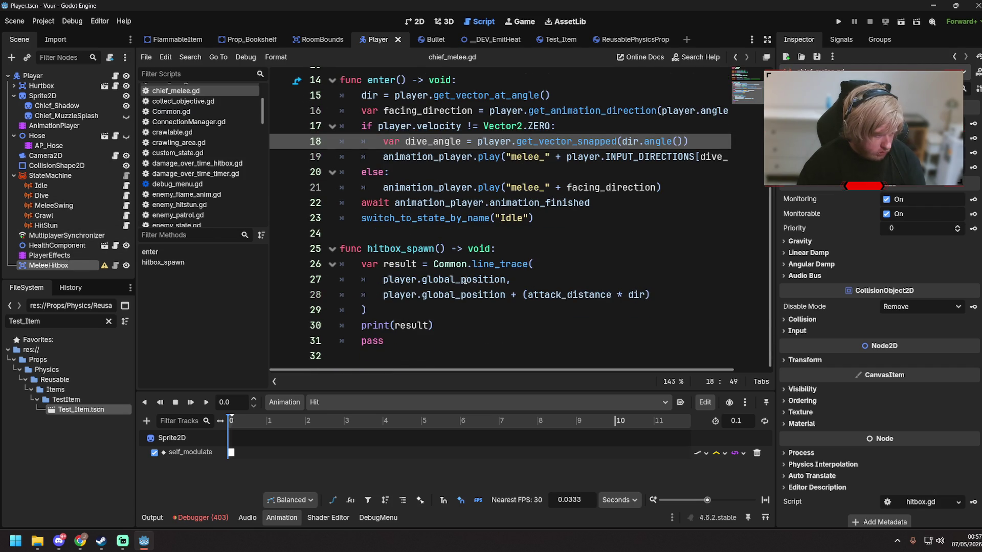
left_click(414, 310)
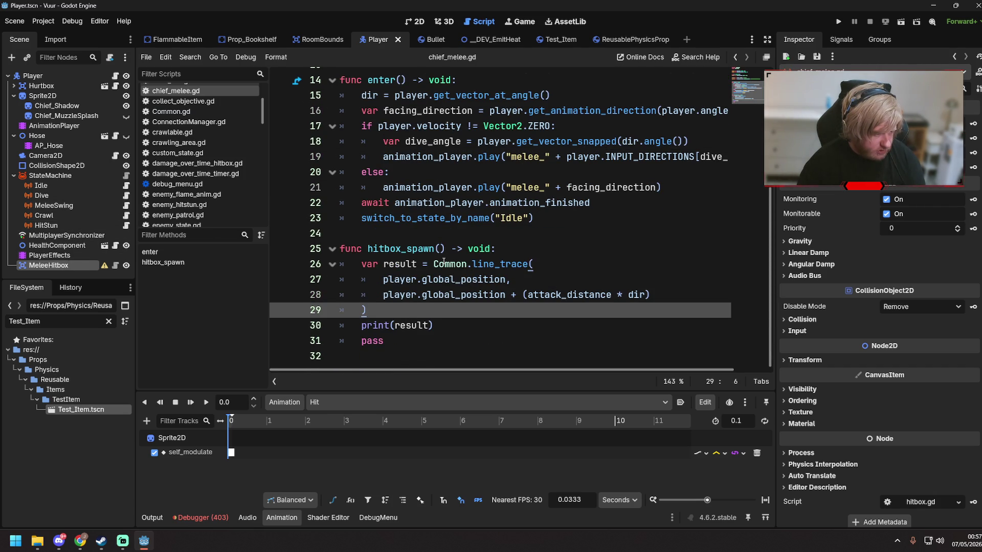
left_click(446, 325)
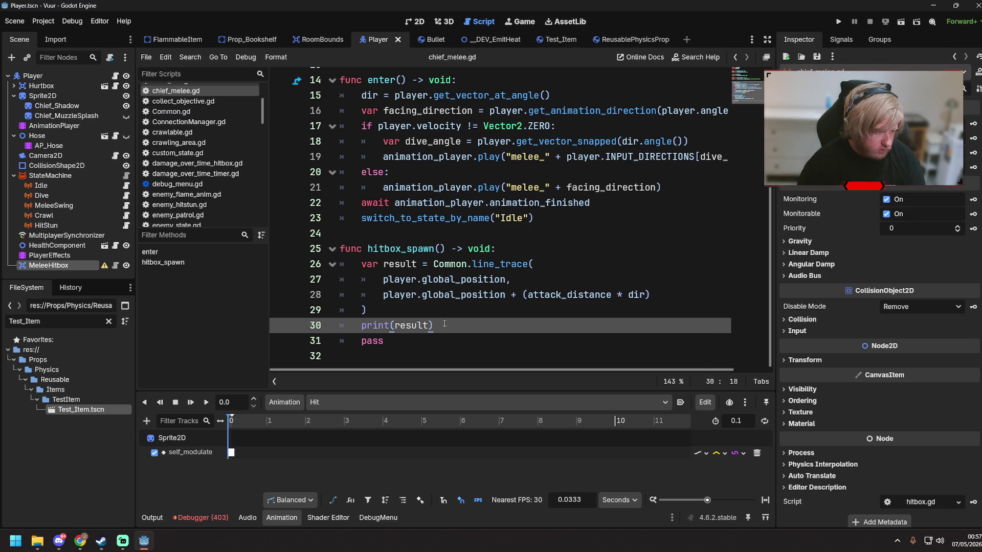
left_click_drag(361, 325, 435, 325)
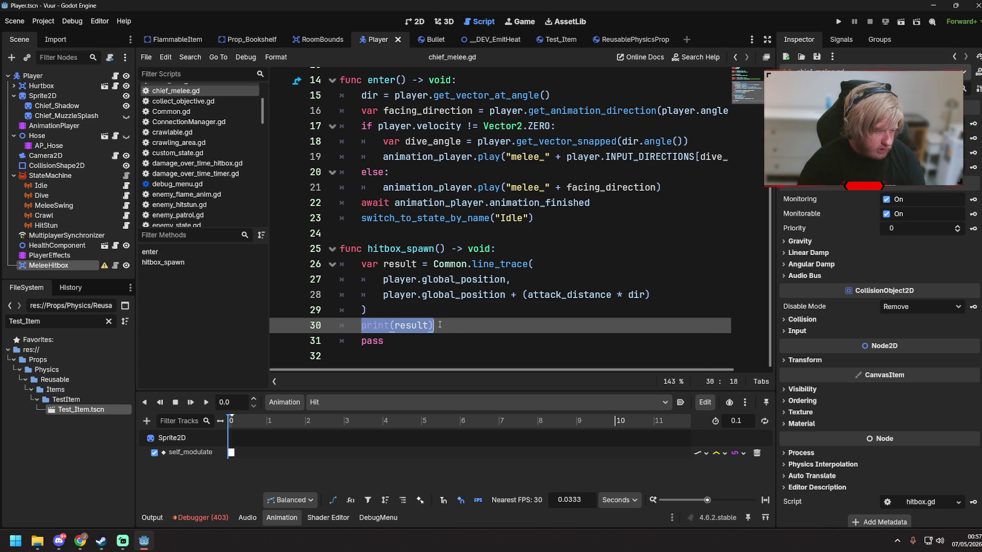
type("if ")
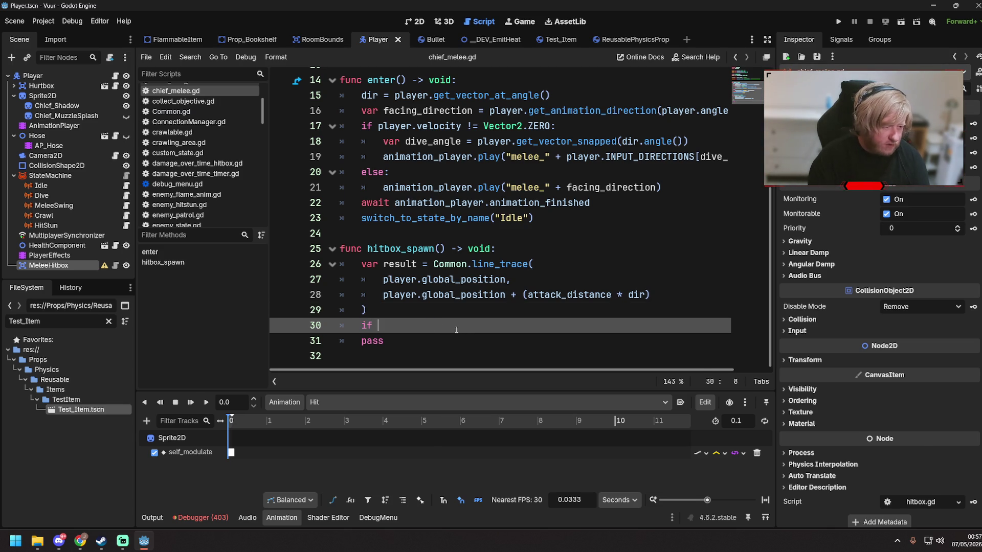
type("result.colli")
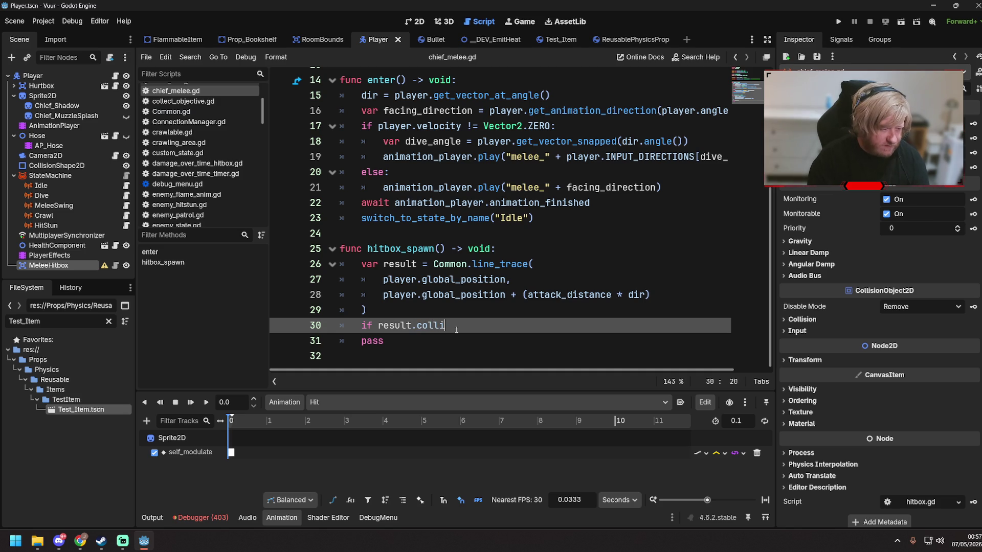
type("der:")
- Extend the condition to 'if result.collider and result.collider is Hurtbox:' and save
key("BackSpace")
type("an")
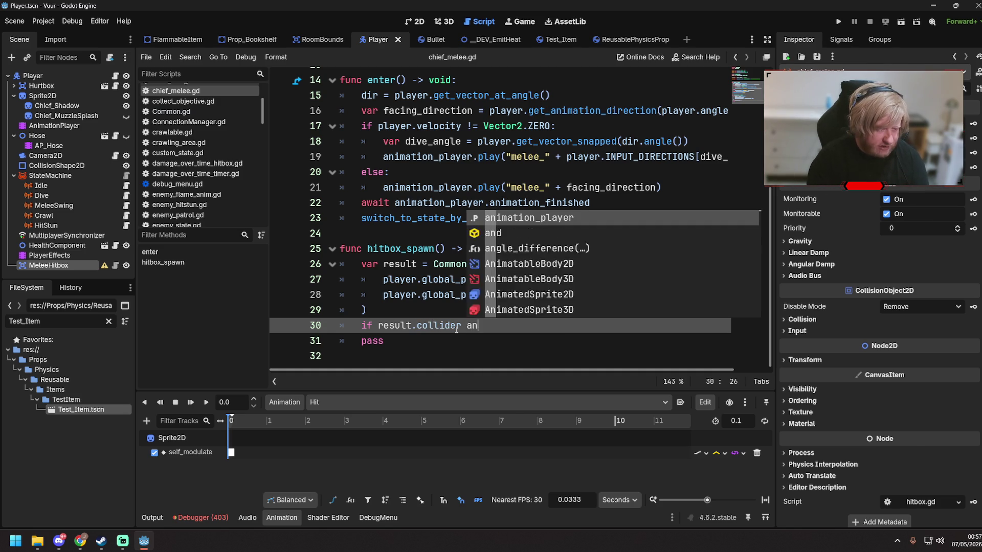
type("d result.c")
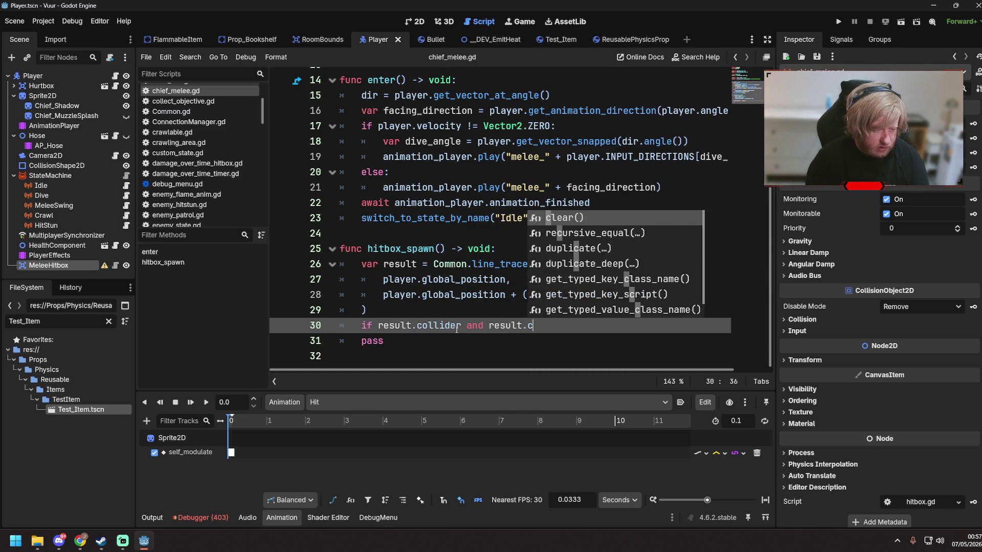
type("ollider is ")
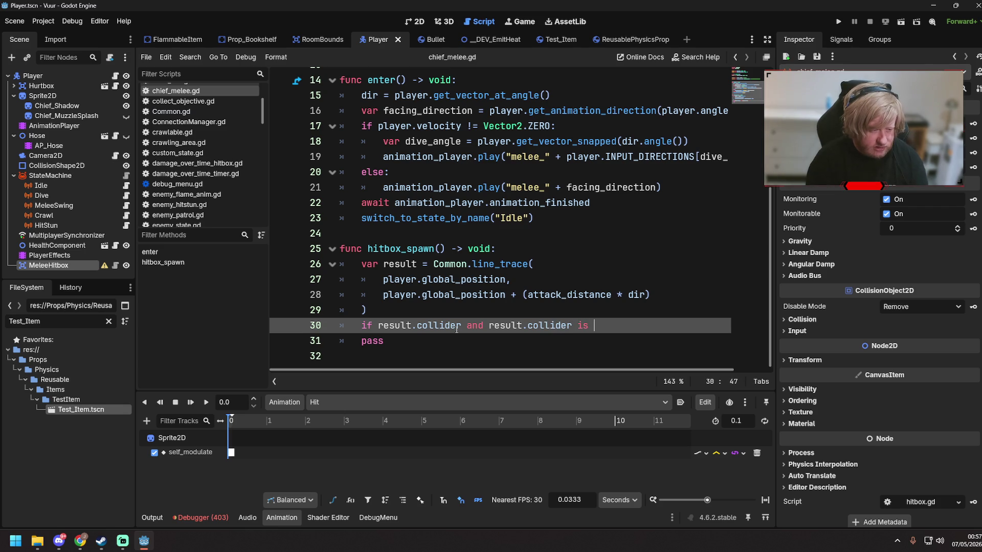
type("Hurtbox:")
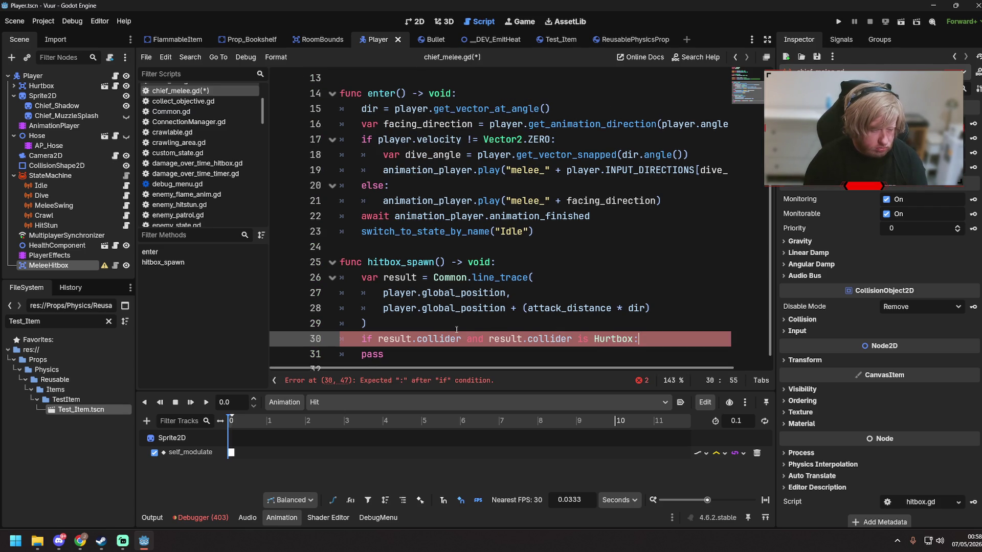
key("Return")
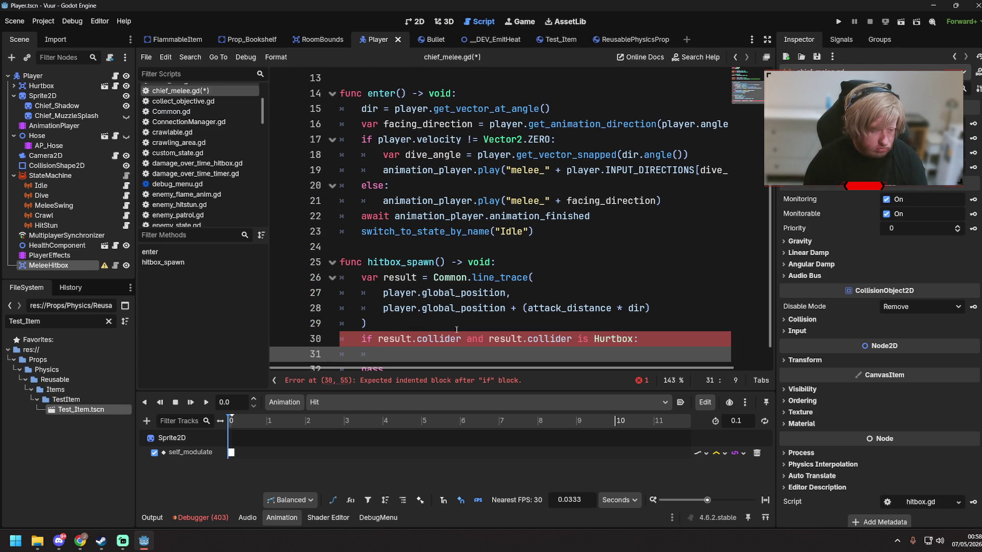
key("ctrl+s")
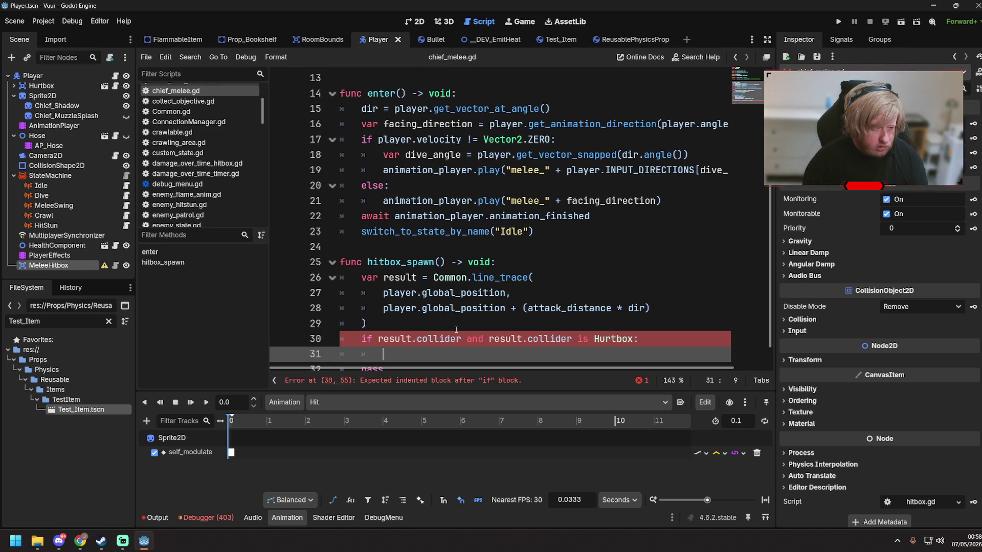
- Add 'var coll = result.collider as Hurtbox' inside the if body
type("result")
type(".collider.")
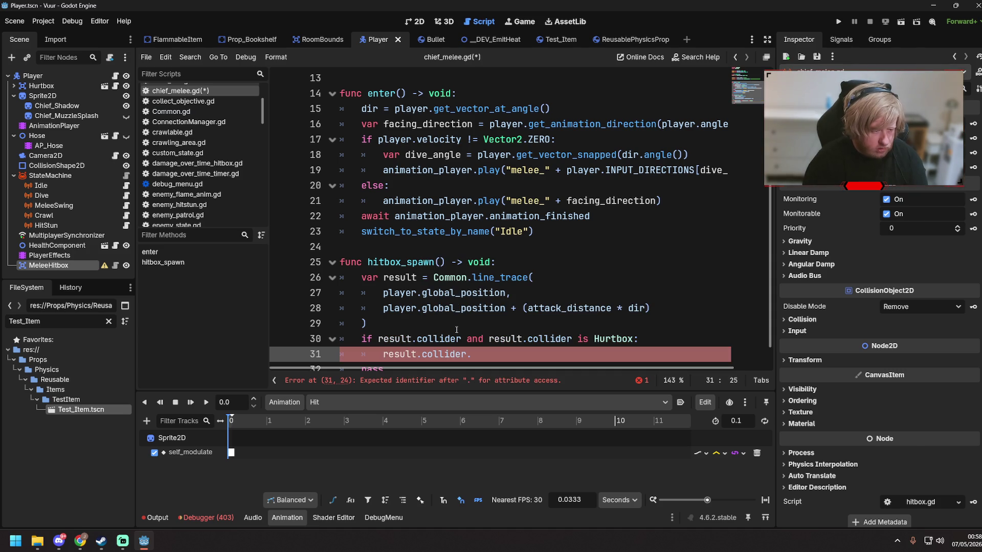
scroll(449, 330, "down", 1)
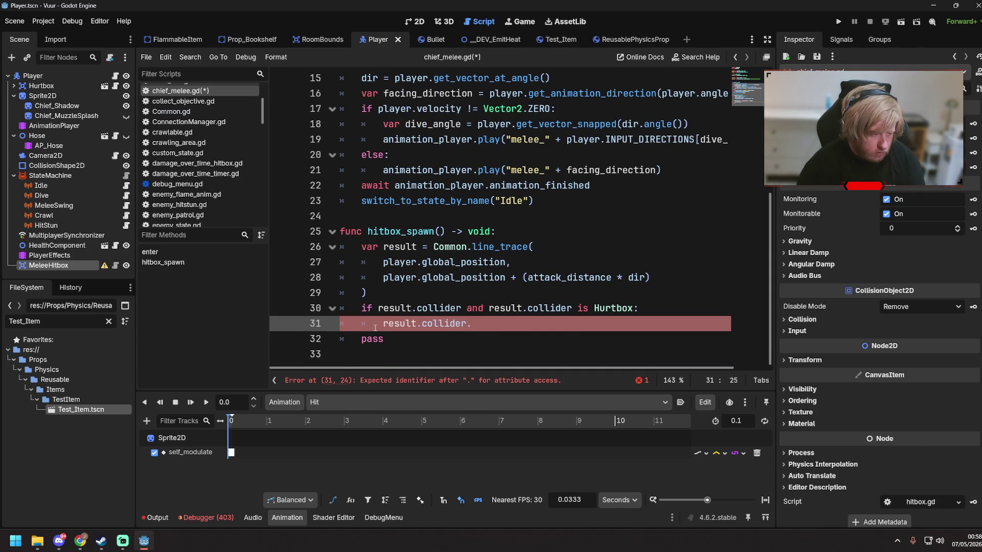
left_click(484, 324, "shift")
type("var")
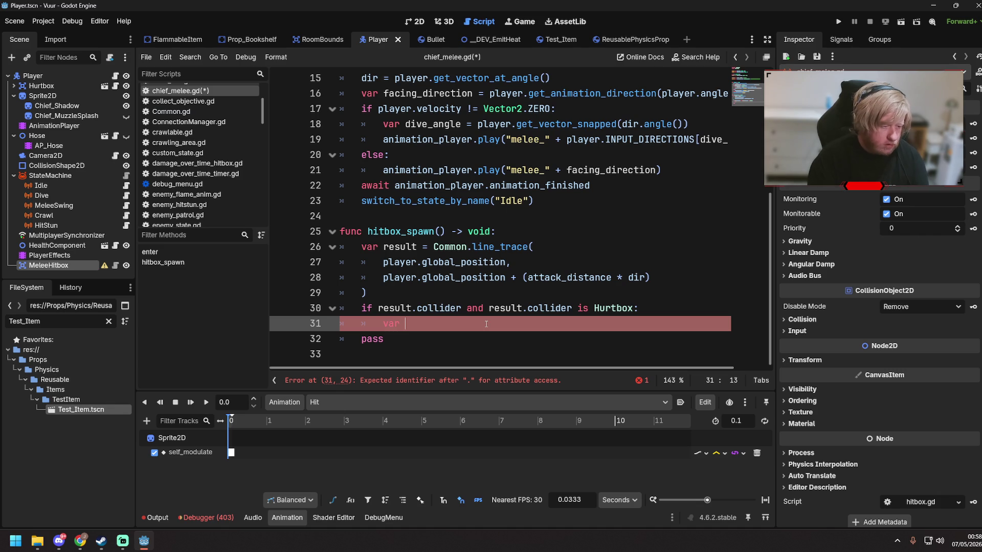
type(" coll = ")
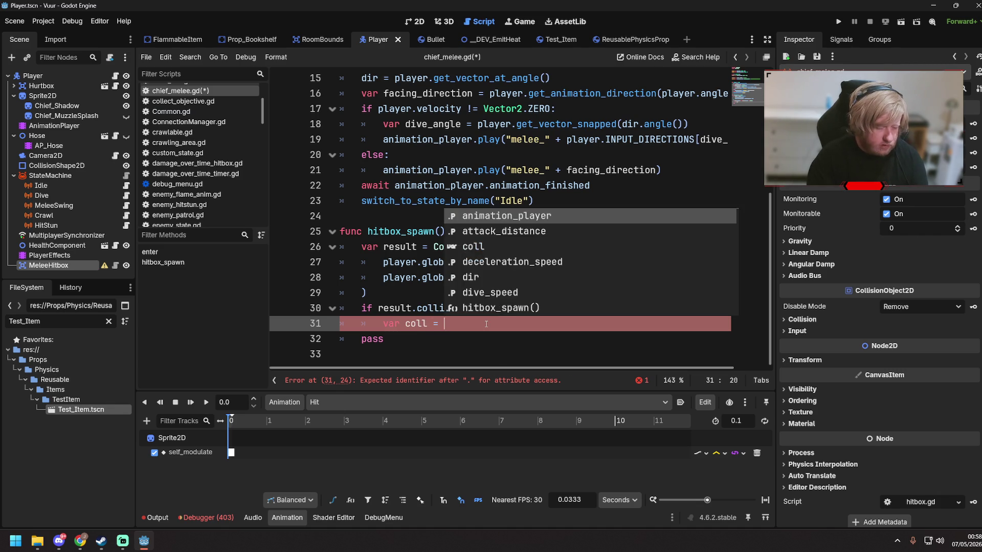
type("result.collider as Hurtbox;")
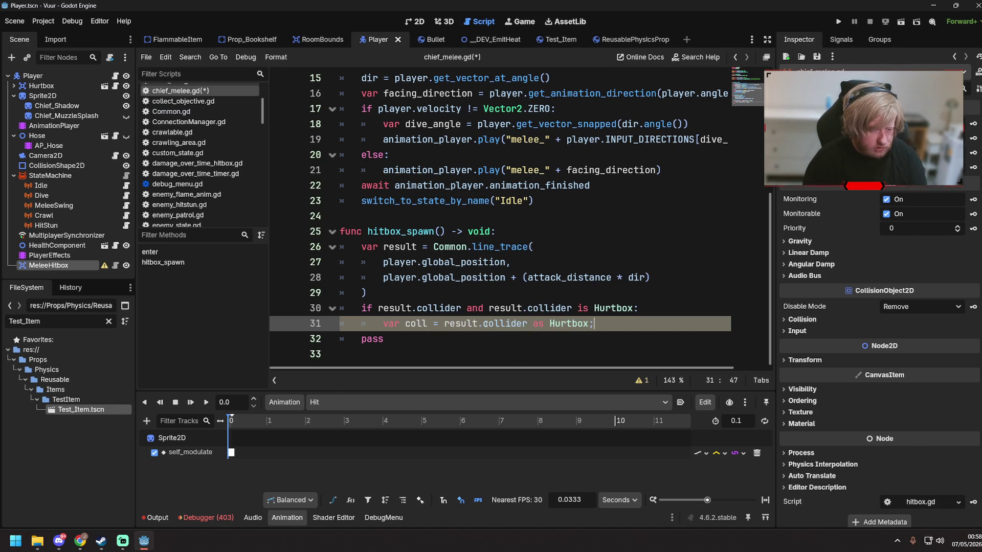
key("BackSpace")
key("Return")
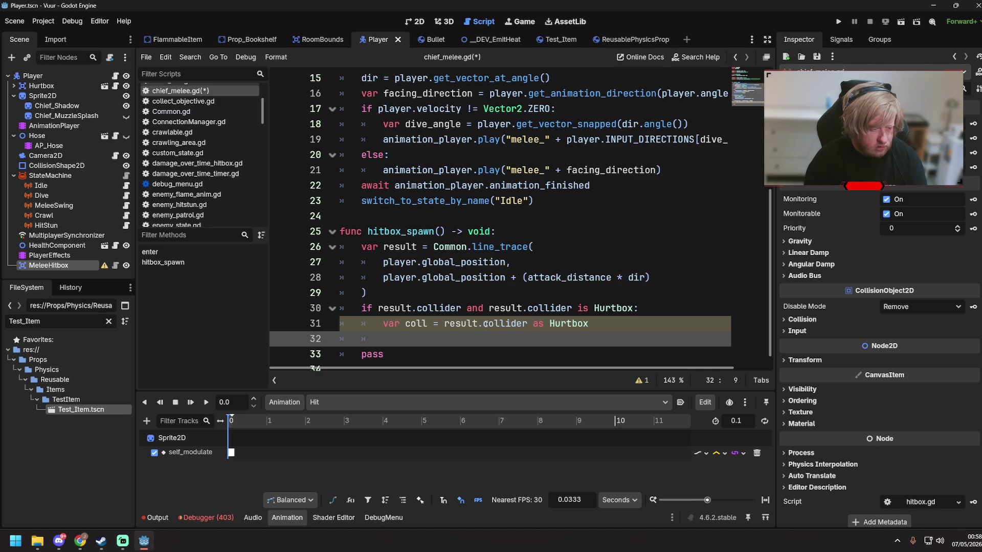
- Call coll.TakeDamage() with melee_hitbox pasted as its first argument
type("coll.Take")
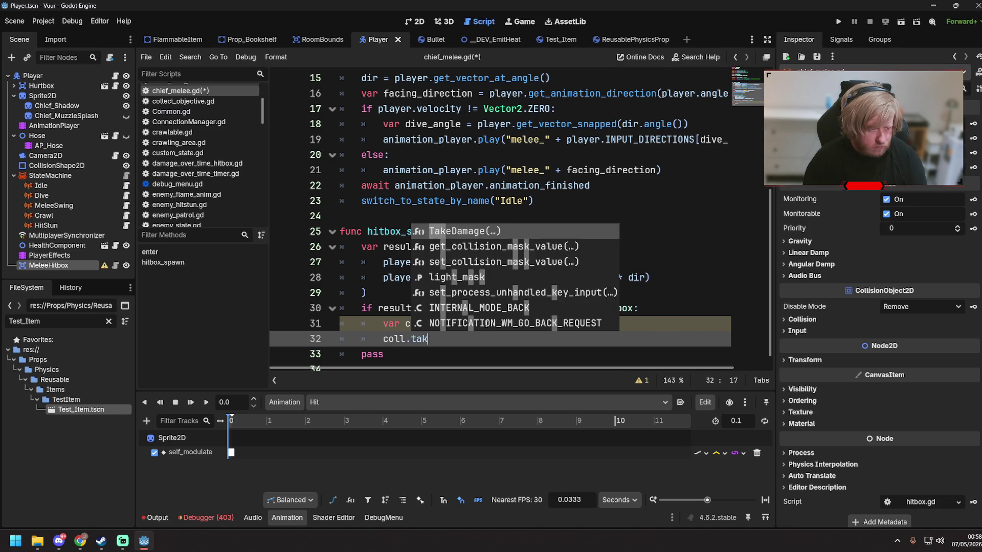
key("Return")
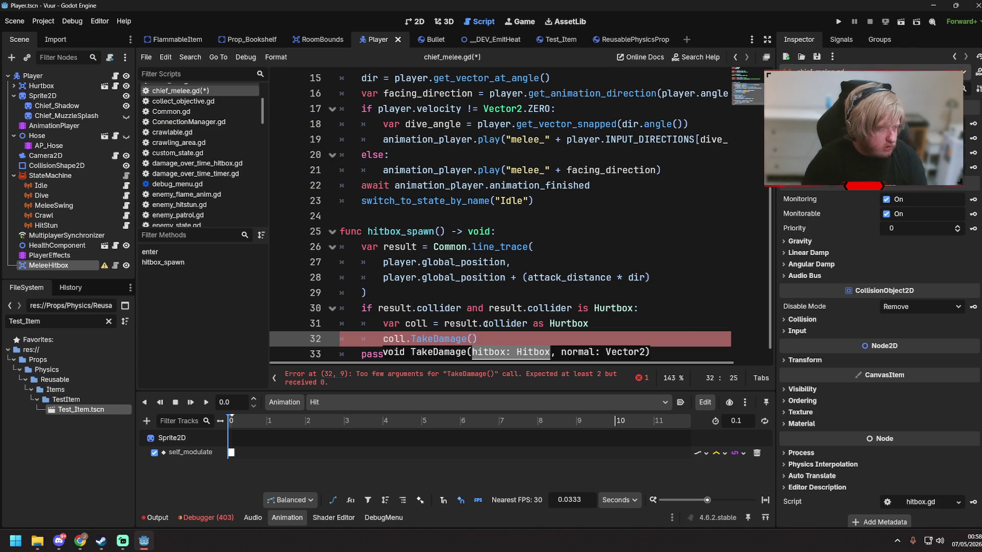
scroll(484, 323, "up", 5)
mouse_move(77, 266)
left_mouse_down()
mouse_move(191, 266)
mouse_move(404, 239)
mouse_move(432, 250)
mouse_move(412, 246)
mouse_move(481, 246)
left_mouse_up()
scroll(496, 278, "down", 5)
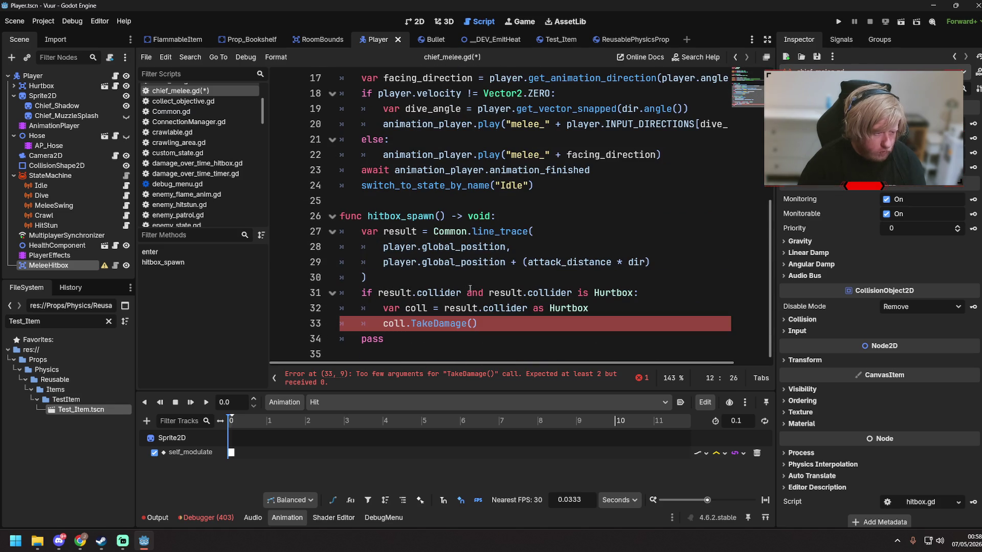
left_click(472, 323)
type("melee_hitbox")
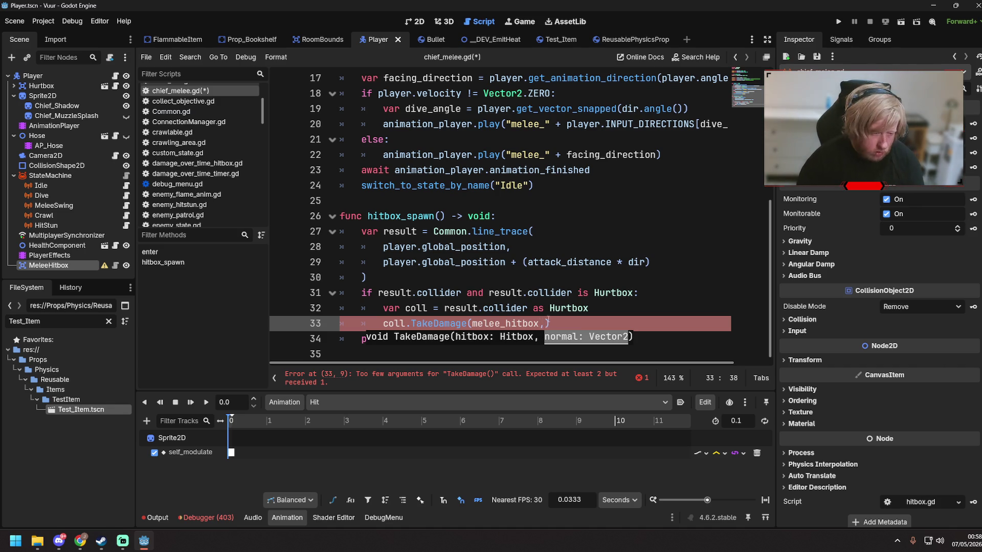
- Review the hit-check lines and select the trace end-point expression on line 29
left_click(553, 324)
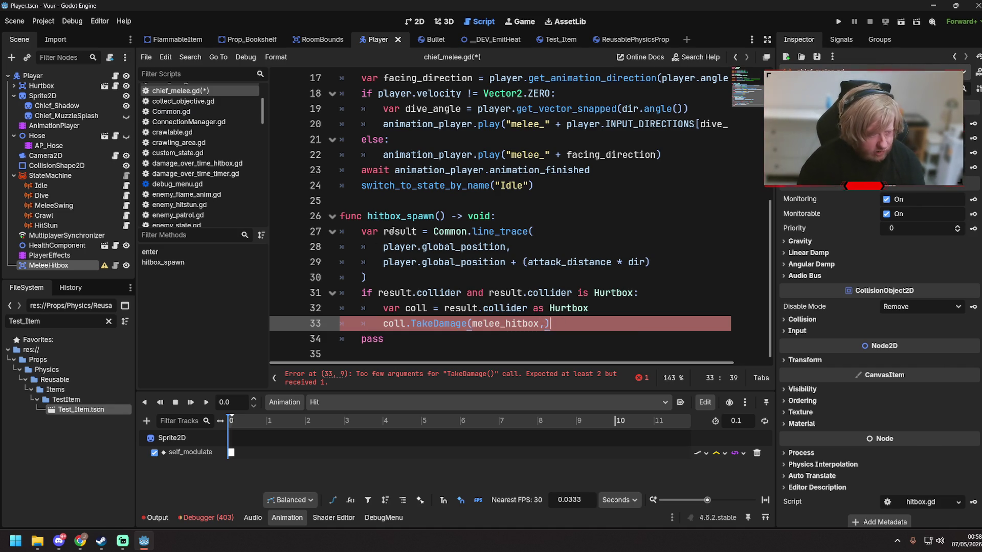
mouse_move(489, 231)
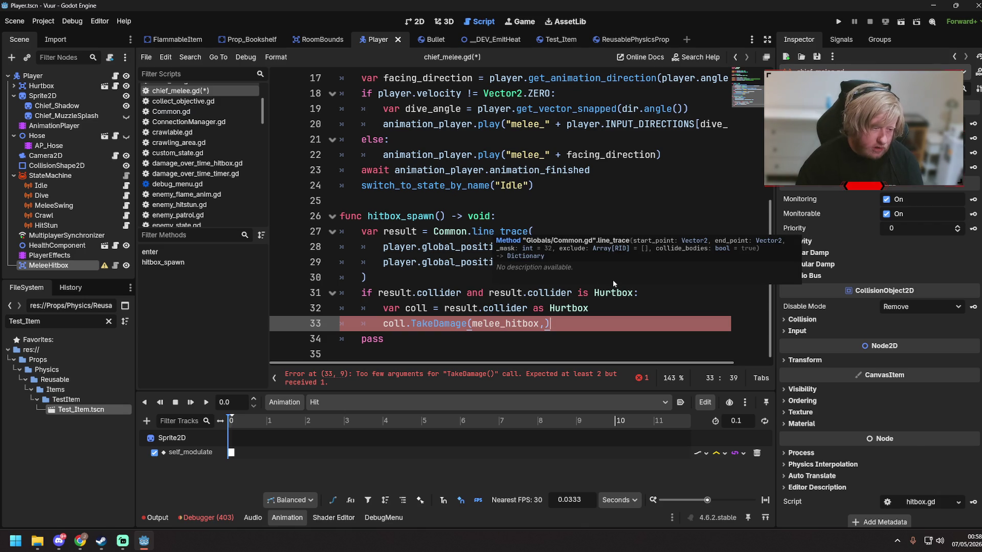
left_click(645, 290)
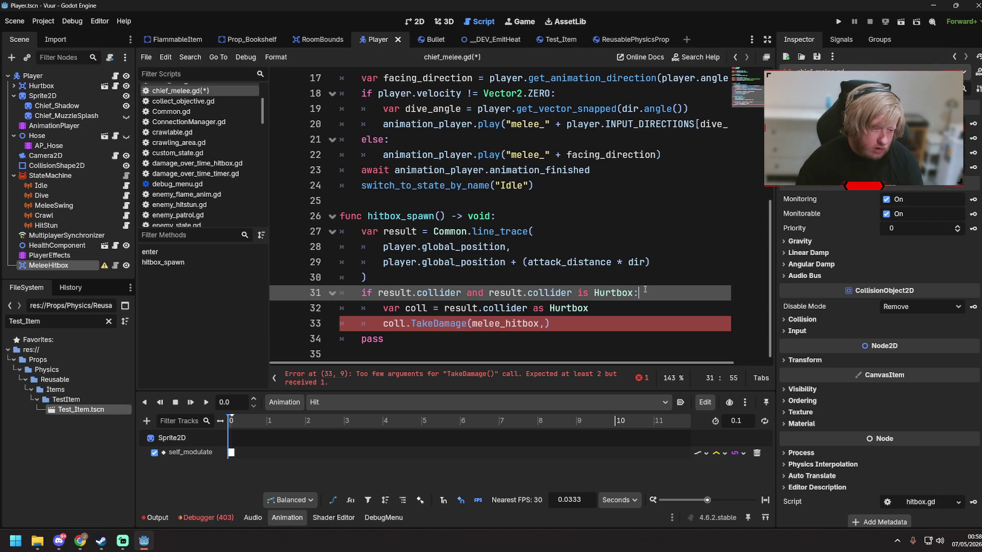
left_click(667, 264)
mouse_move(648, 262)
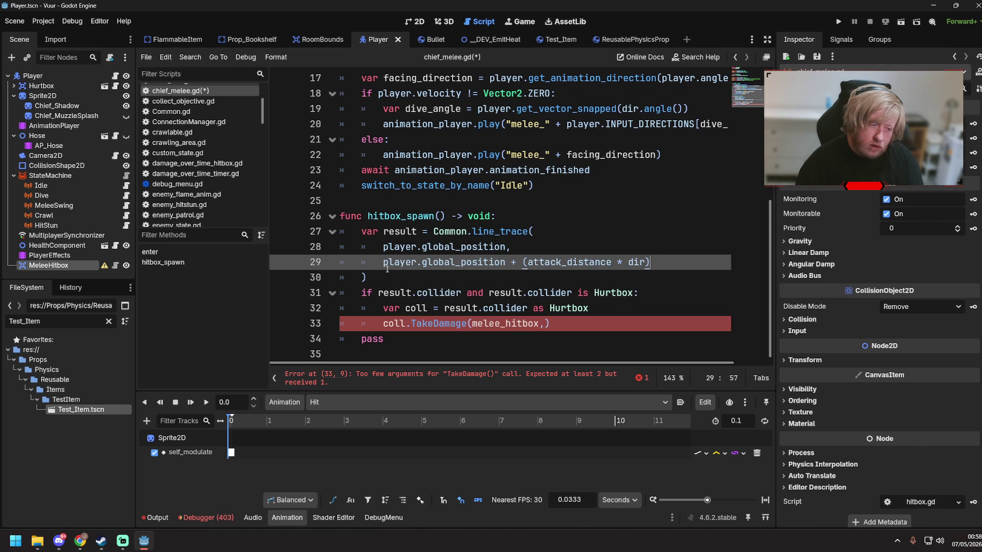
mouse_move(382, 262)
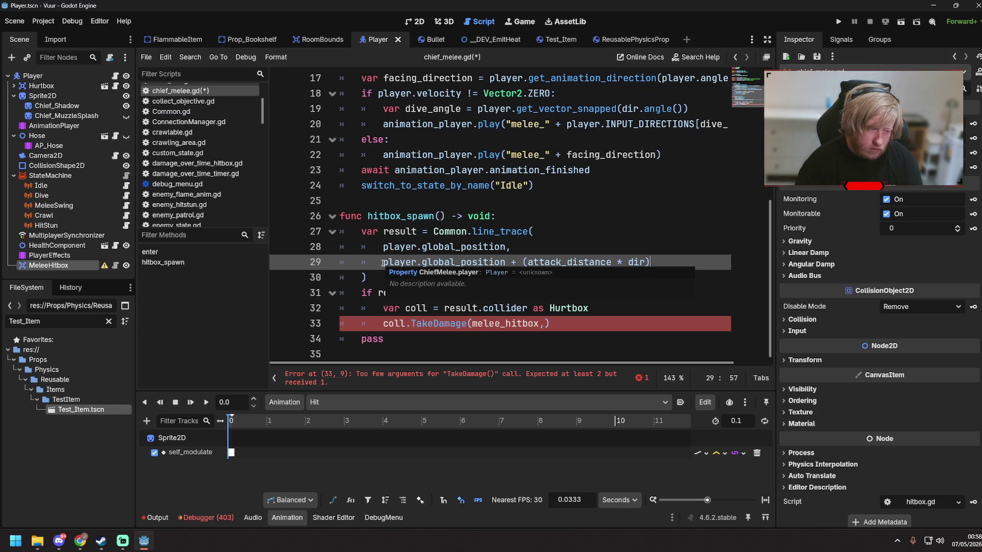
left_click_drag(383, 263, 650, 264)
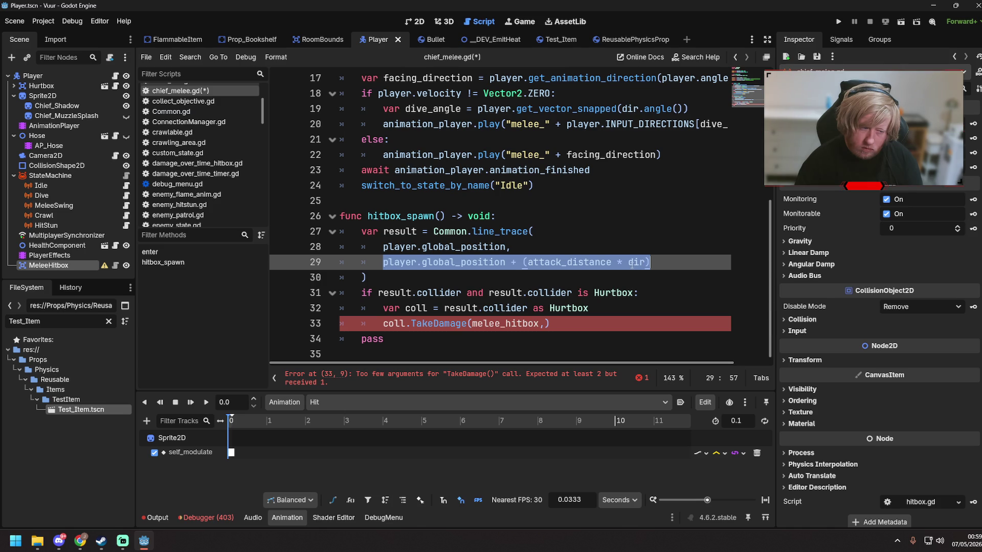
left_click(549, 259)
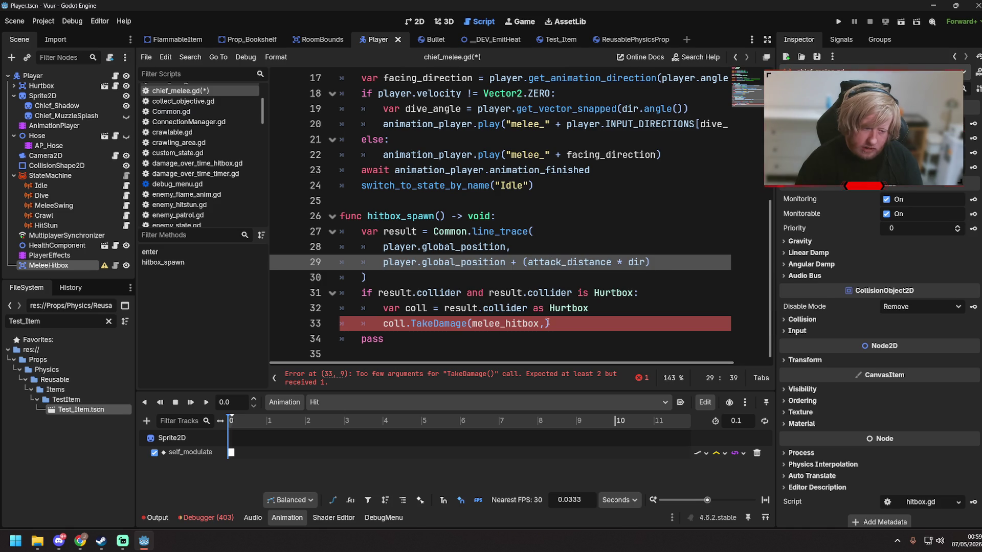
- Start TakeDamage's second argument on dir, trying and undoing a reflect() completion
left_click(546, 323)
type("ir.inv")
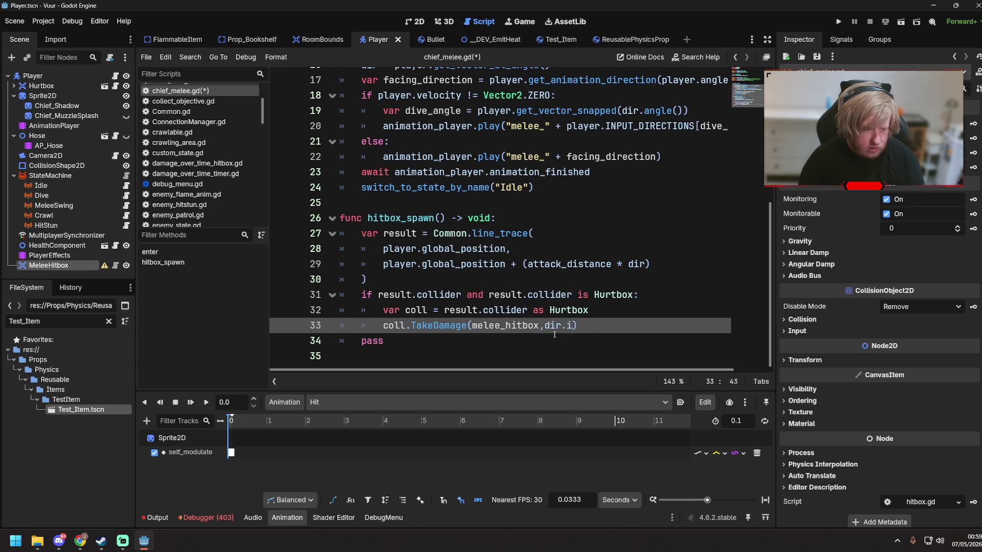
type("eg")
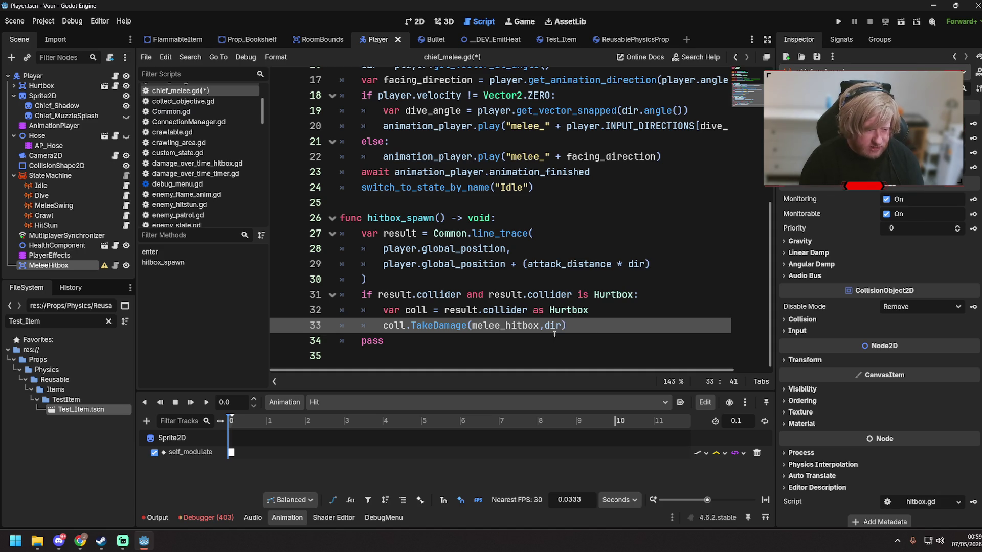
key("ctrl+space")
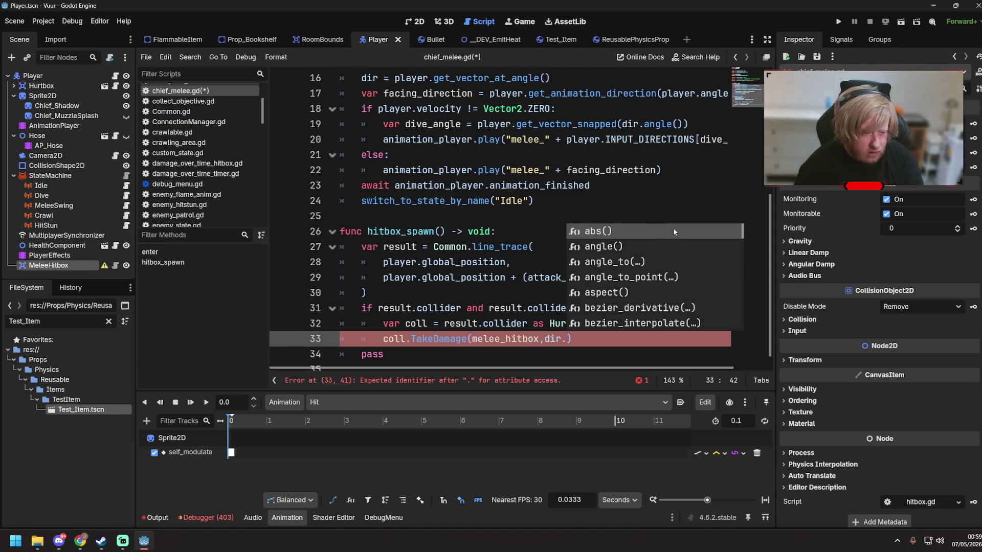
scroll(661, 285, "down", 4)
scroll(662, 285, "down", 2)
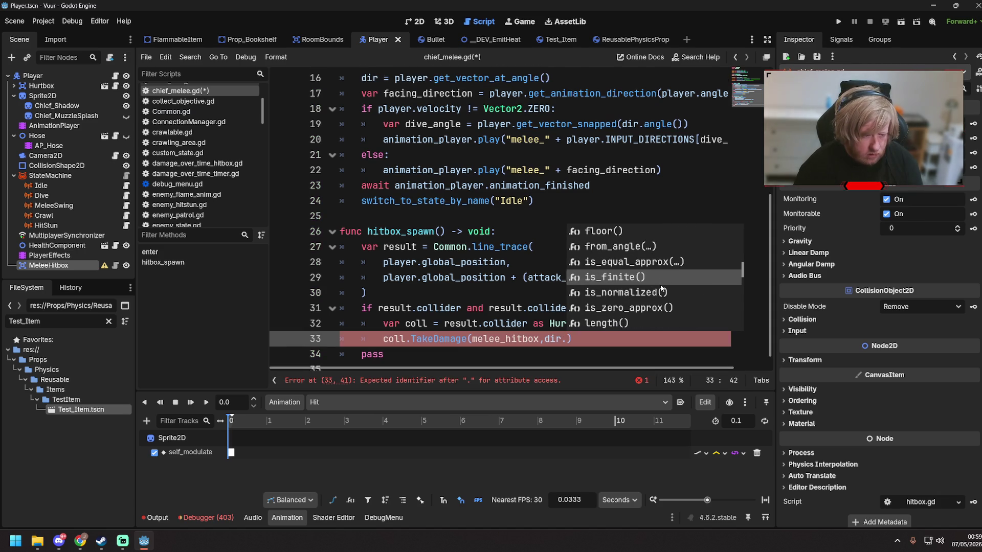
scroll(662, 317, "up", 3)
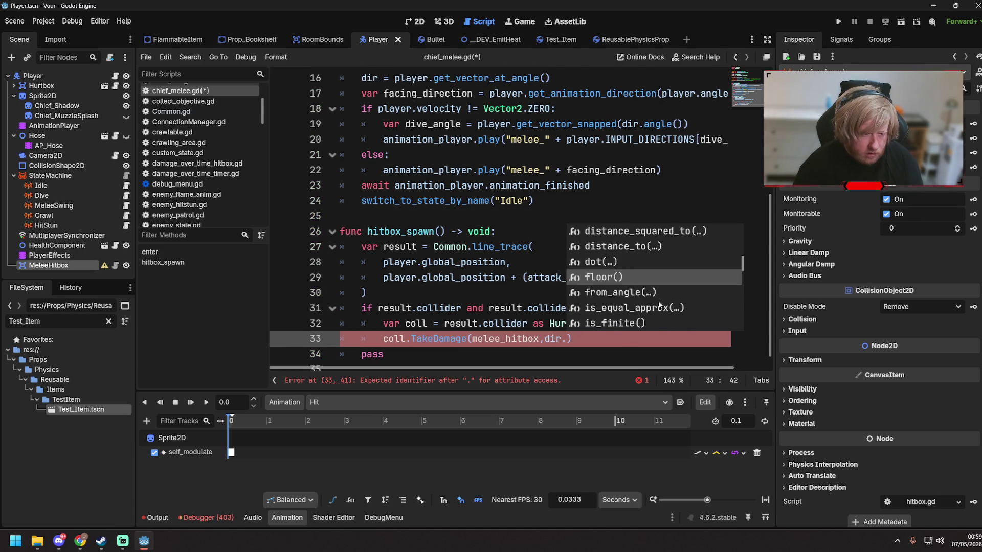
scroll(658, 305, "down", 5)
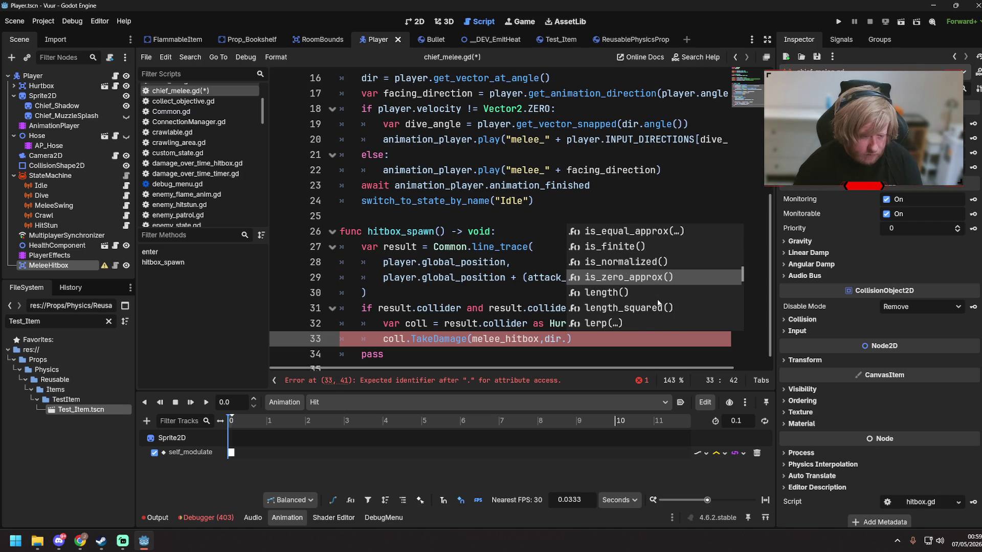
scroll(658, 303, "down", 2)
scroll(658, 303, "down", 8)
left_click(629, 292)
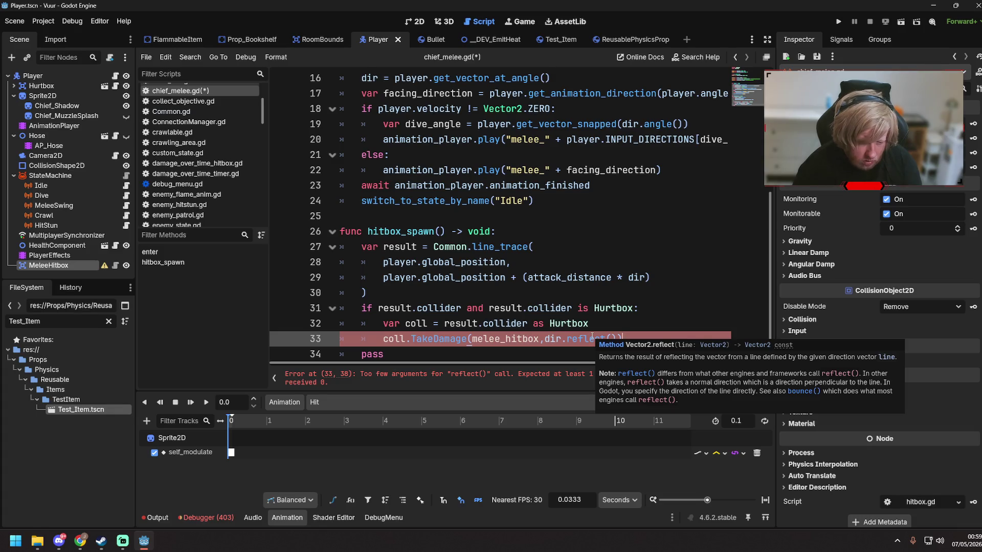
key("ctrl+z")
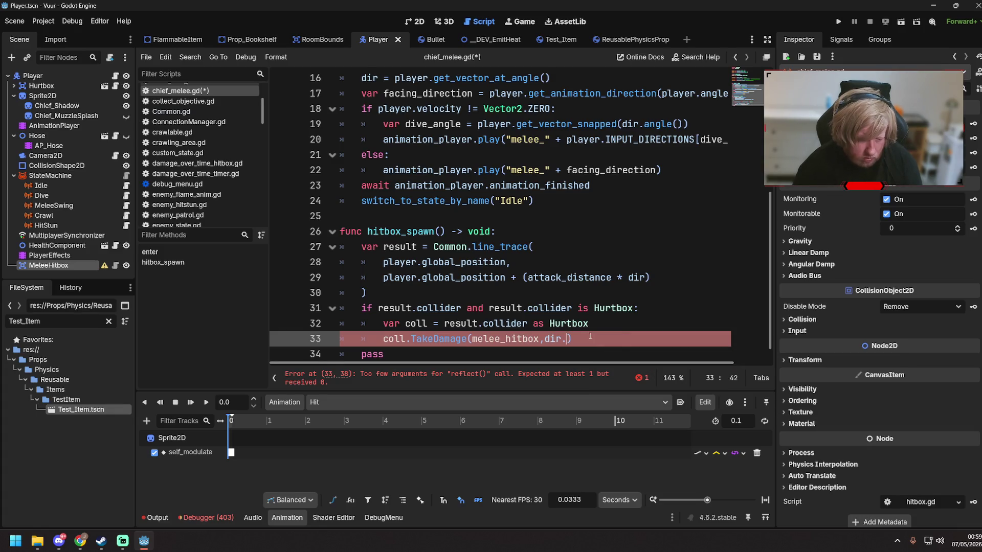
- Complete the second argument as dir.rotated(180), save, and jump to TakeDamage in hurtbox.gd
key("ctrl+space")
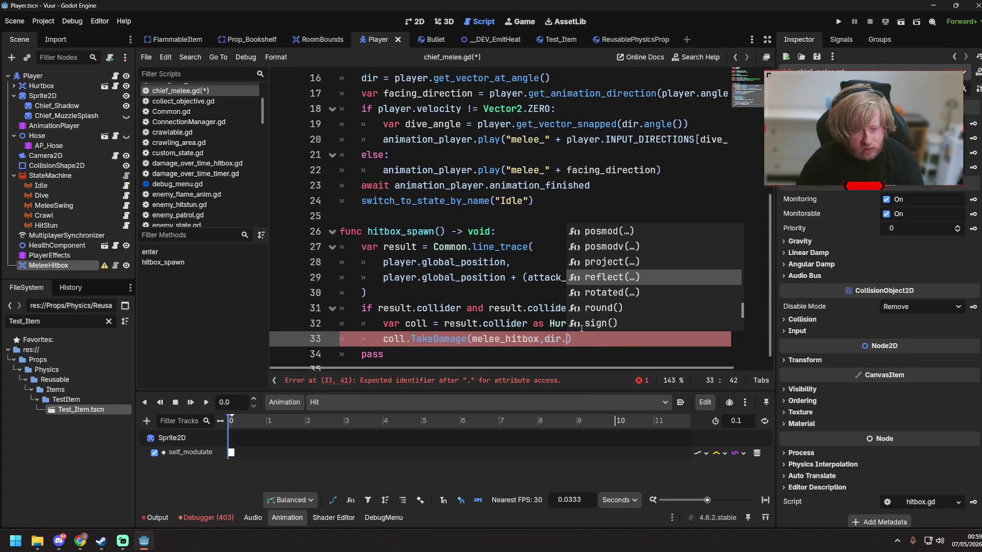
scroll(632, 291, "down", 6)
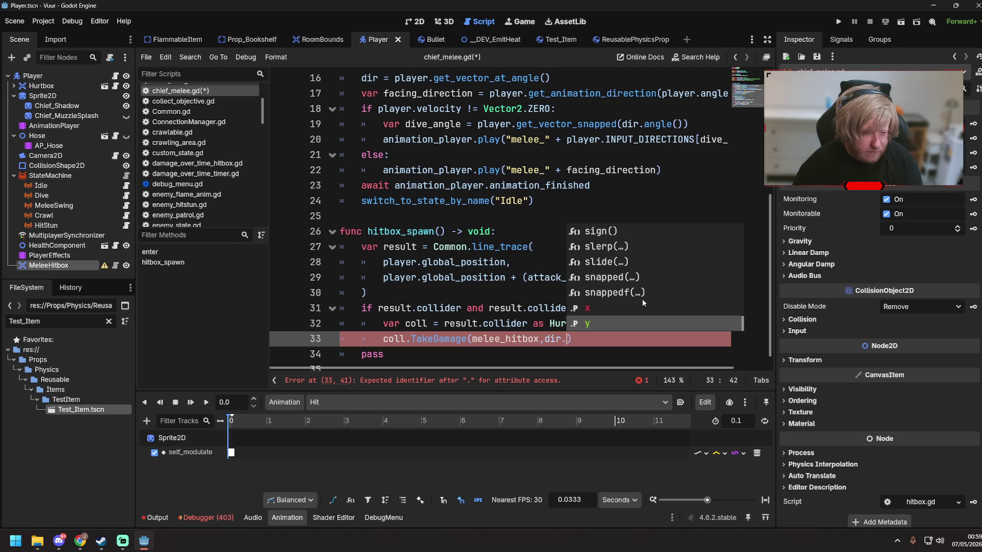
scroll(643, 298, "up", 6)
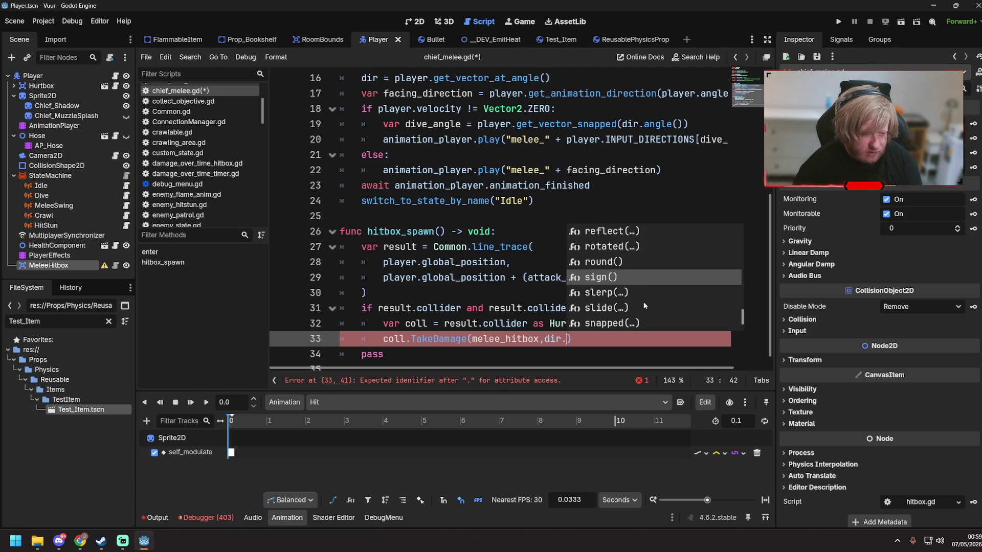
scroll(643, 301, "up", 2)
scroll(642, 302, "up", 2)
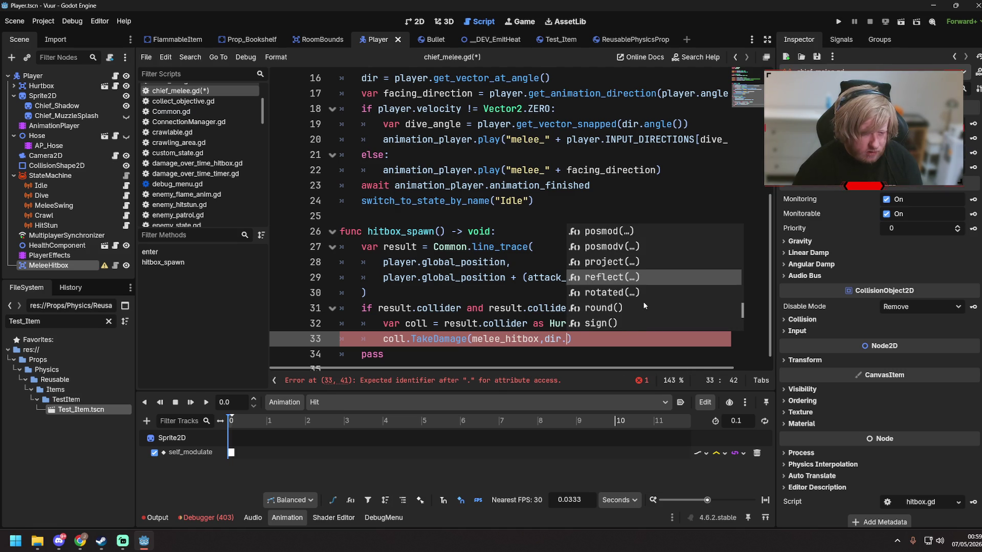
scroll(634, 300, "down", 2)
scroll(620, 300, "up", 3)
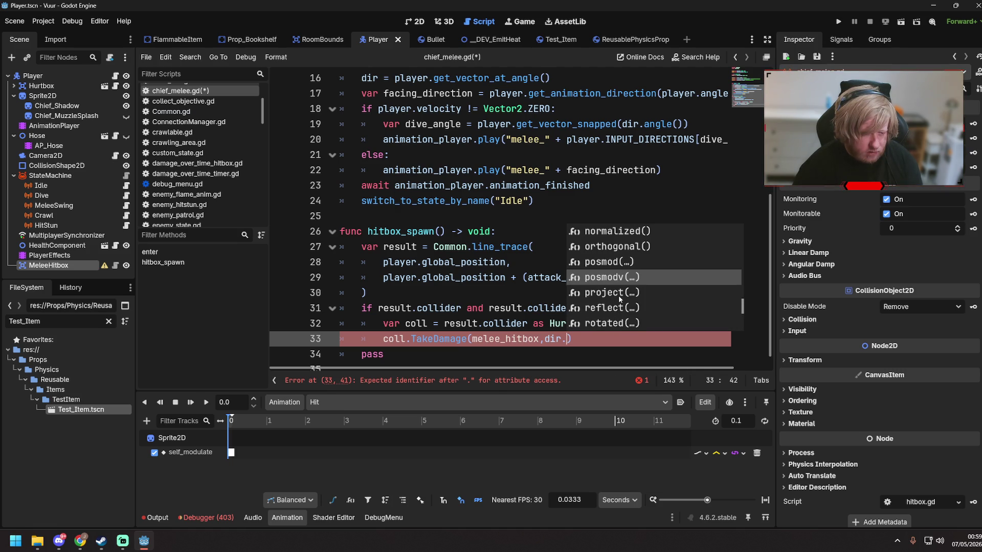
scroll(619, 299, "down", 3)
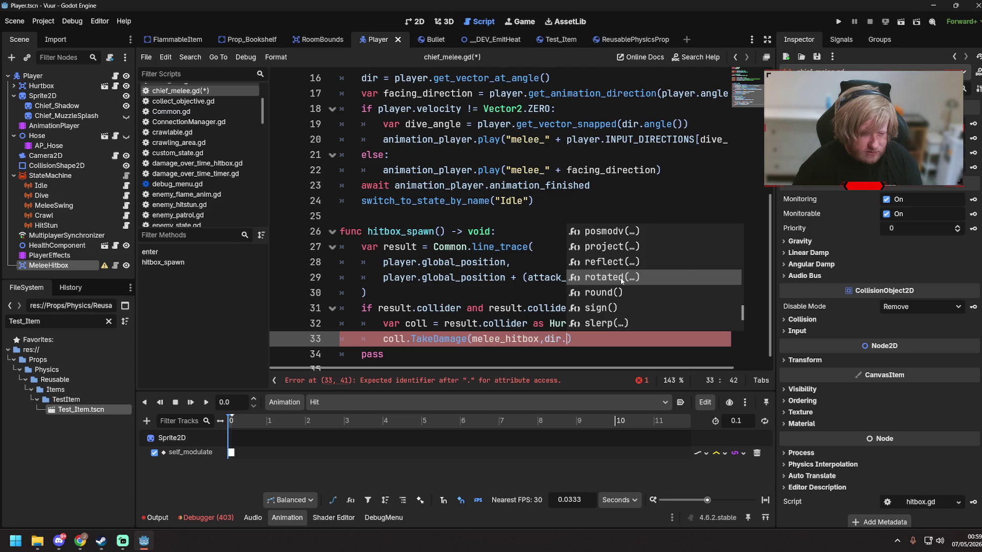
left_click(622, 278)
mouse_move(592, 339)
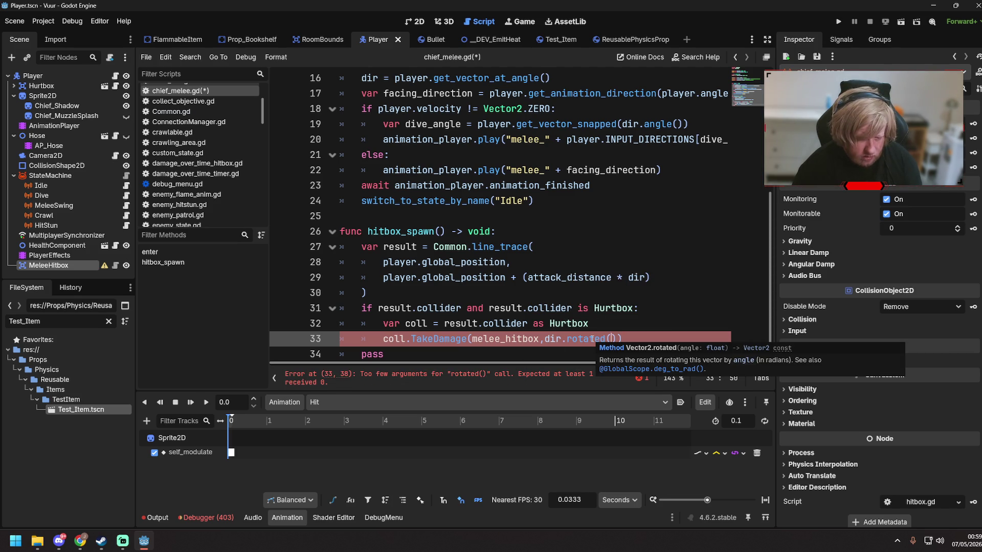
type("180")
key("Up")
key("Up")
key("Up")
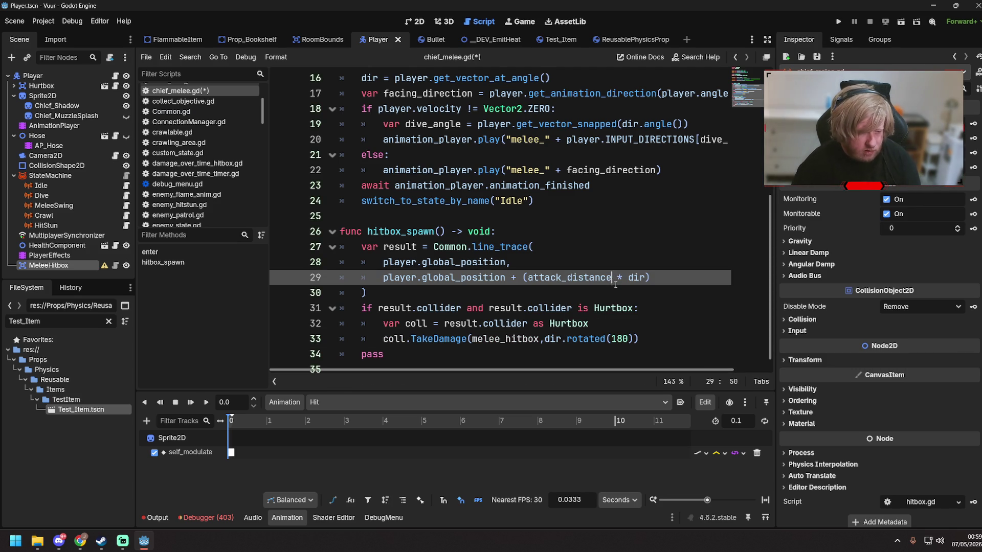
key("Down")
key("Down")
key("Down")
key("End")
key("ctrl+s")
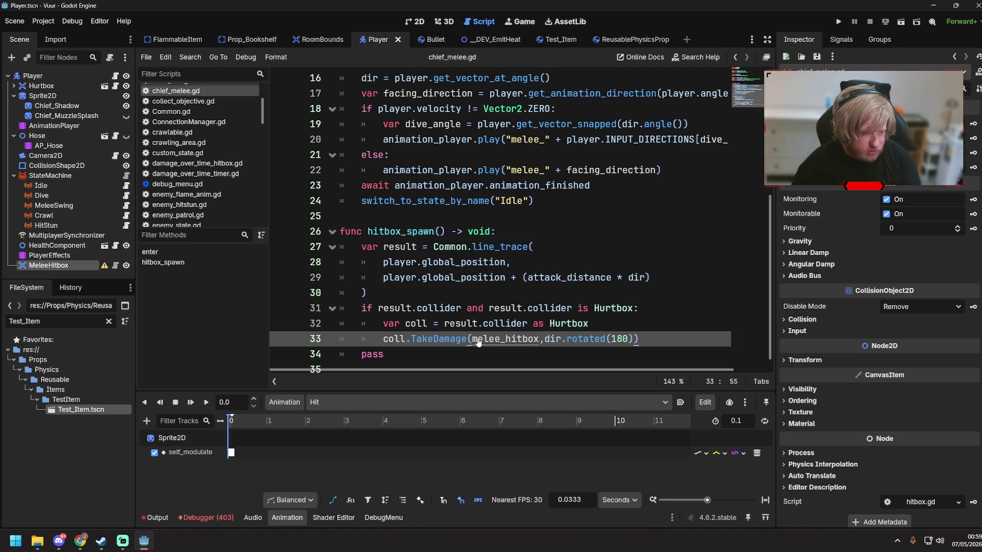
left_click(452, 340, "ctrl")
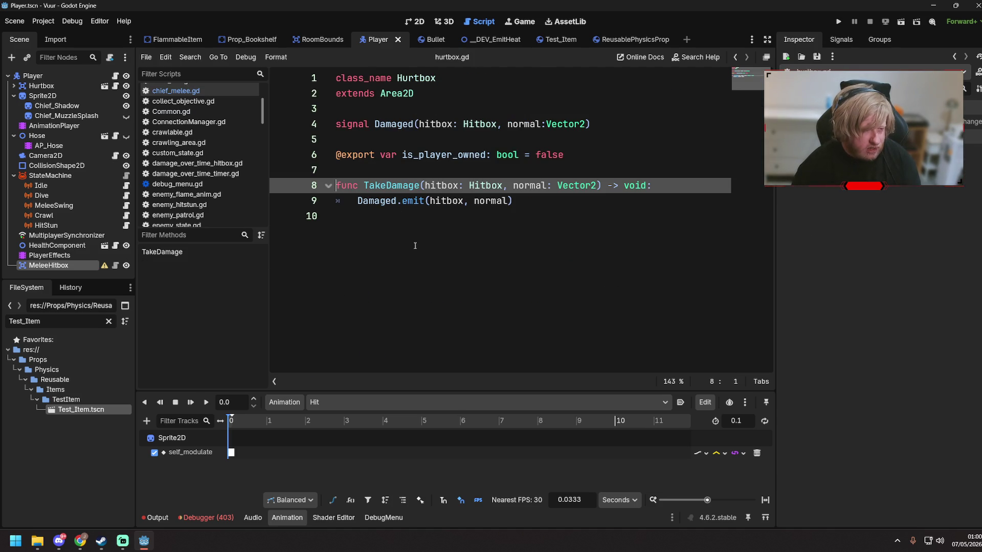
- Run the Test_Item scene with F6, then stop it
left_click(526, 202)
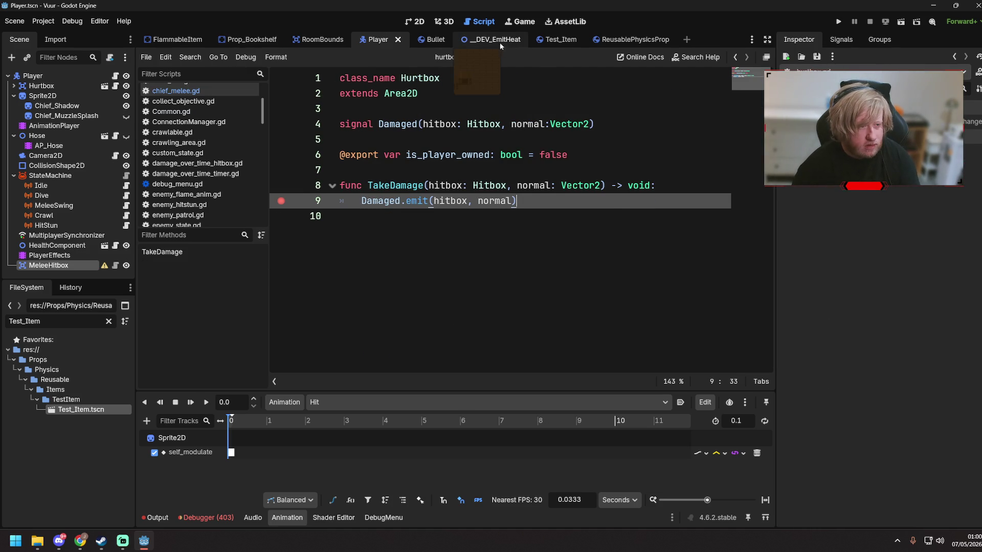
left_click(559, 39)
left_click(431, 22)
key("F6")
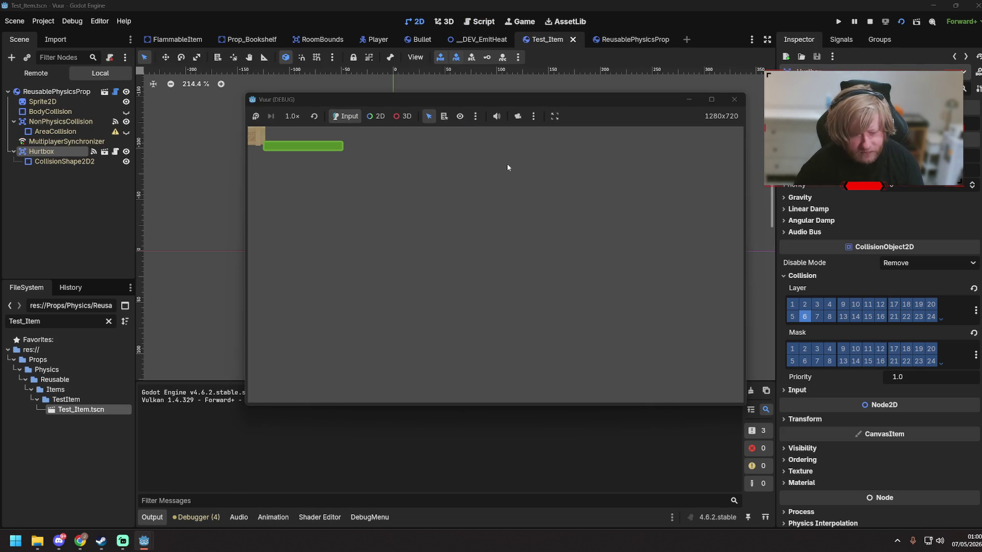
key("F8")
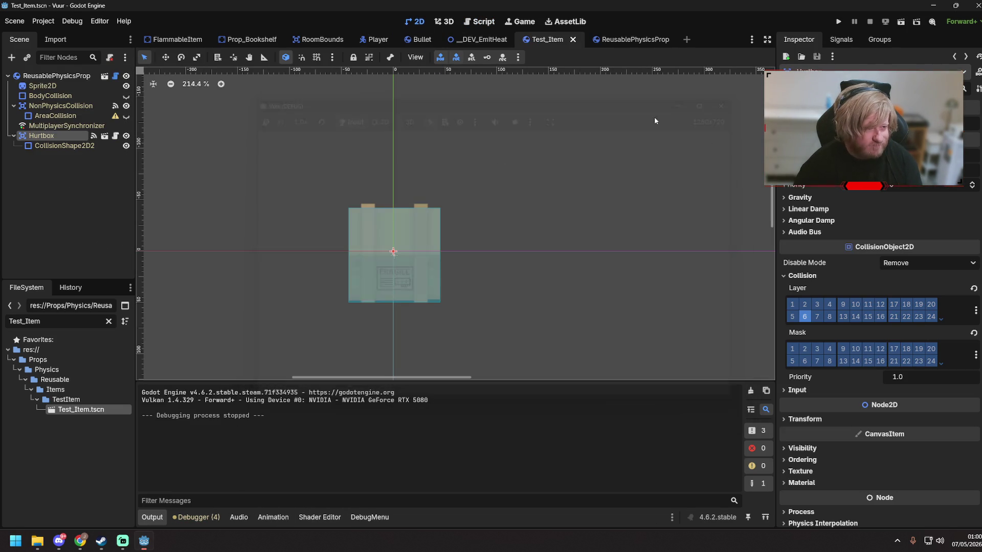
- Run the _DEV_EmitHeat scene, walk the firefighter right and down past the fire, then stop
left_click(478, 39)
key("F6")
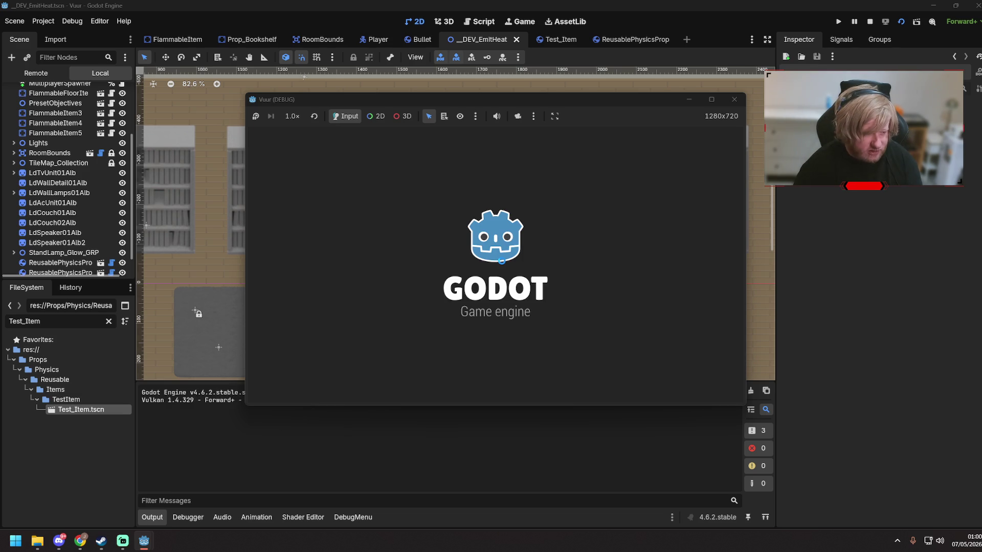
key("d")
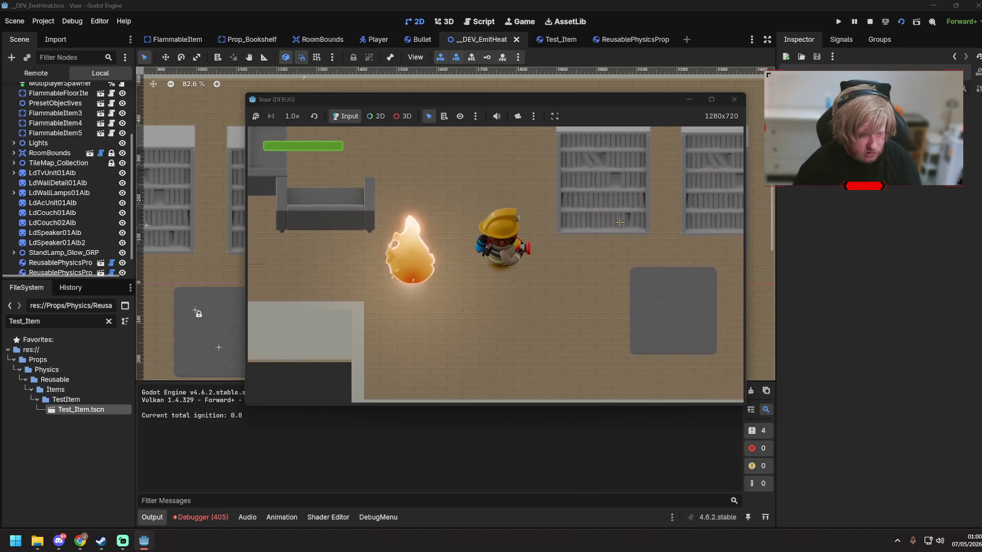
key("d")
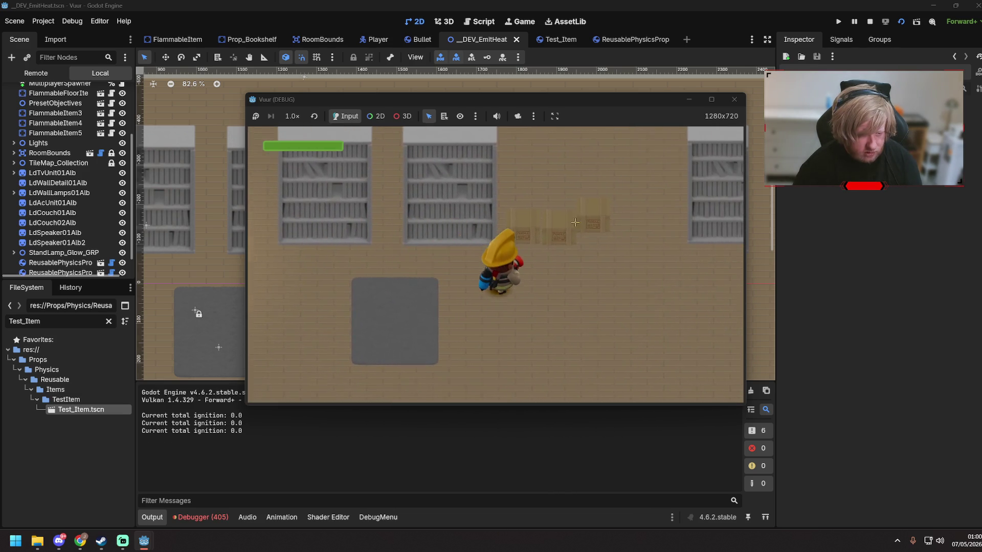
key("s")
key("d")
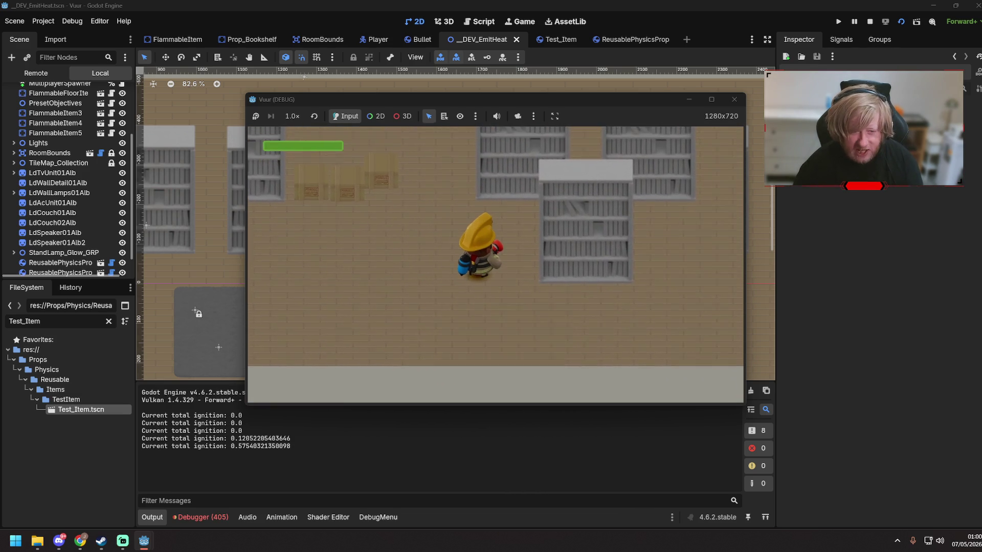
key("F8")
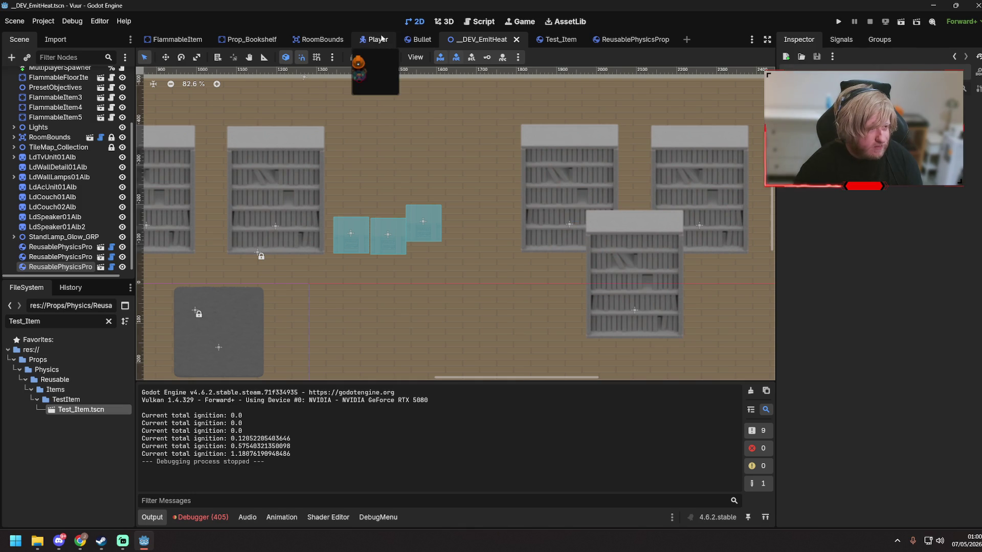
- Open the Enviroment scene, select the LookdevFloorAlb01 floor sprite, and return to _DEV_EmitHeat
left_click(108, 320)
scroll(76, 438, "down", 10)
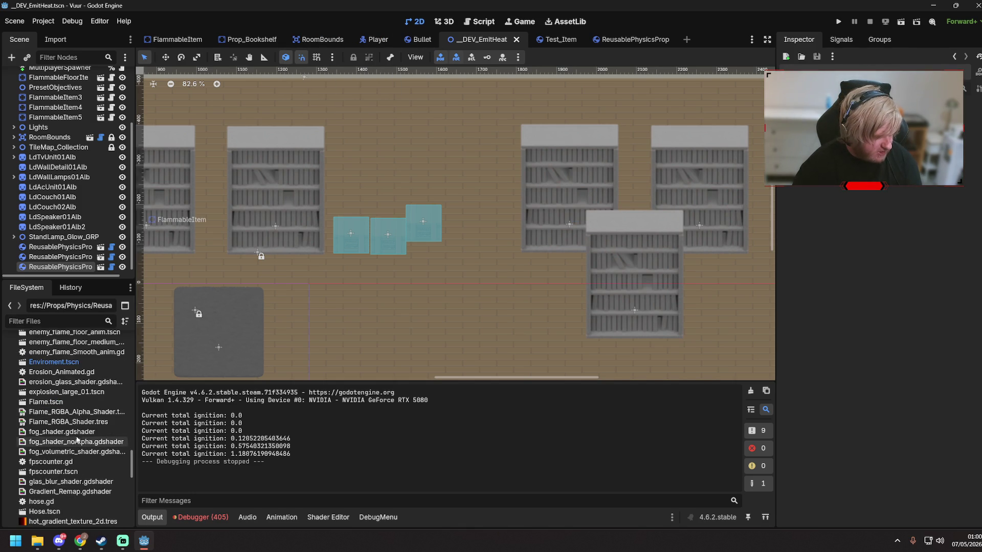
double_click(56, 362)
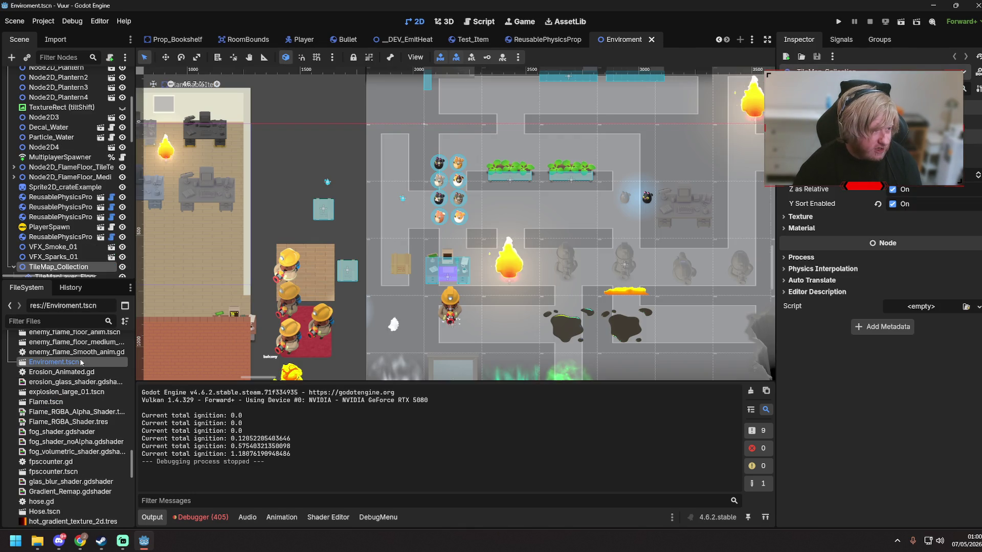
scroll(260, 279, "up", 3)
scroll(274, 281, "up", 7)
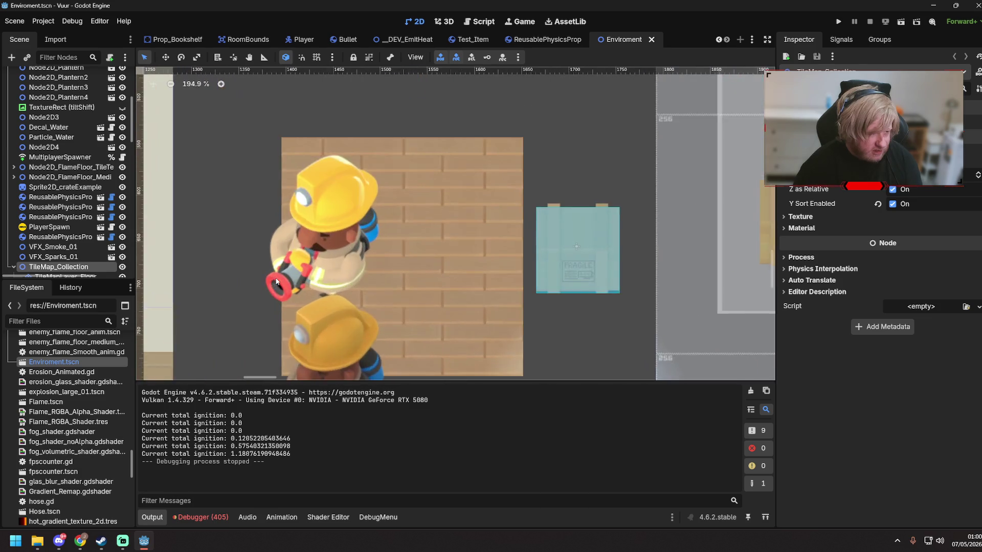
left_click_drag(584, 215, 654, 281)
scroll(619, 262, "down", 1)
left_click(453, 234)
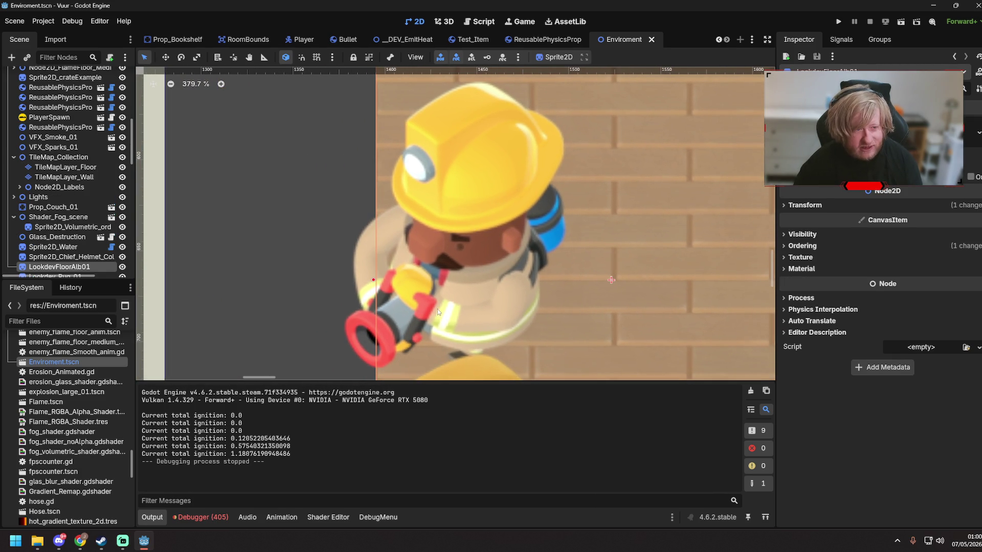
left_click(403, 39)
scroll(211, 250, "down", 3)
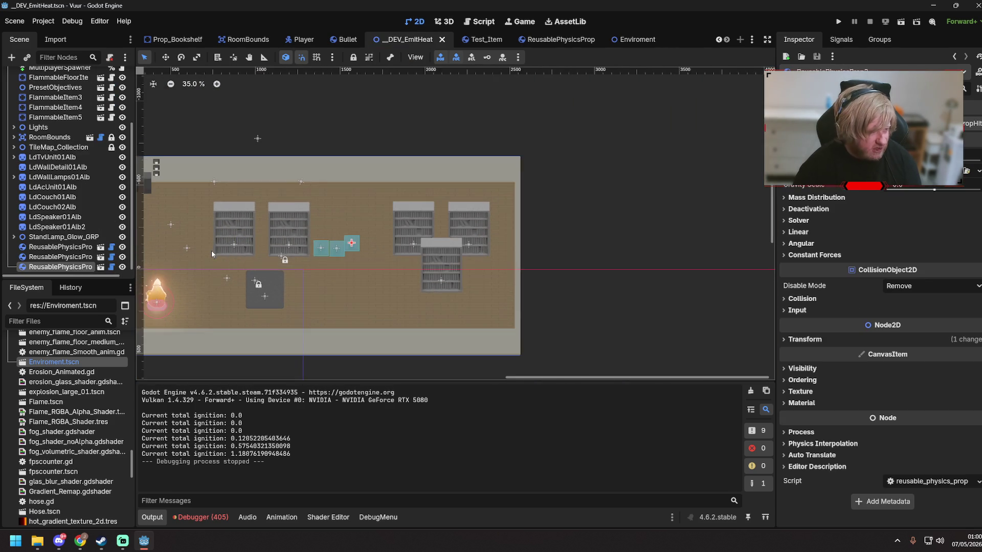
- Move PlayerSpawn right beside the crates in the test scene
scroll(59, 124, "up", 3)
left_click(49, 86)
key("w")
mouse_move(171, 259)
left_mouse_down()
mouse_move(416, 287)
mouse_move(450, 279)
left_mouse_up()
key("q")
- Run the game and melee-attack, remove the hurtbox.gd line 9 breakpoint, resume, then close the game
key("F6")
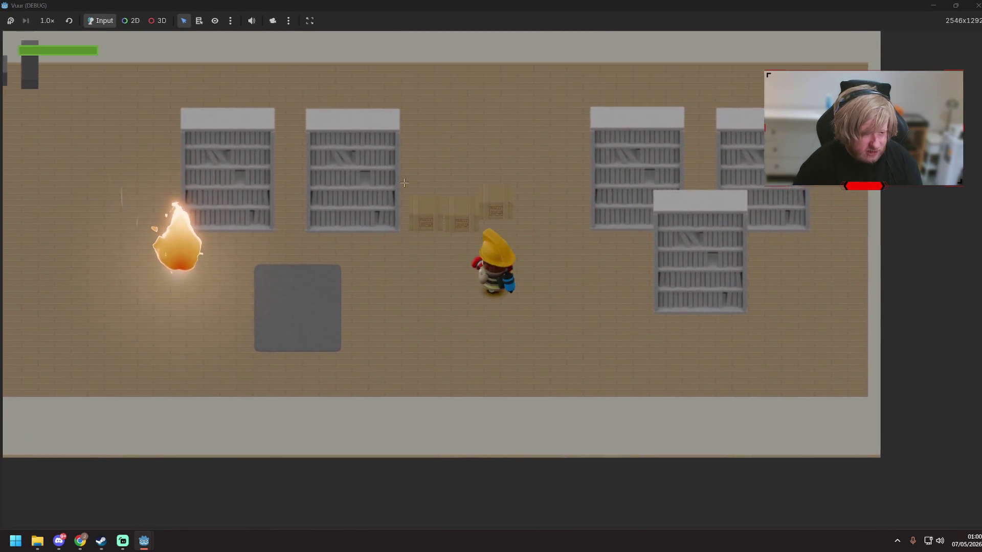
left_click(480, 143)
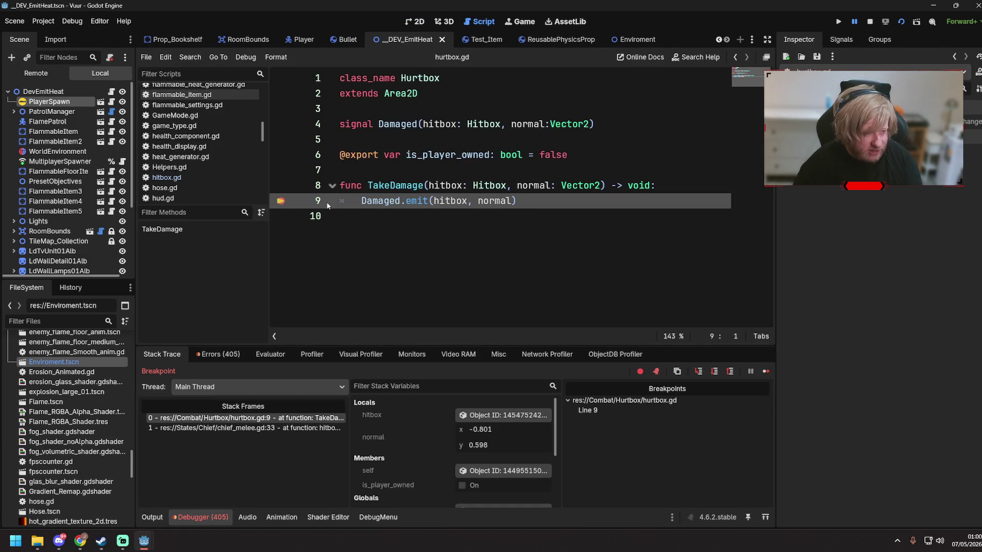
left_click(282, 200)
left_click(766, 371)
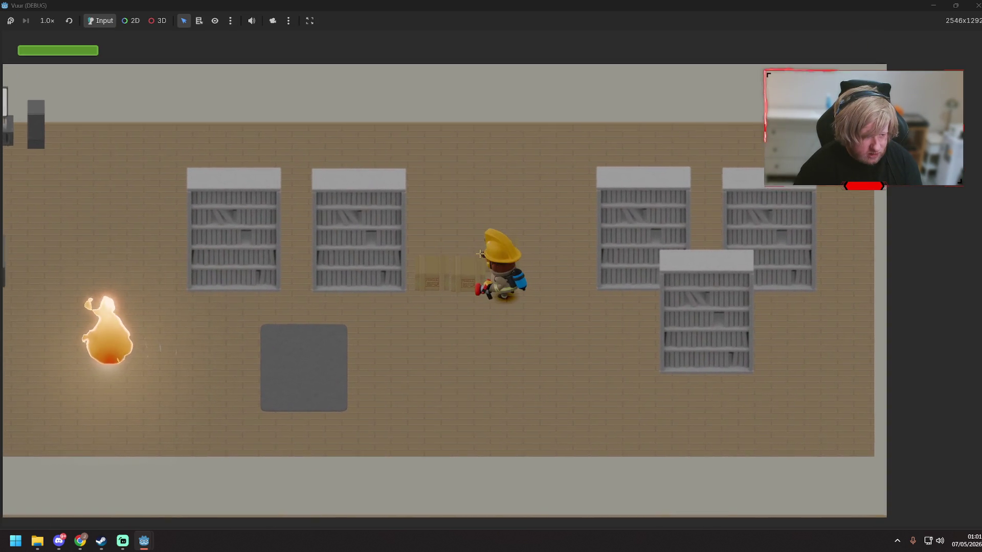
key("s")
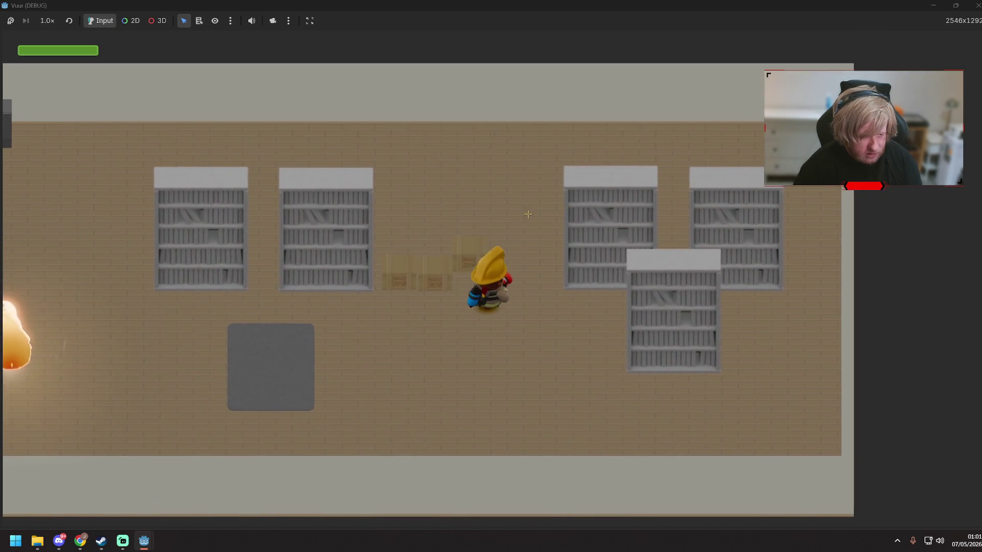
left_click(977, 7)
left_click(558, 238)
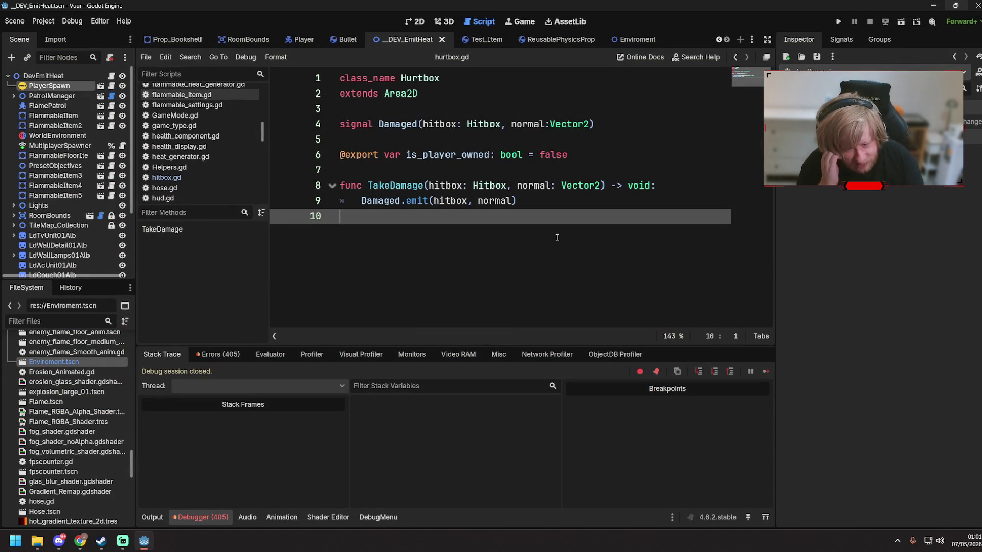
- Relaunch the game with F5 and walk the firefighter around the burning bookshelves with WASD
key("F5")
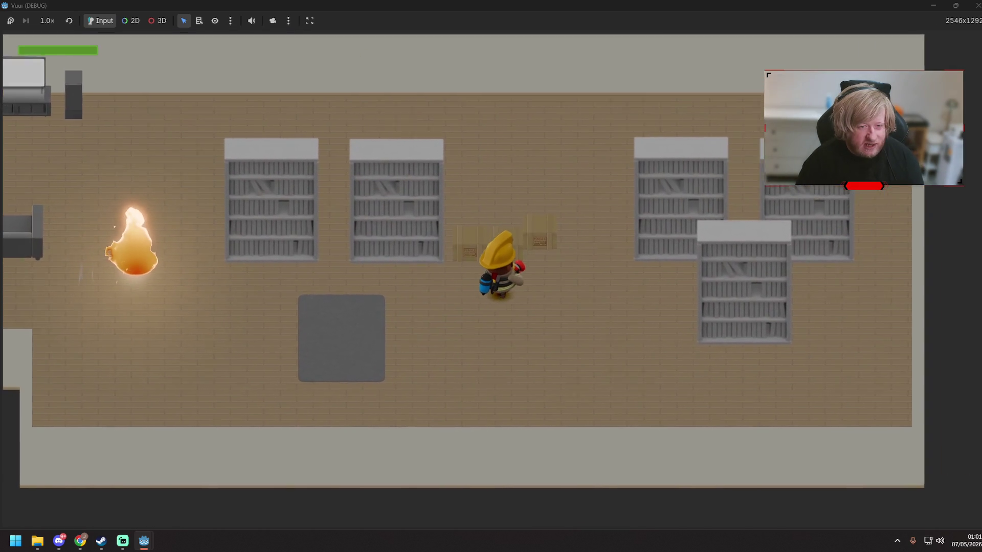
key("d")
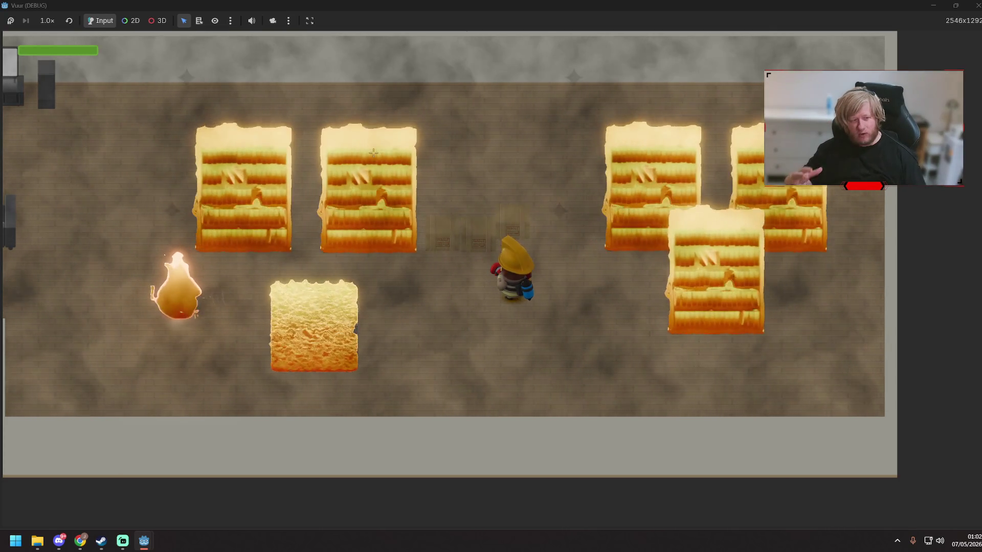
key("d")
key("s")
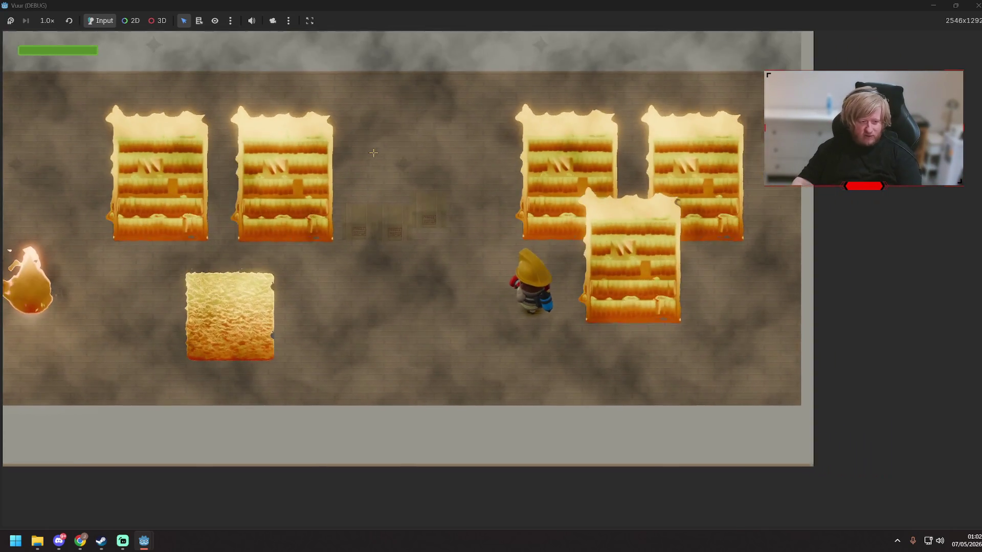
key("d")
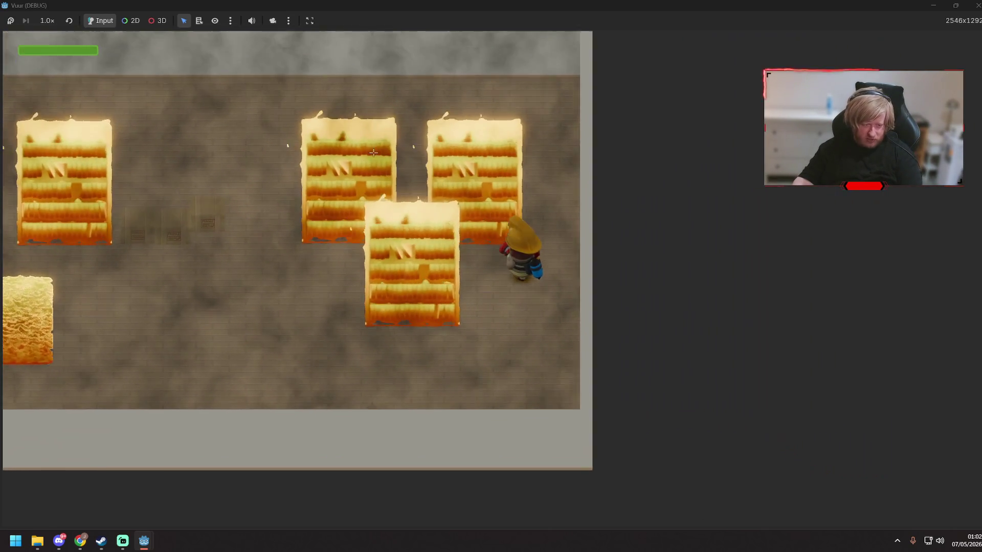
key("w")
key("a")
key("s")
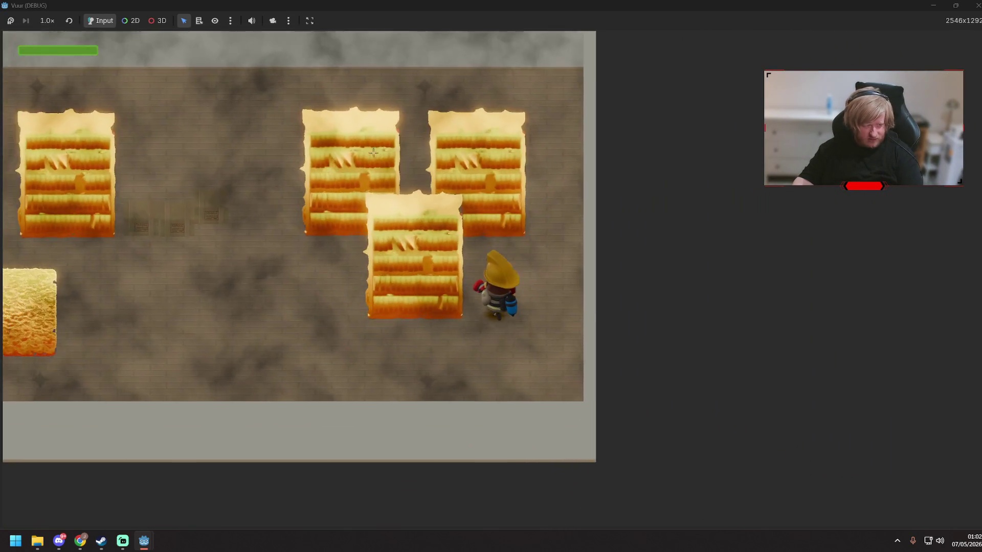
key("a")
key("w")
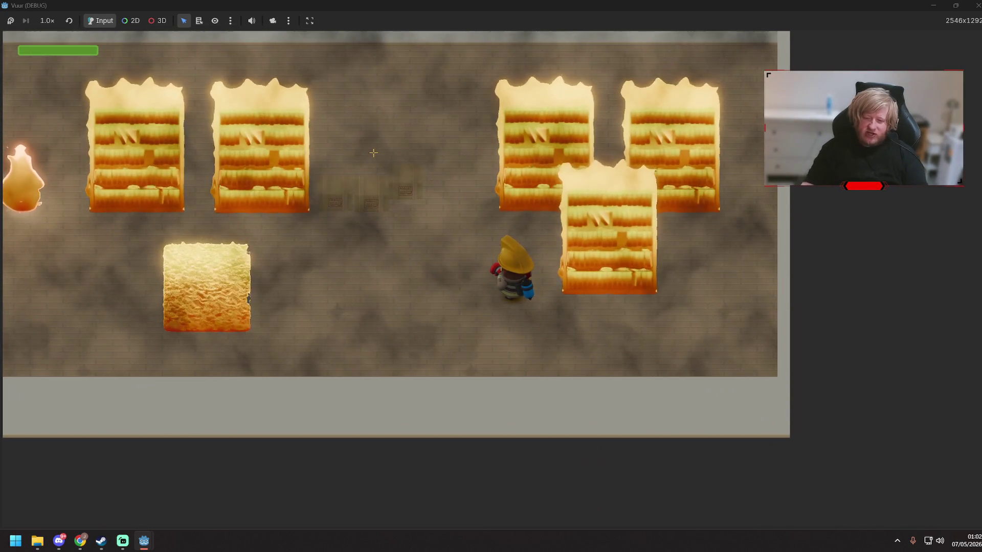
key("s")
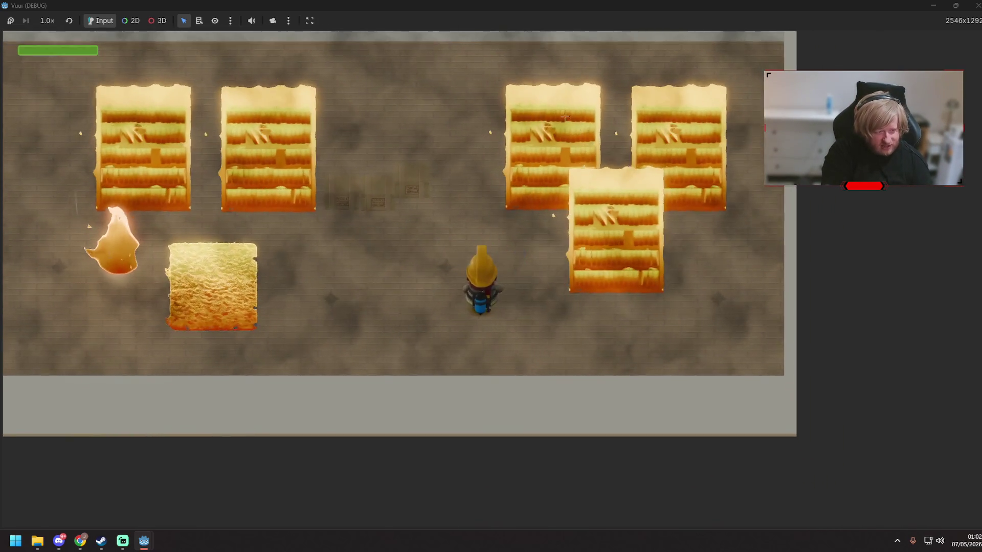
- Hose down the burning bookshelves and the floor block while moving left and down
mouse_move(565, 116)
left_mouse_down()
mouse_move(559, 124)
mouse_move(622, 145)
left_mouse_up()
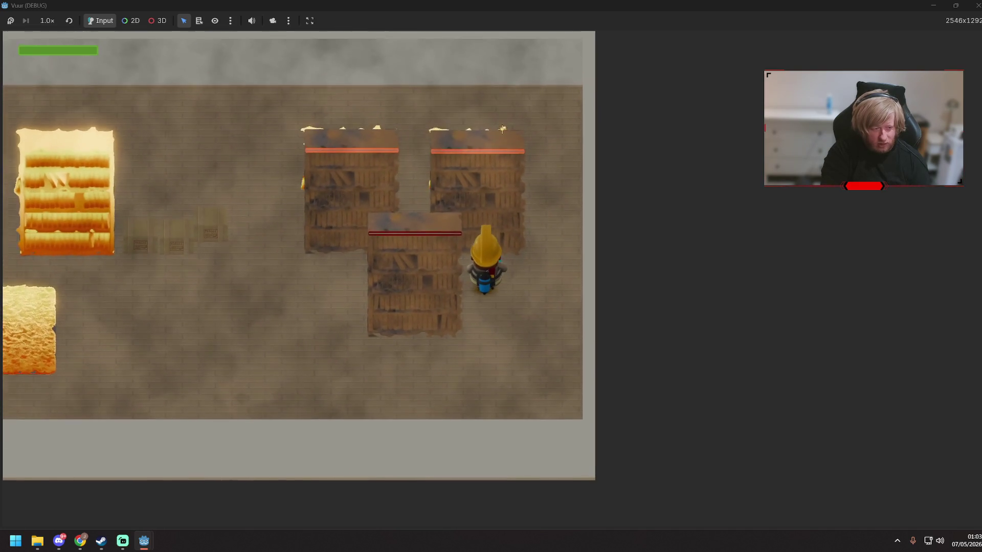
key("a")
key("a")
key("s")
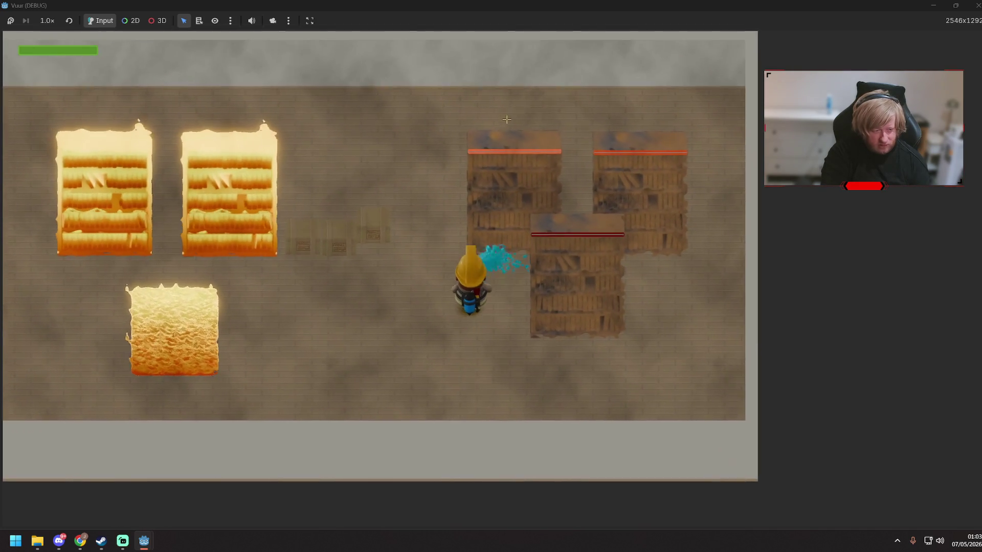
key("a")
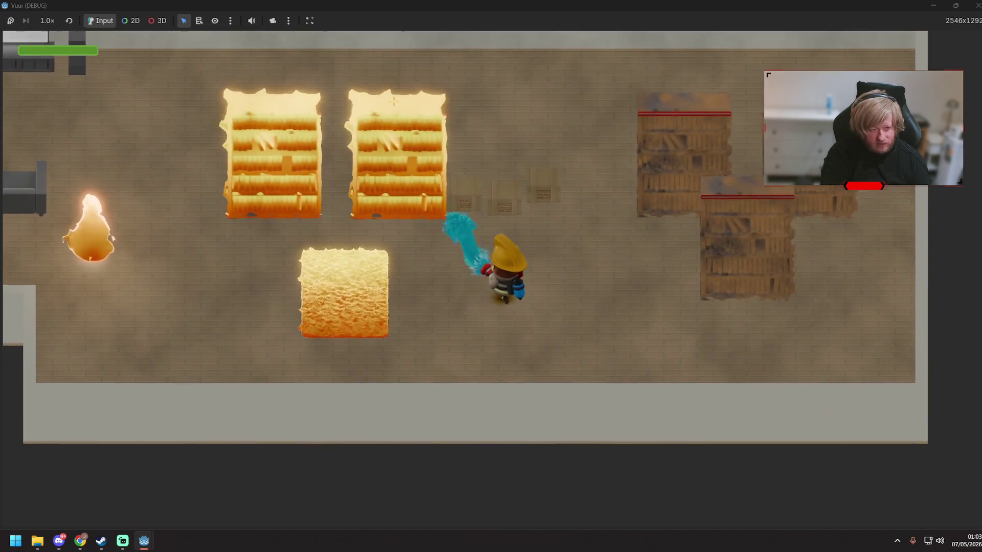
key("s")
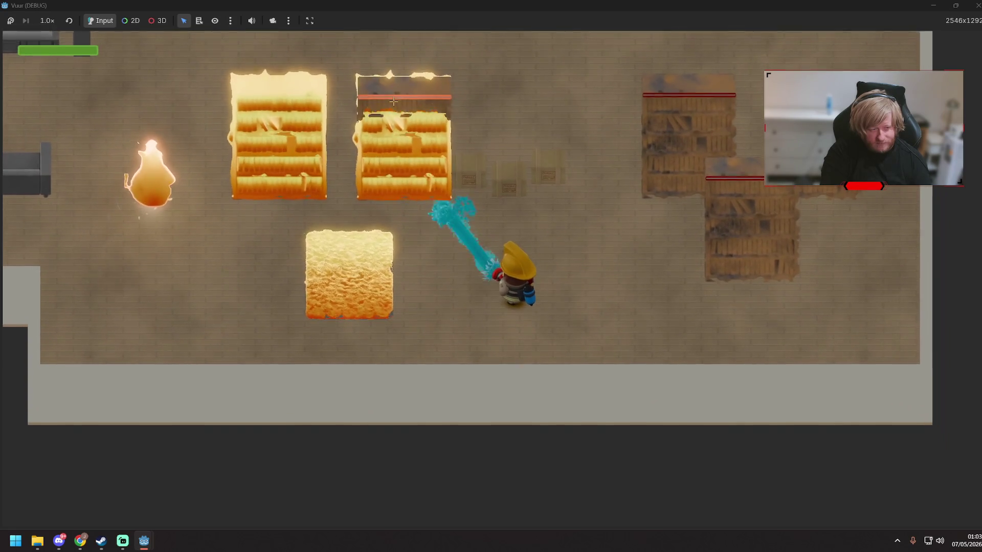
mouse_move(394, 102)
left_mouse_down()
mouse_move(318, 265)
mouse_move(353, 185)
left_mouse_up()
key("a")
key("a")
key("d")
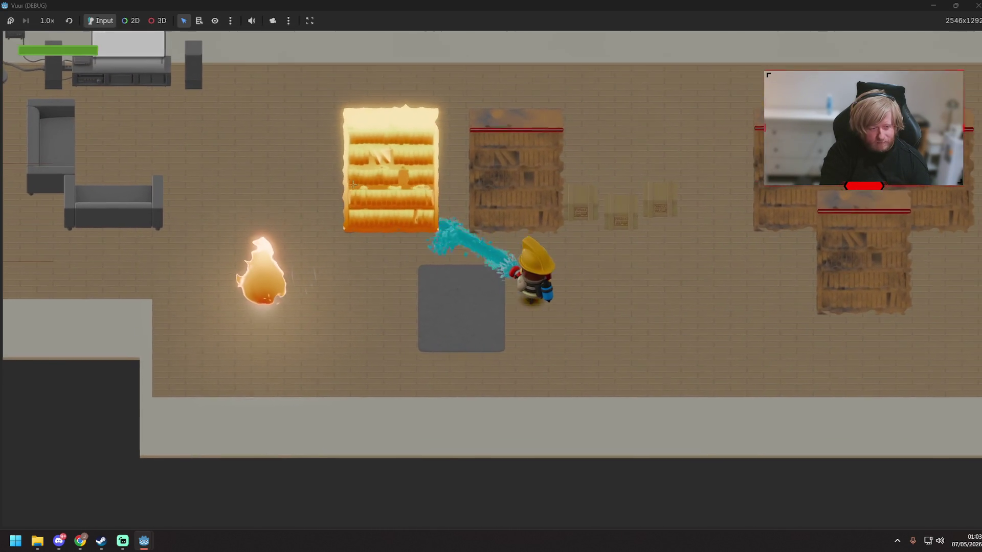
key("d")
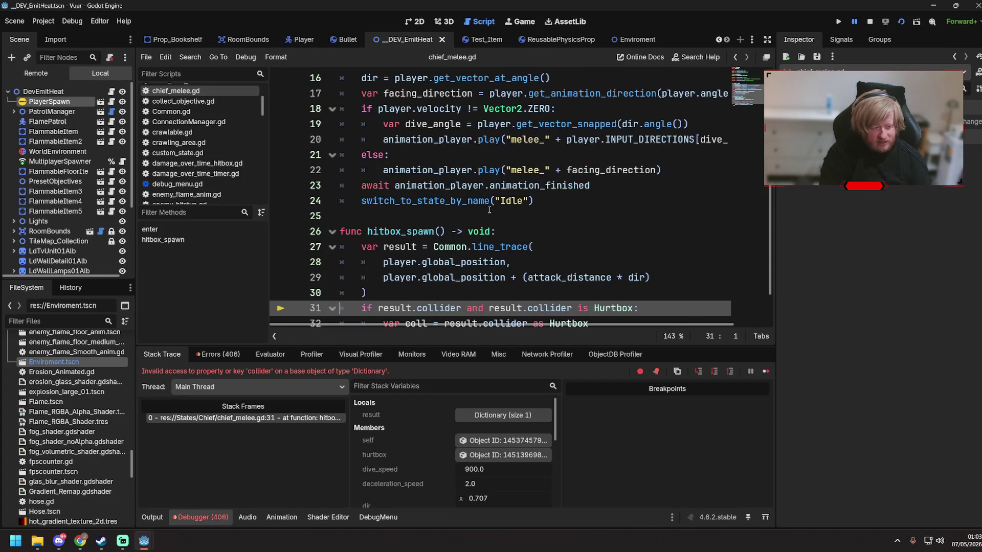
- Change chief_melee.gd line 31 to check result.has("collider"), save, and relaunch the game
scroll(489, 209, "down", 2)
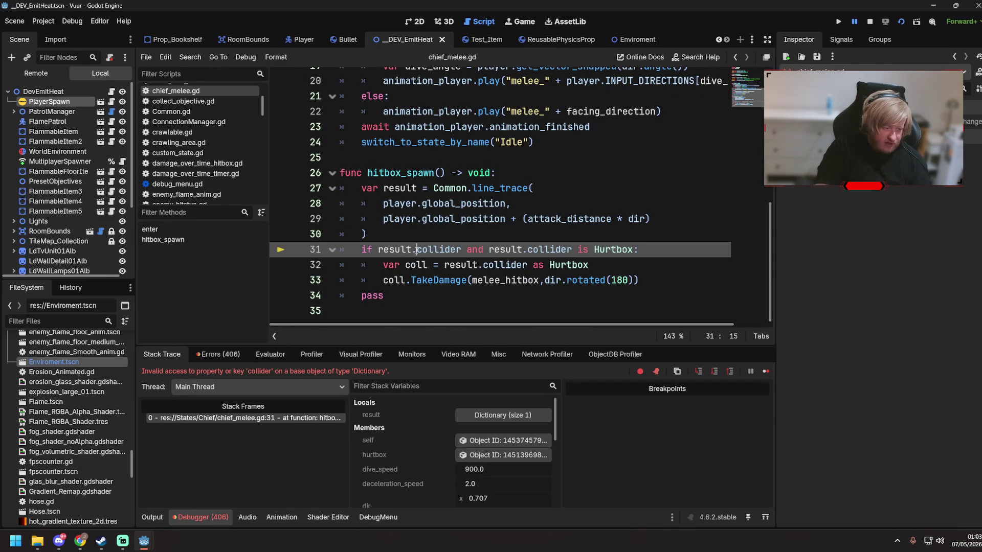
type("has(")
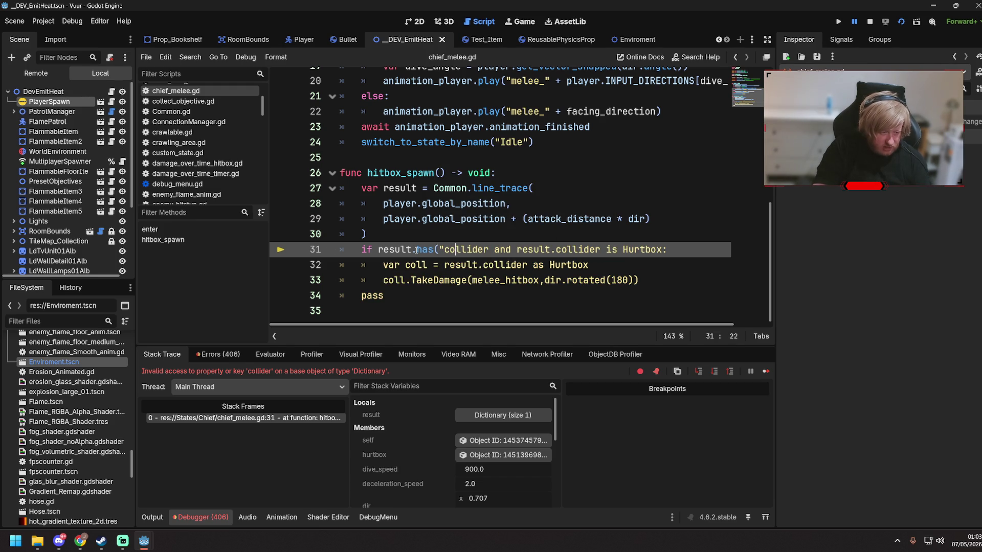
key("Right")
key("Right")
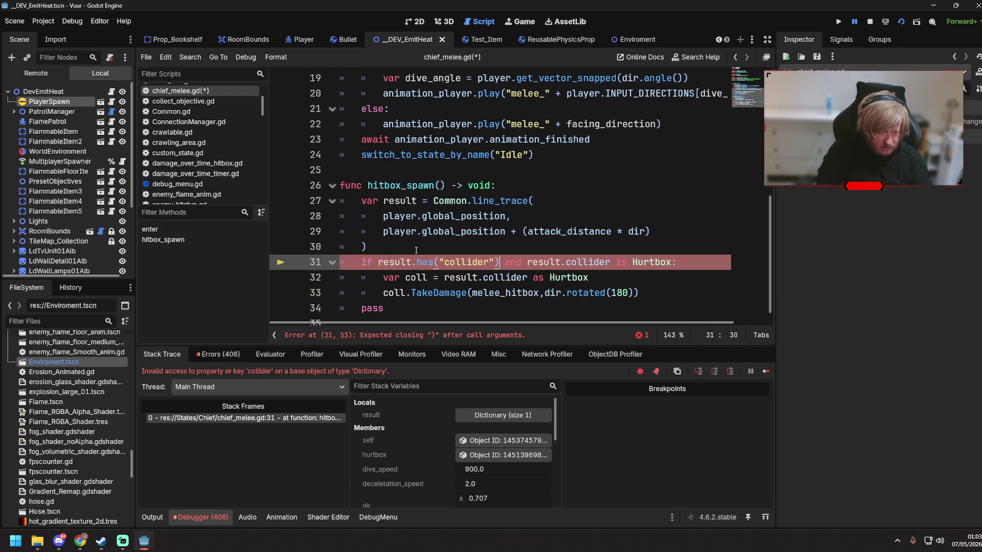
type(")")
key("Right")
key("ctrl+s")
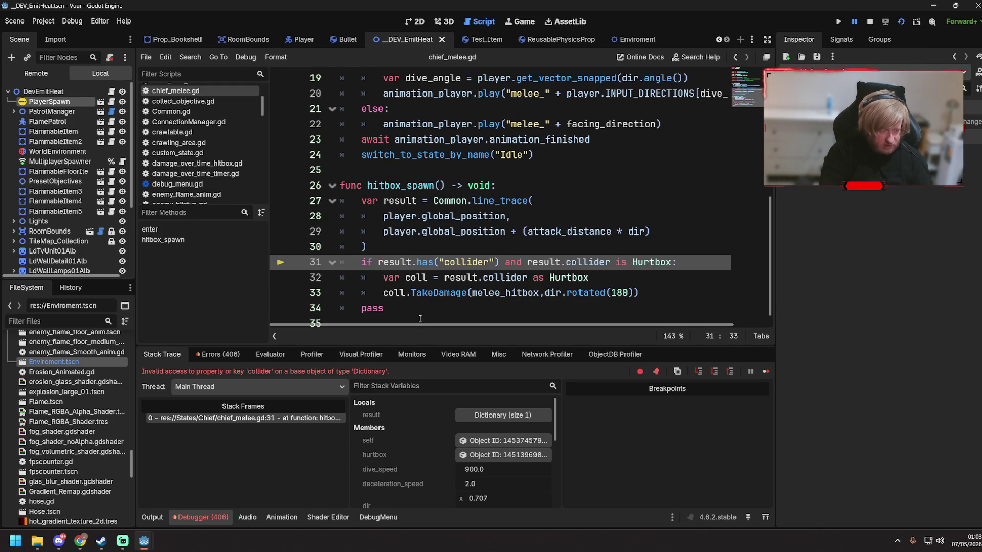
left_click(443, 278)
key("F5")
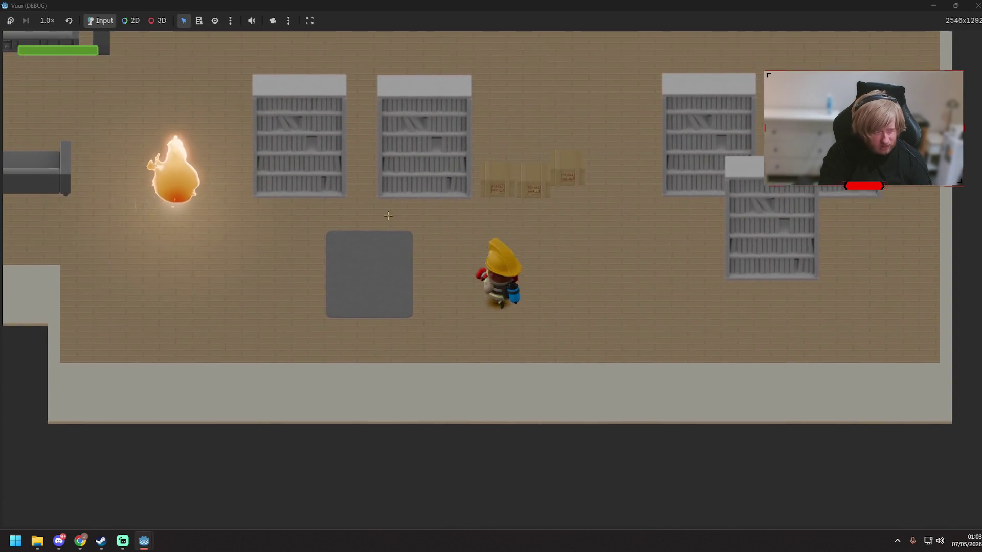
- Walk the firefighter right between the unburnt bookshelves
key("d")
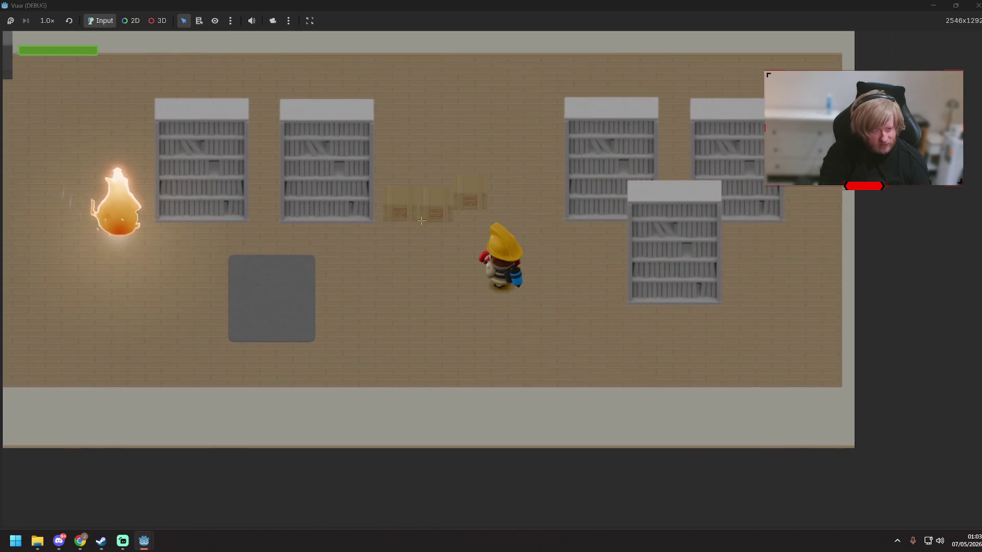
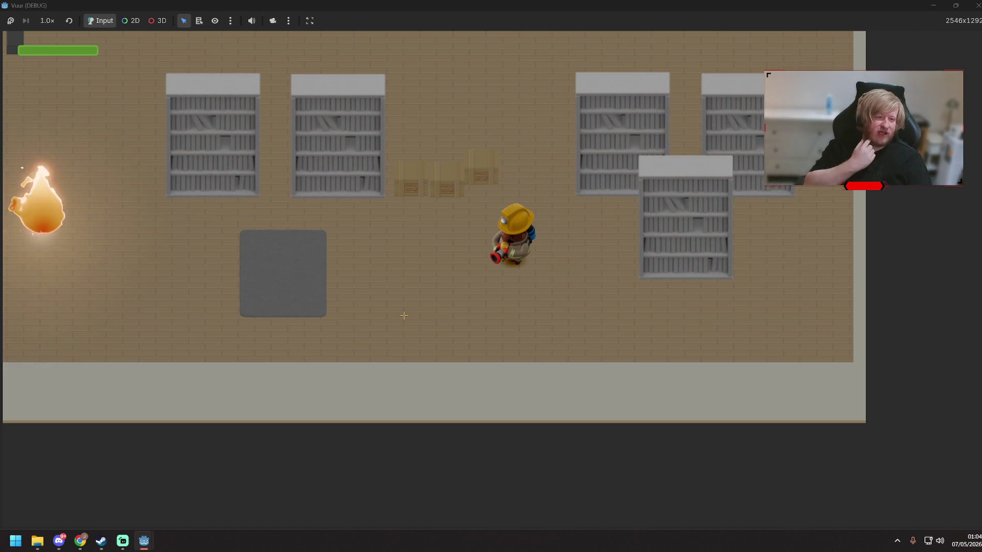
- Walk the firefighter around the room with WASD while the fire spreads to the rug and bookshelves
key("s+a")
key("a")
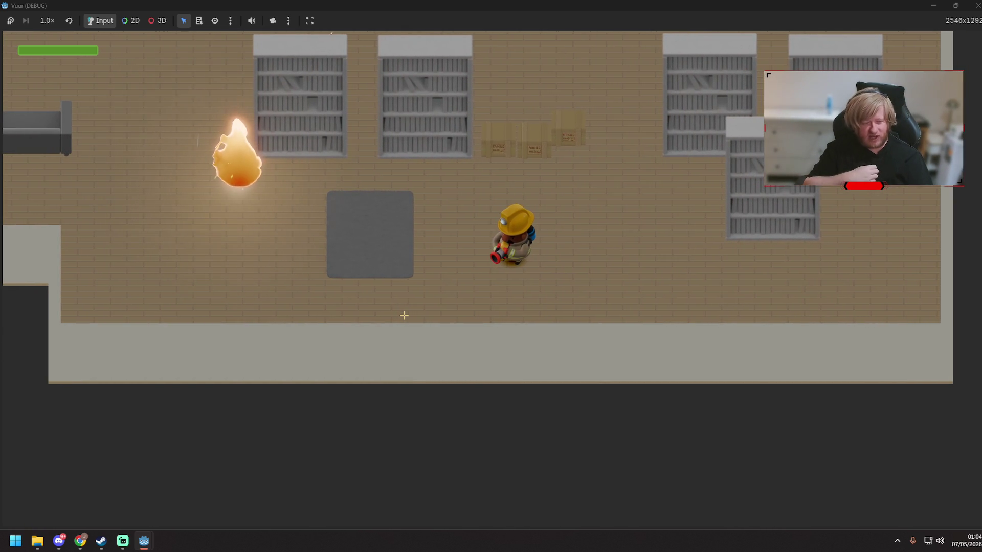
key("w+d")
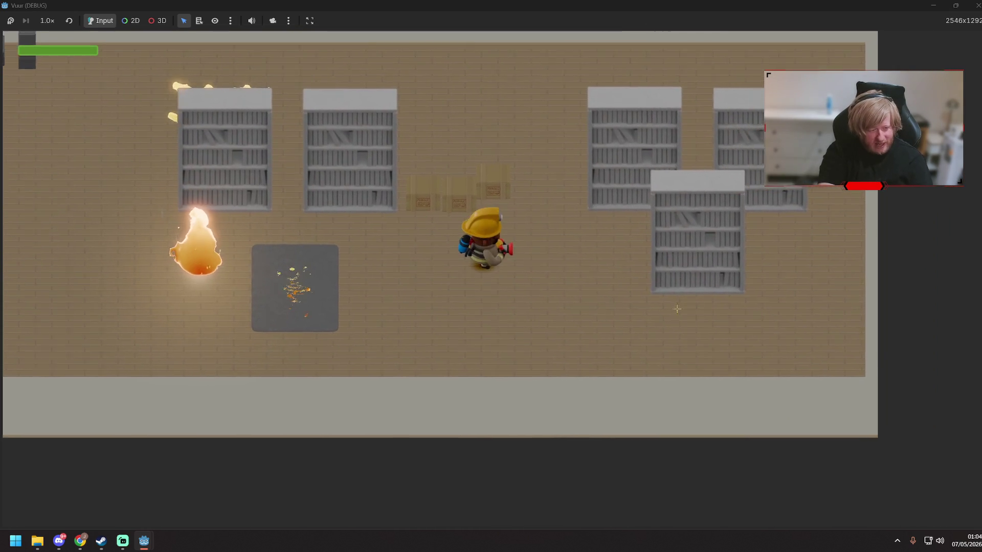
key("w+d")
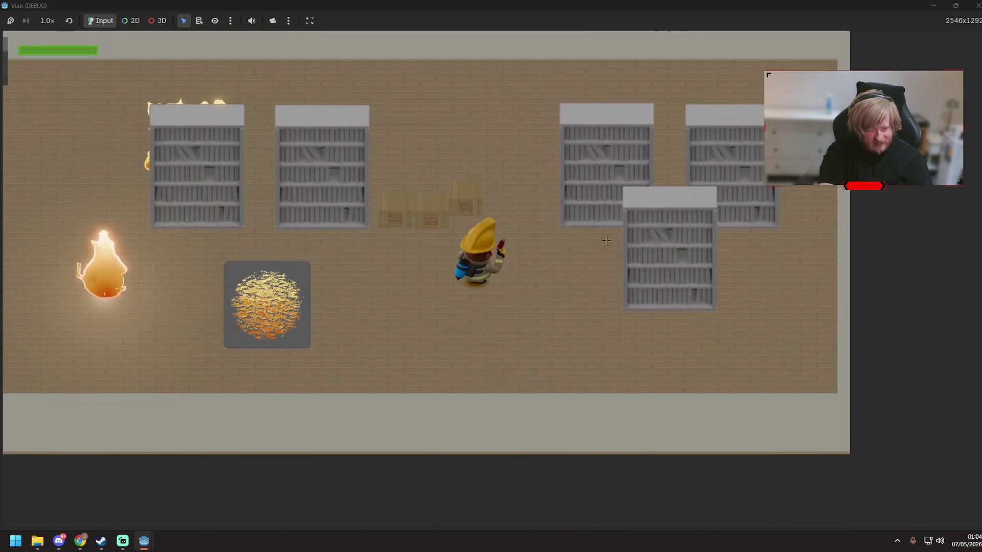
key("s+d")
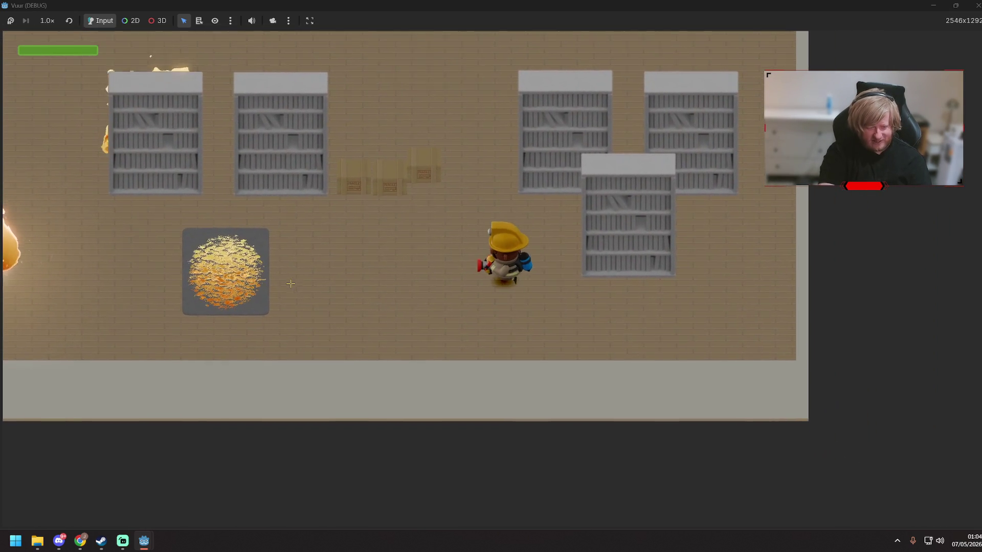
key("a")
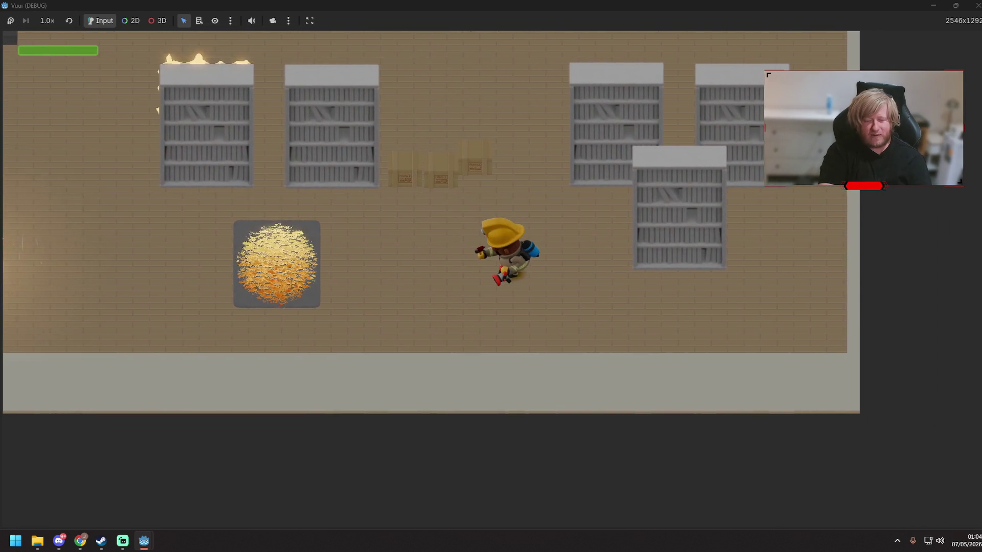
key("d")
key("w")
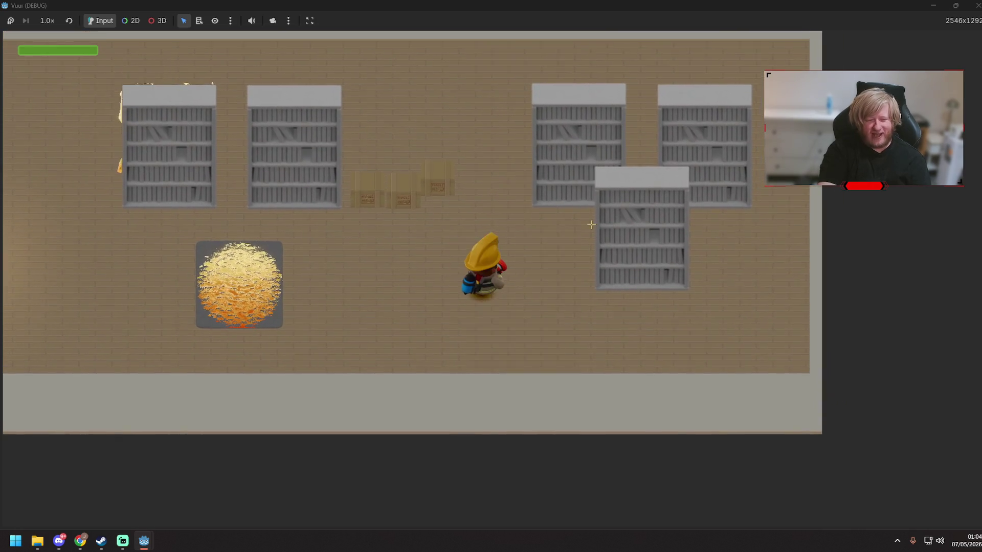
key("w")
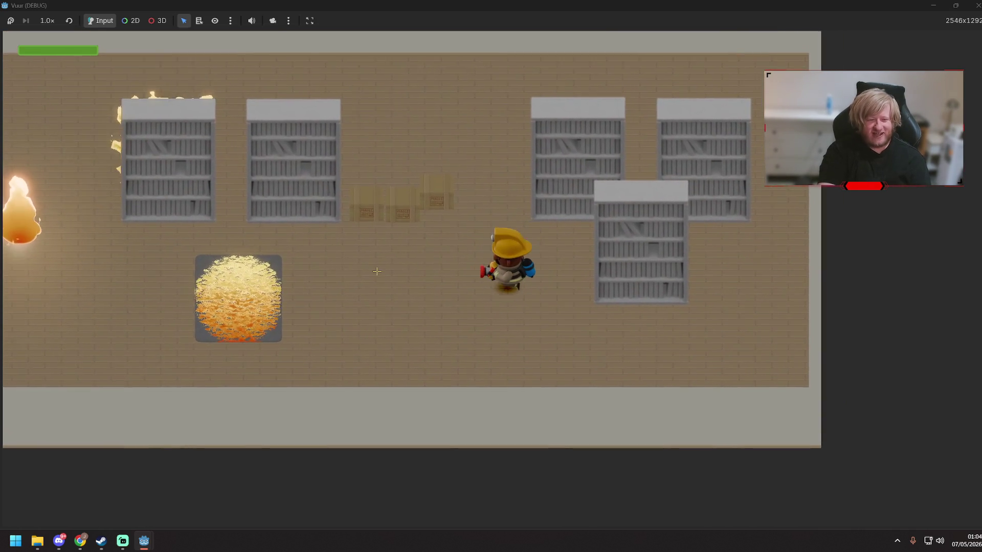
key("a")
key("s")
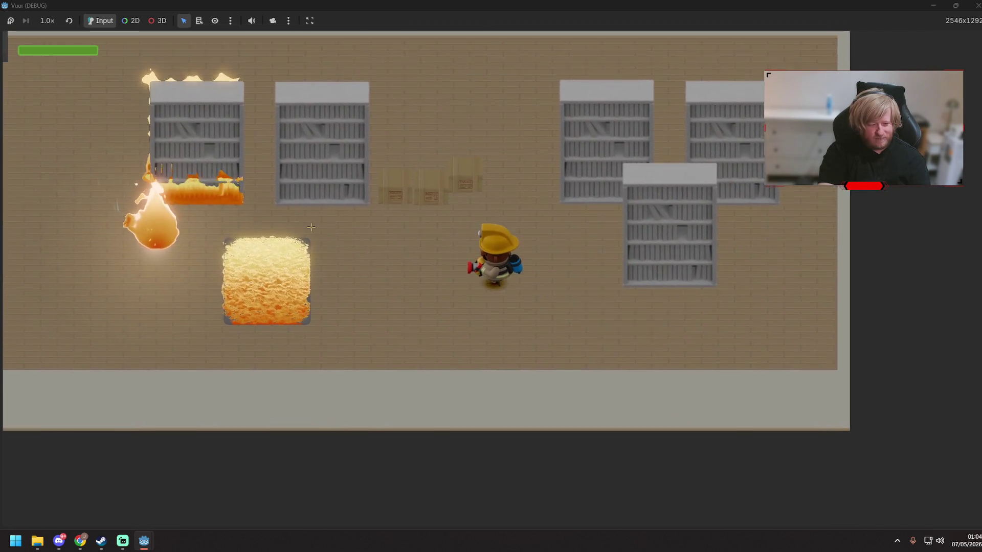
key("w")
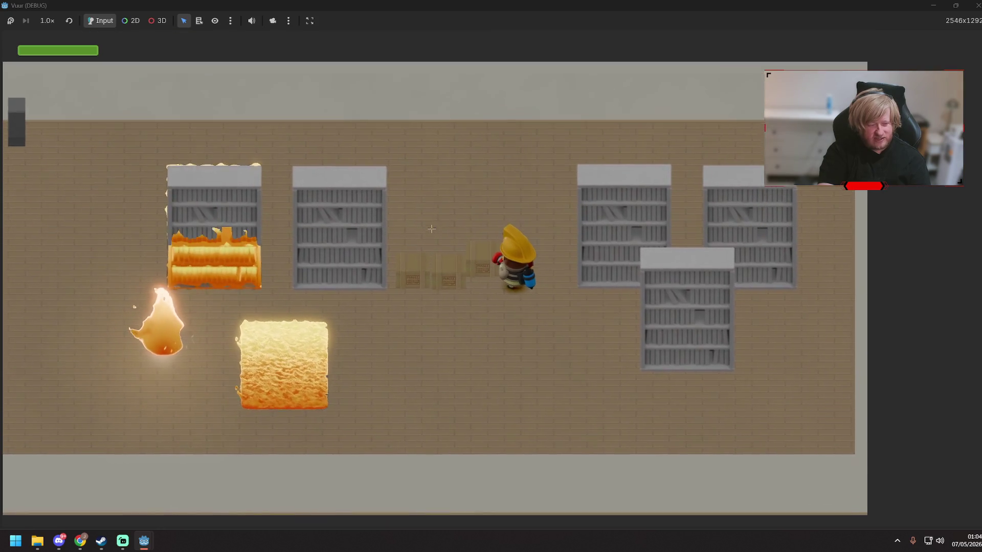
key("a")
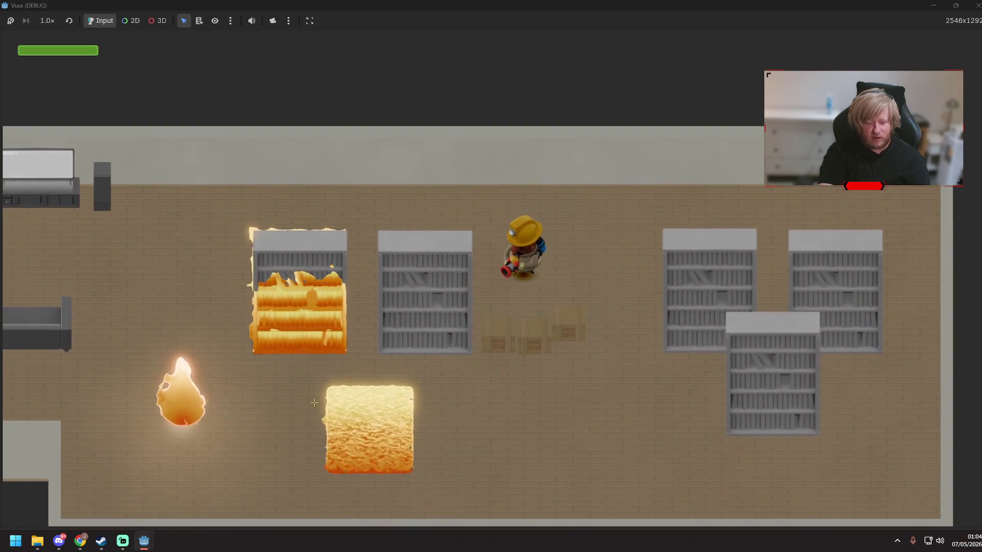
key("d")
key("s")
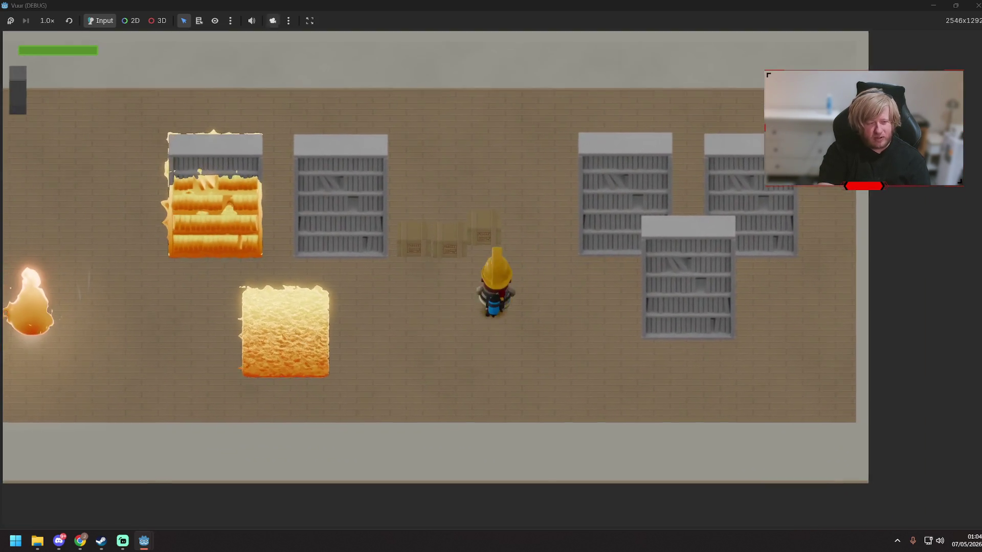
key("w")
key("d")
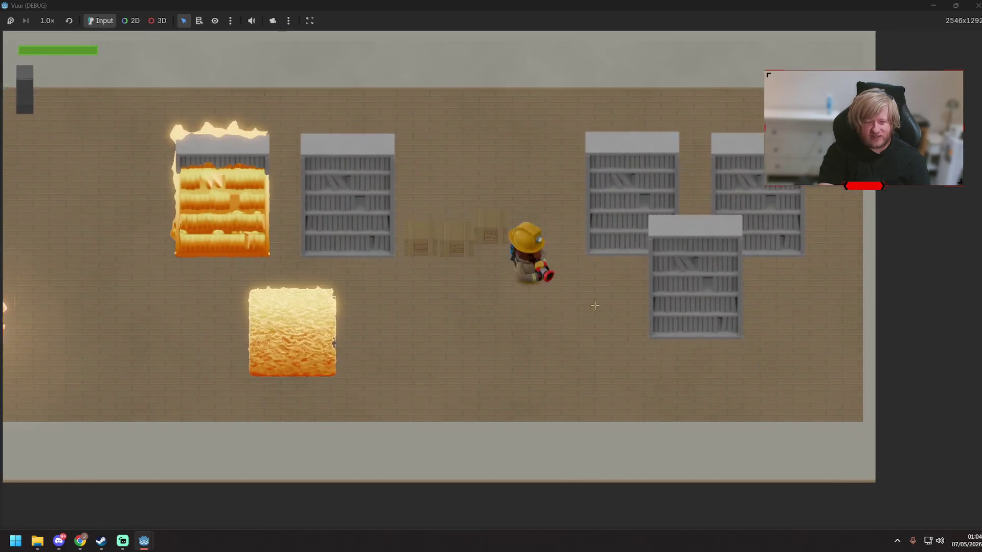
key("a")
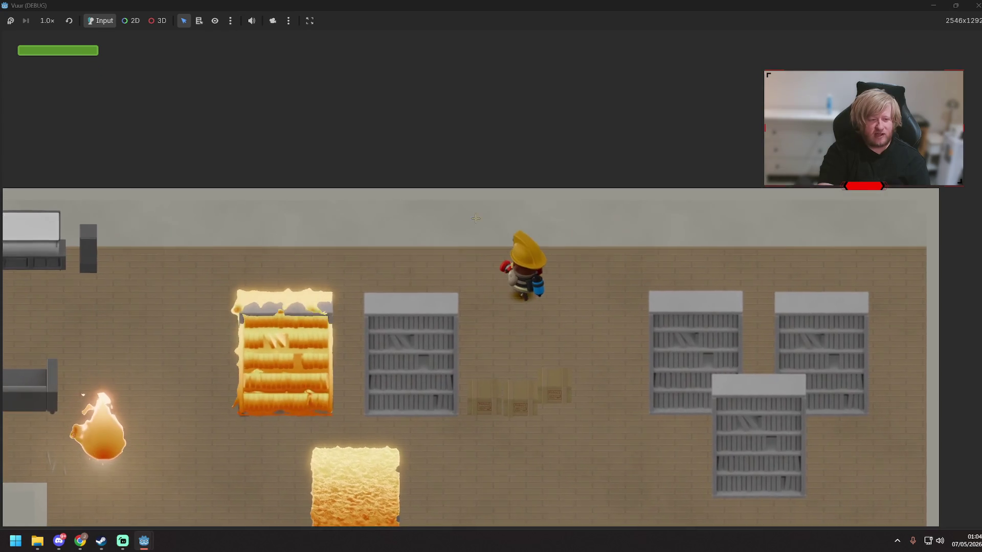
key("d")
key("s")
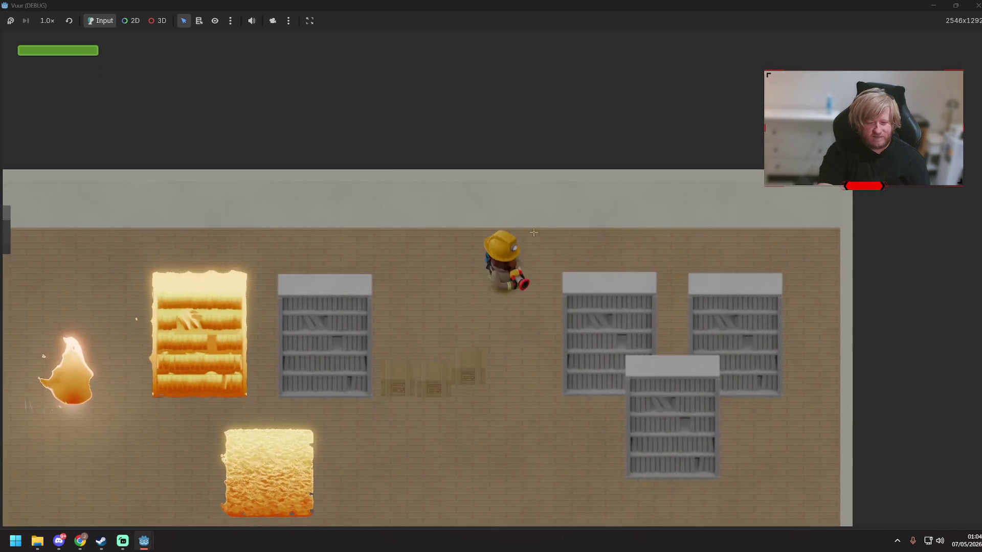
key("s")
key("a")
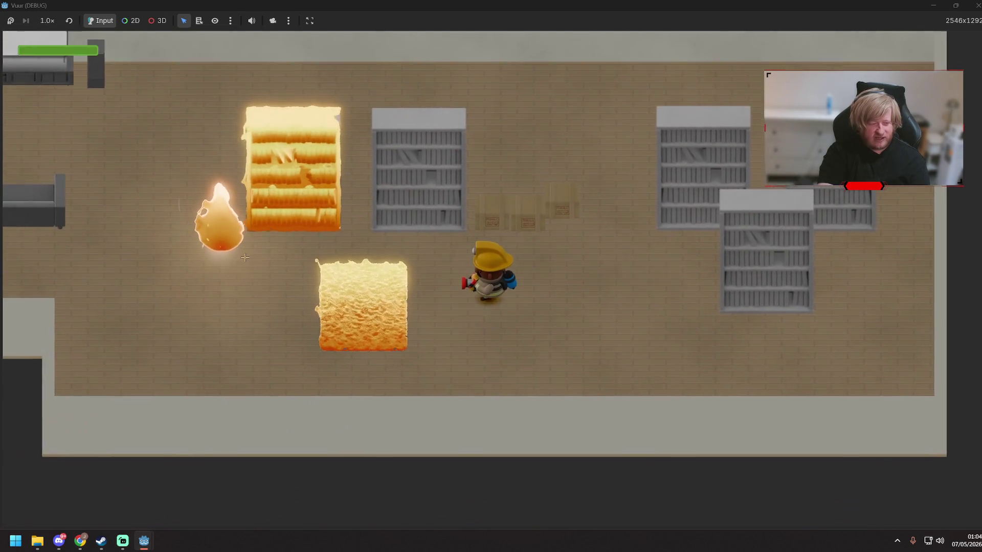
key("d")
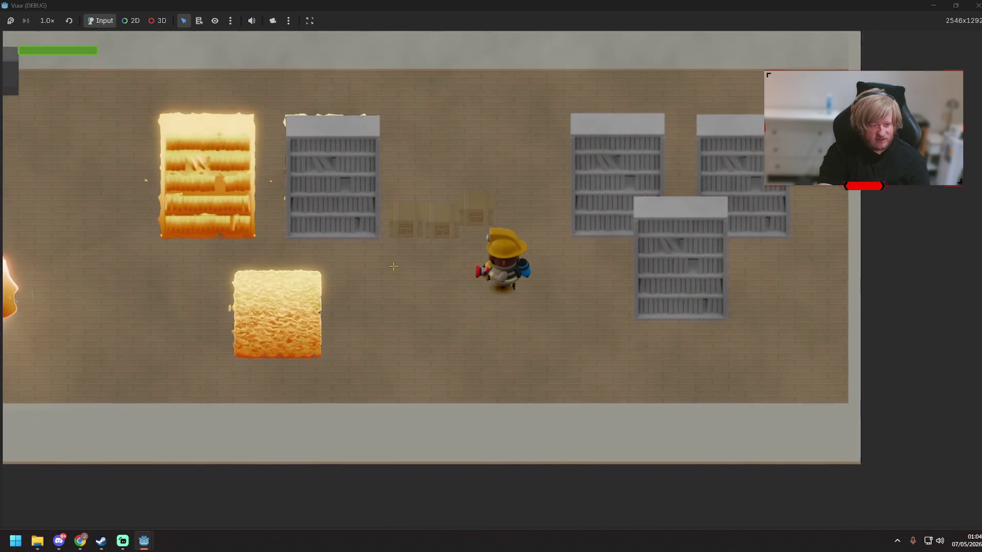
- Position the firefighter at the burning bookshelves, spray water on them, and stop the game with F8
key("a")
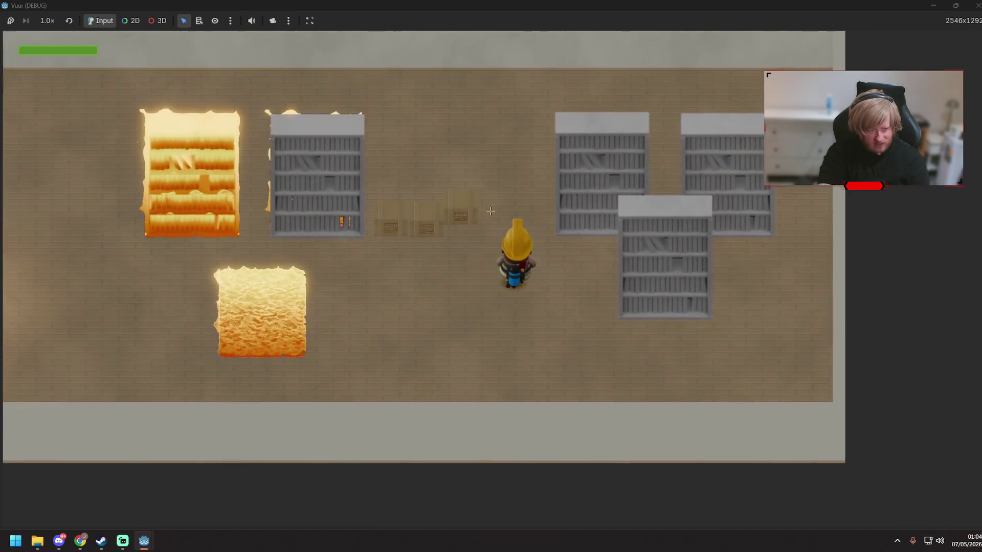
key("d")
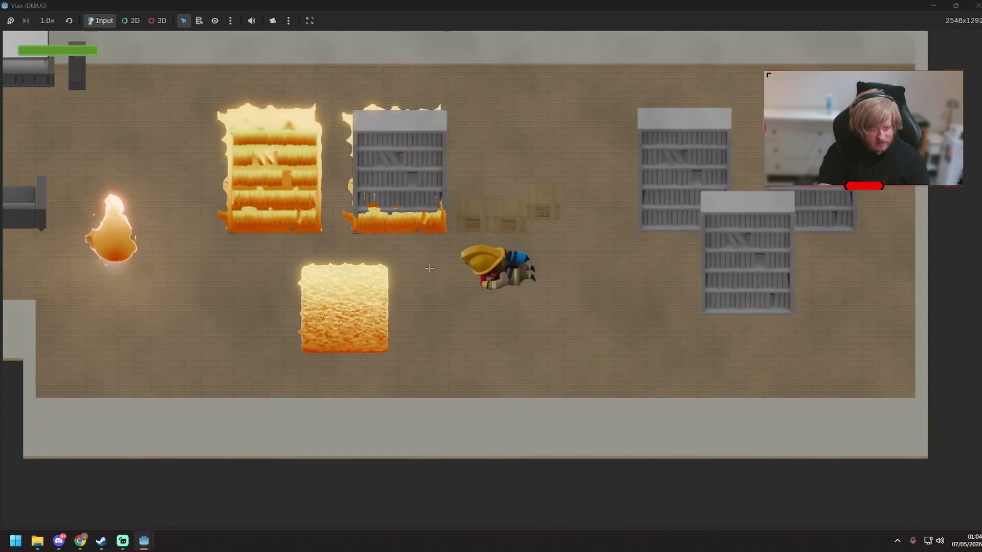
left_click(440, 210)
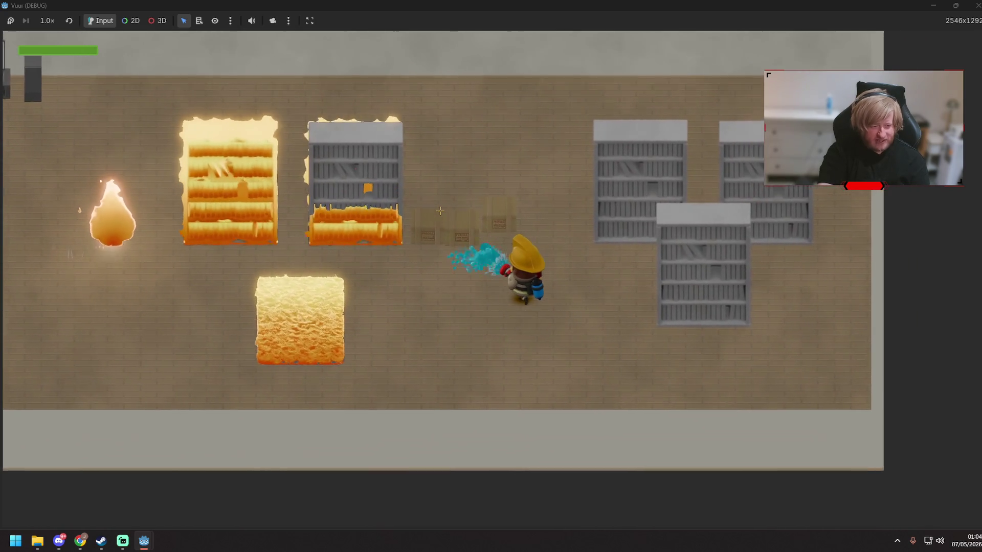
key("s")
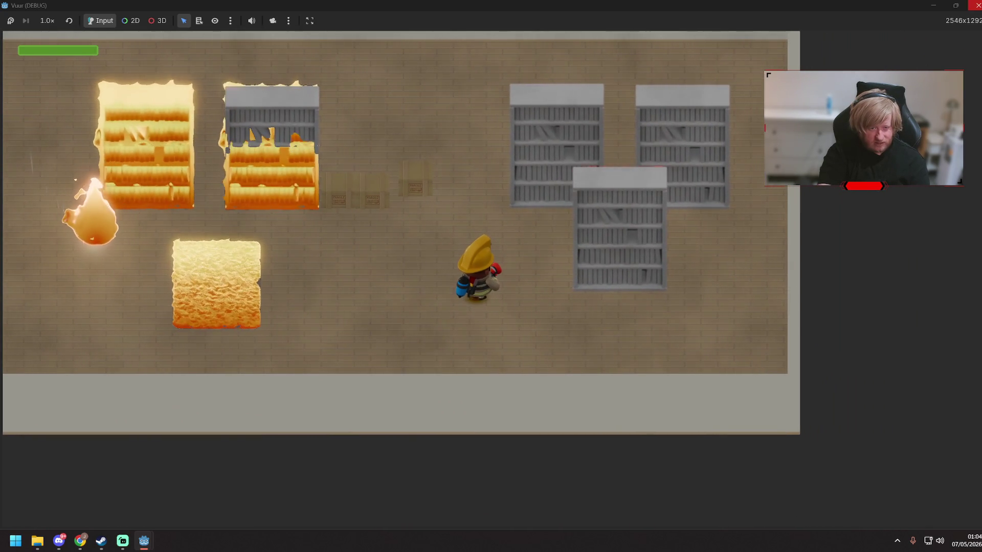
key("F8")
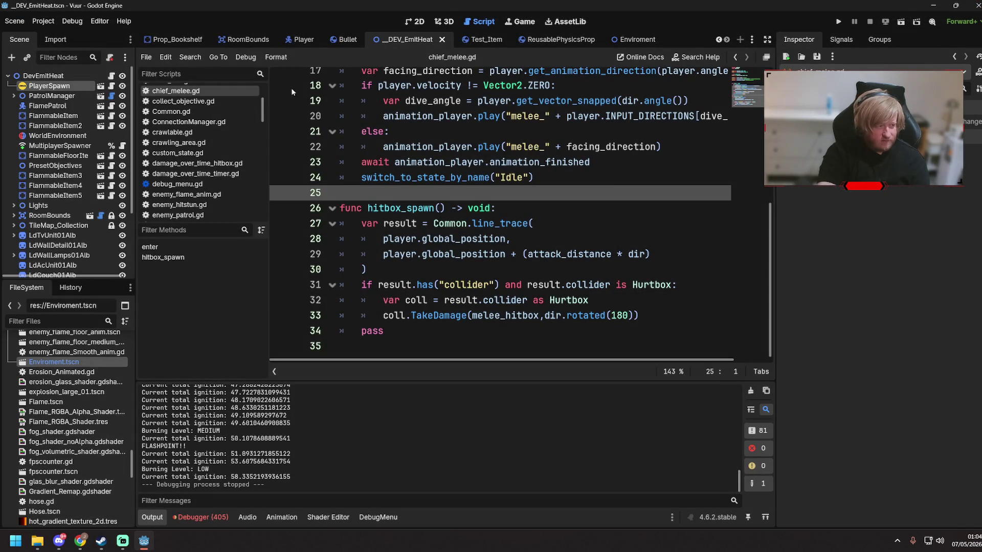
- Bring up the Enviroment scene in the 2D editor
scroll(427, 110, "up", 3)
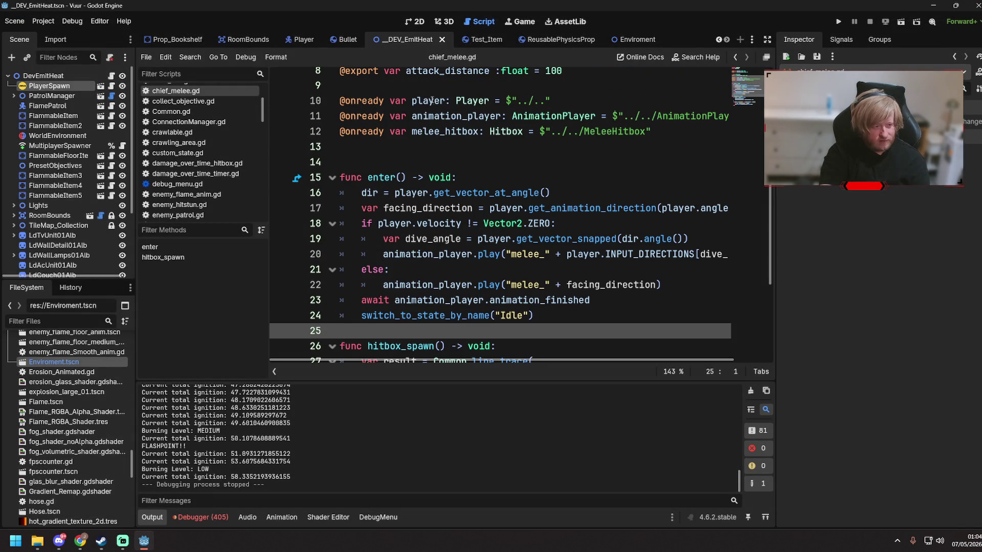
left_click(630, 40)
left_click(417, 21)
- Zoom to and select the Glass_Destruction window node, then return to the _DEV_EmitHeat scene
scroll(586, 253, "up", 2)
scroll(586, 253, "down", 5)
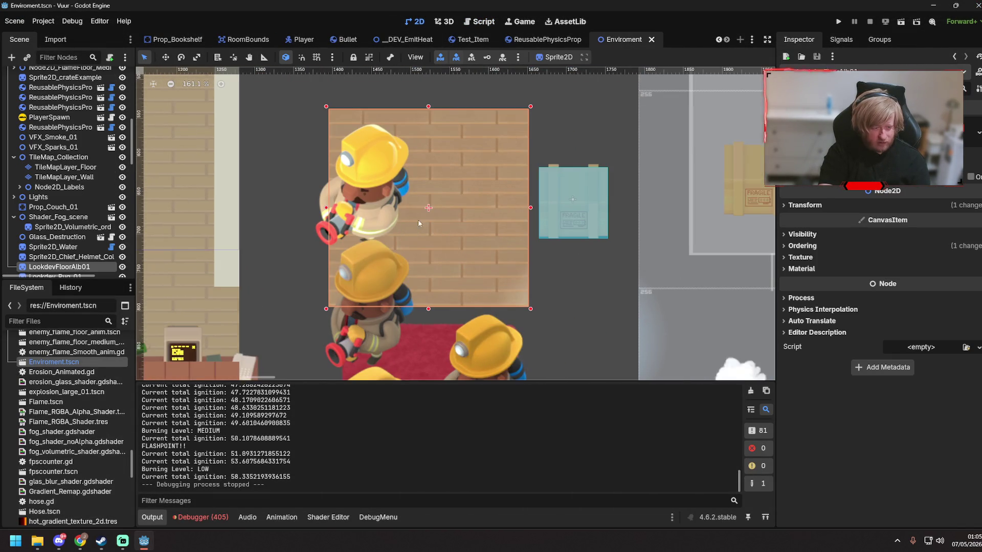
scroll(547, 320, "down", 3)
scroll(534, 174, "up", 3)
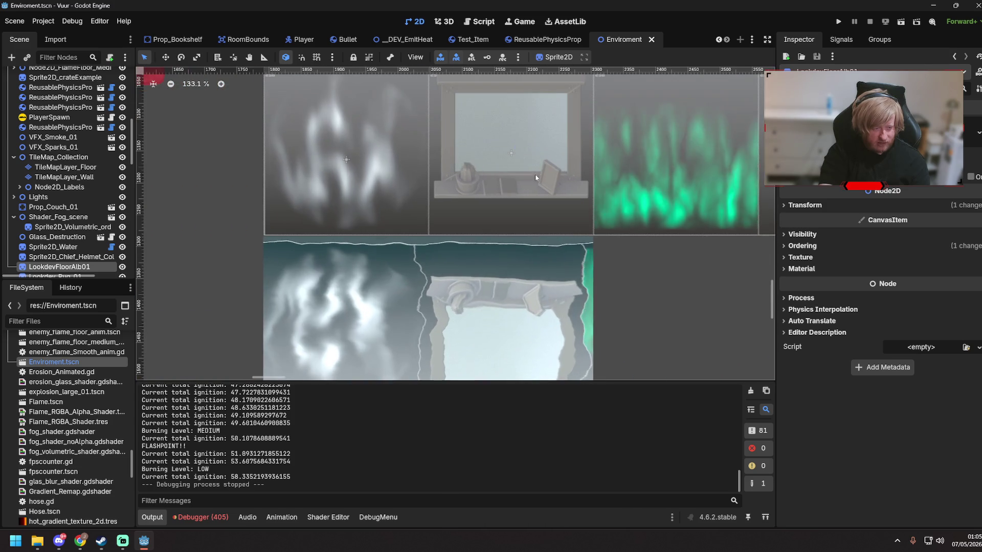
scroll(413, 258, "up", 3)
left_click(413, 258)
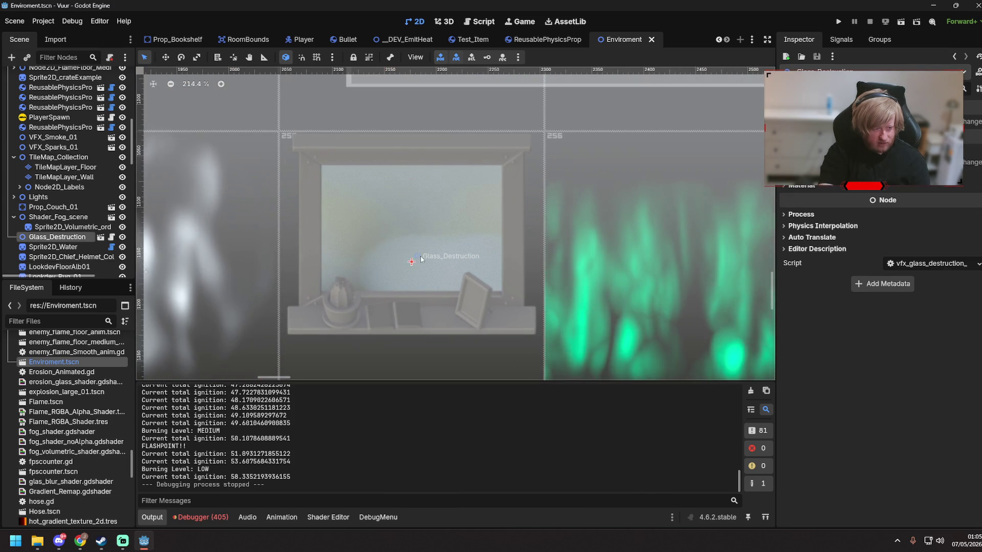
scroll(415, 259, "down", 3)
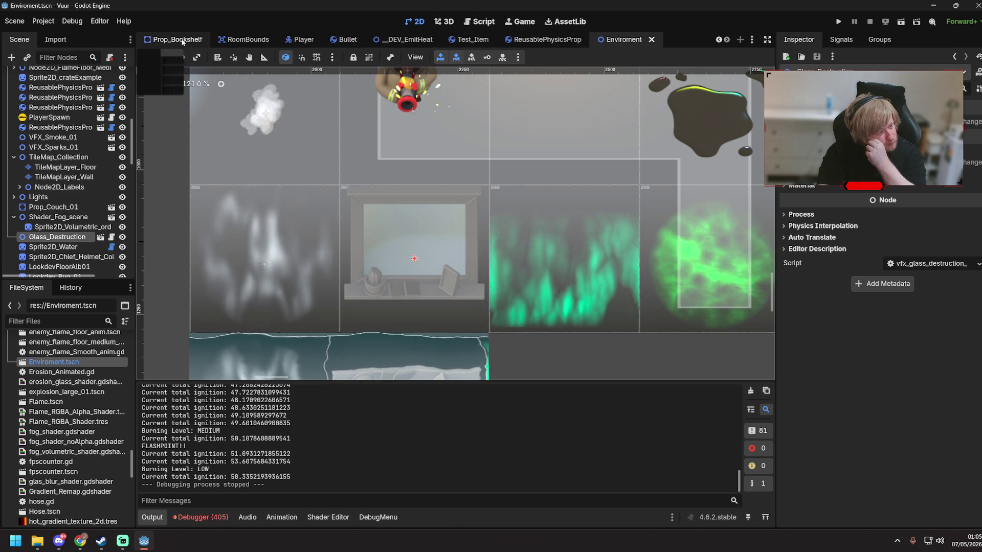
left_click(393, 38)
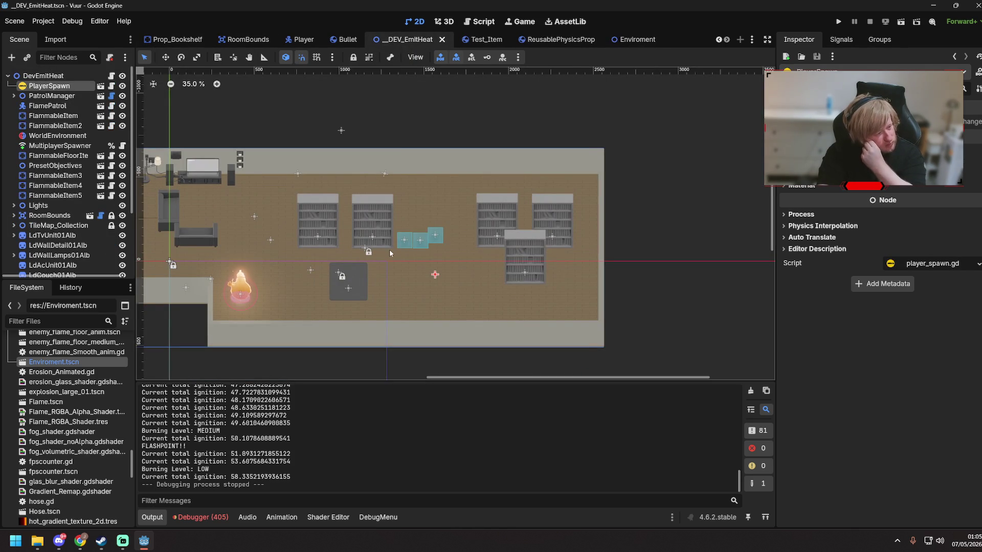
- Zoom and pan the _DEV_EmitHeat room view across the bookshelves
scroll(220, 191, "up", 4)
scroll(294, 217, "down", 2)
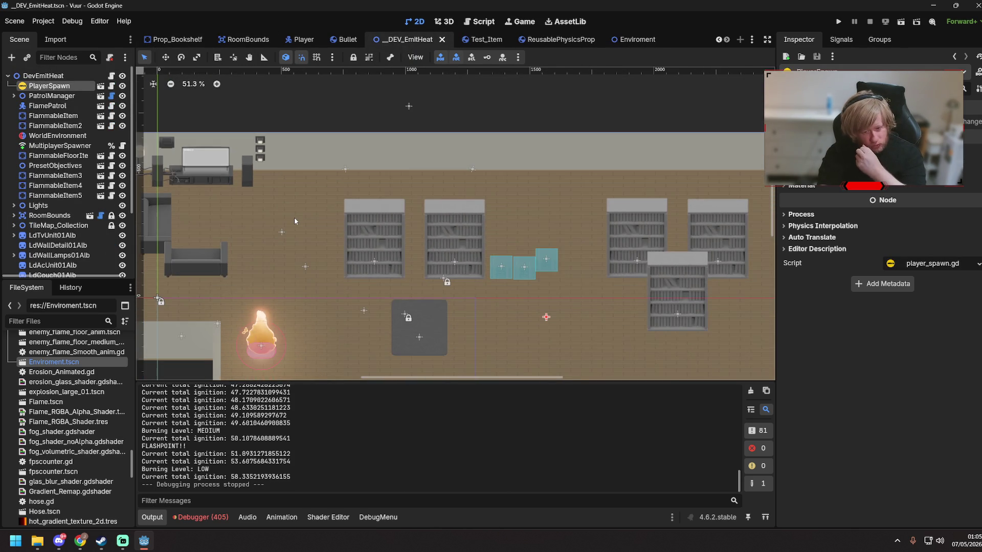
scroll(294, 217, "down", 2)
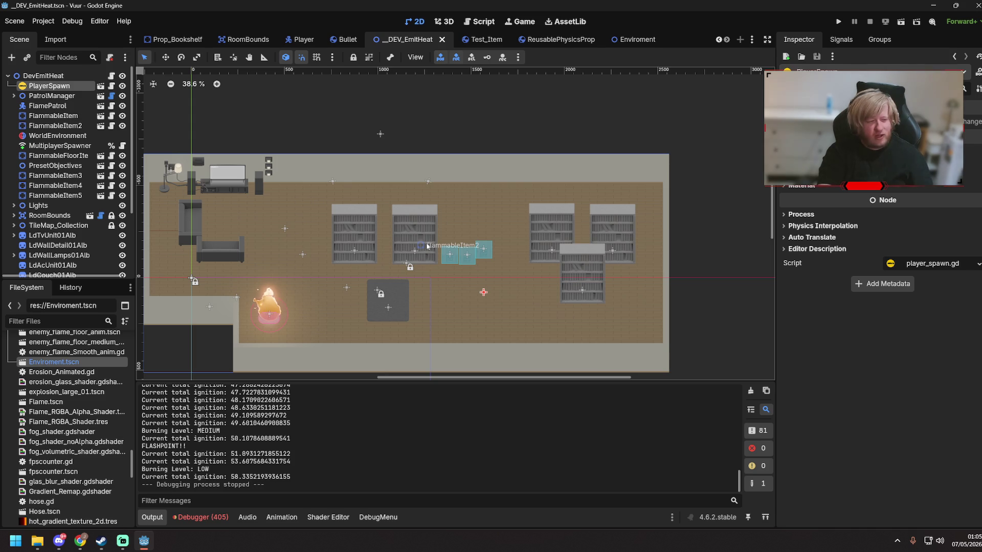
scroll(78, 424, "up", 4)
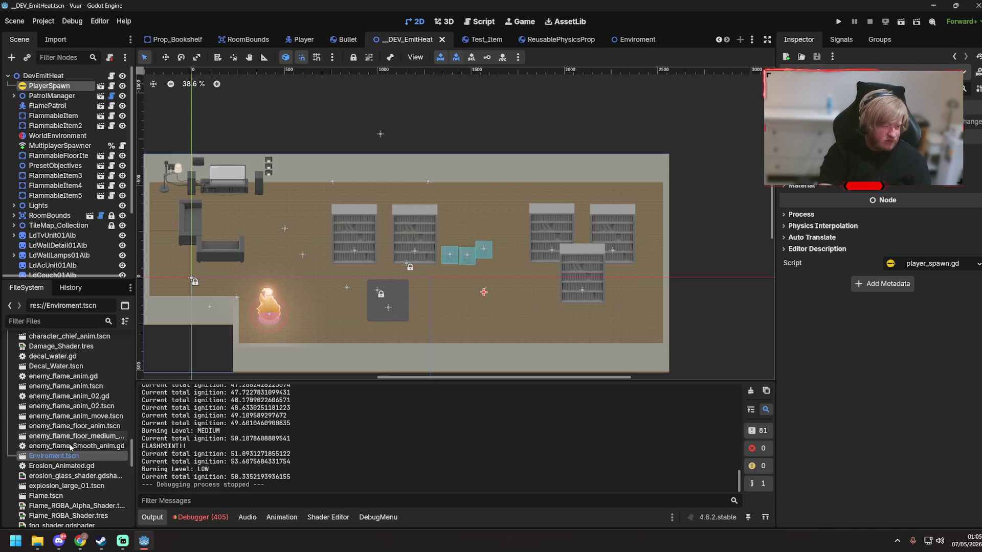
scroll(71, 450, "up", 10)
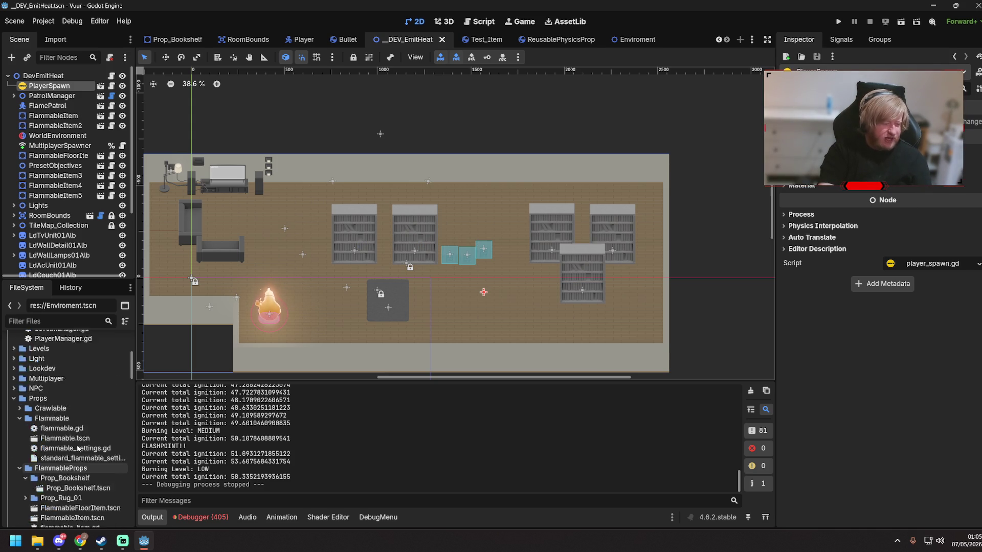
scroll(319, 317, "up", 1)
scroll(449, 202, "up", 6)
scroll(309, 254, "down", 2)
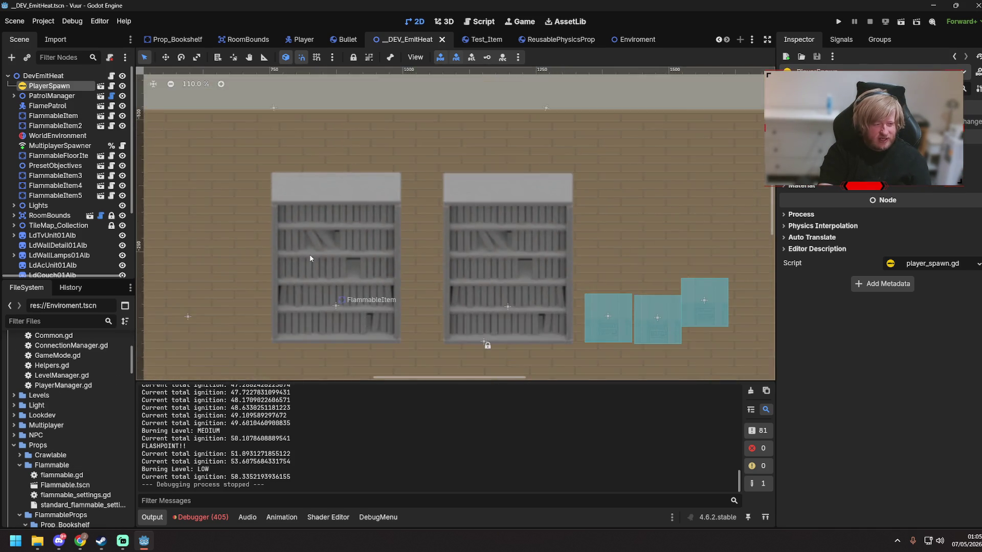
scroll(311, 259, "up", 4)
scroll(312, 258, "down", 5)
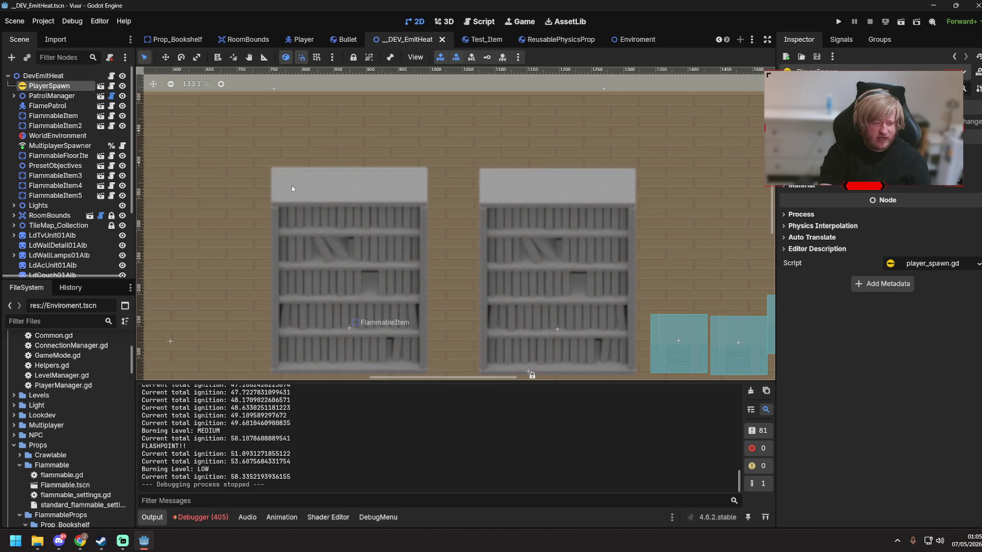
left_click_drag(292, 185, 426, 205)
- Scroll the FileSystem dock and open lookdev__lighting_&_shading.tscn in a new scene tab
scroll(76, 409, "down", 5)
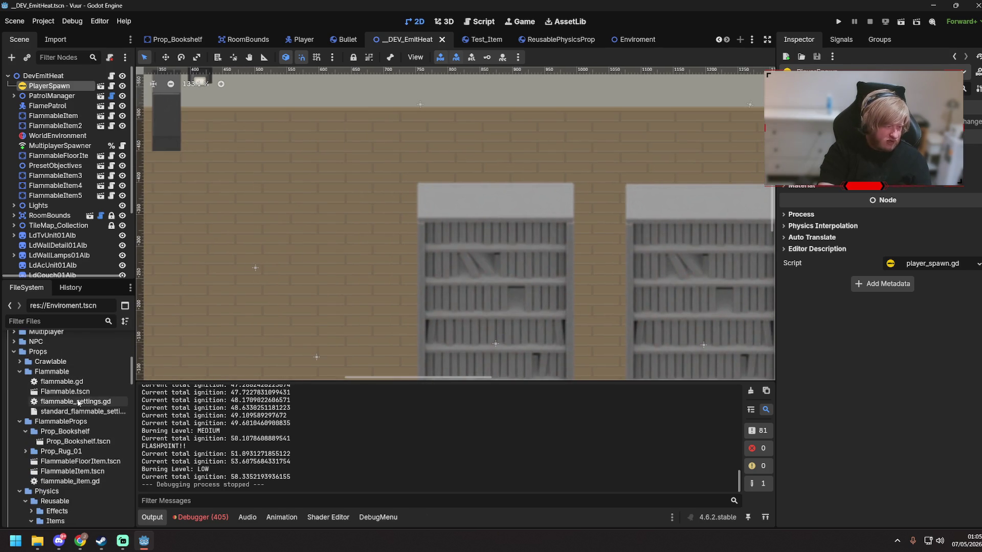
scroll(81, 419, "down", 15)
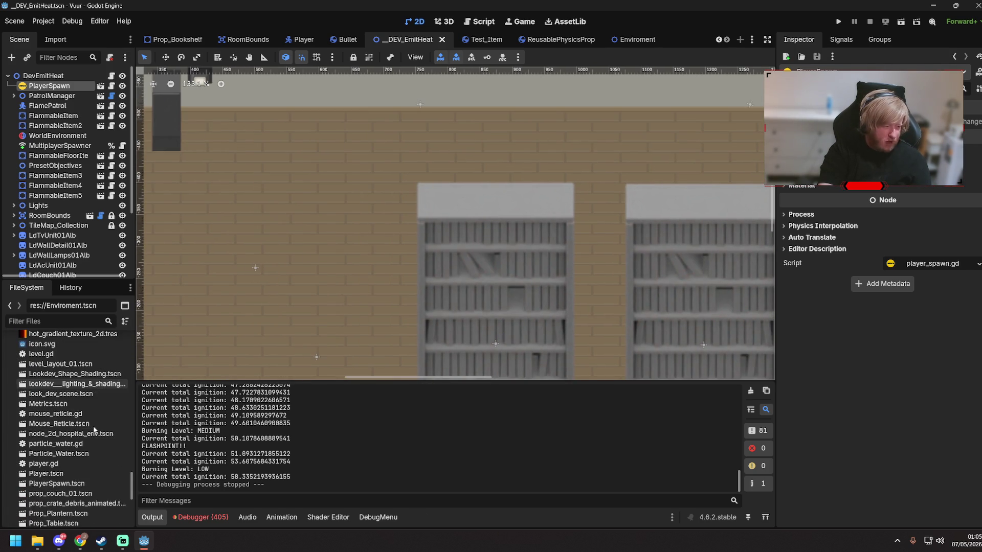
scroll(93, 426, "up", 10)
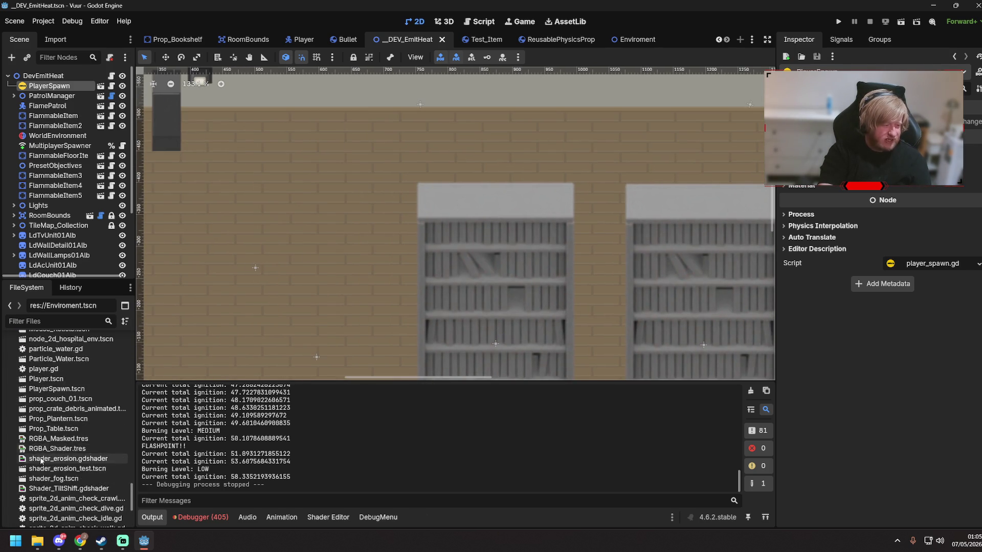
scroll(41, 460, "up", 10)
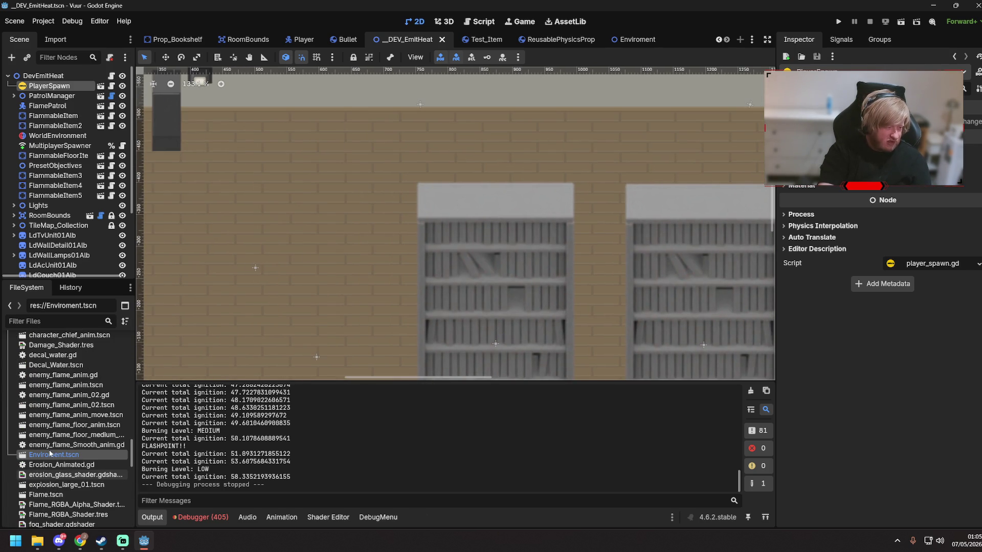
scroll(403, 308, "down", 5)
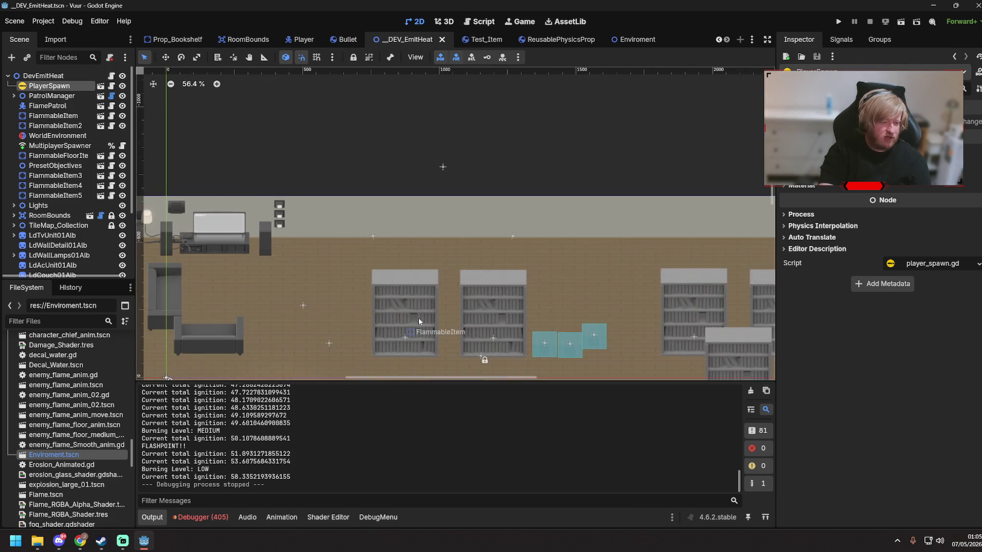
scroll(418, 318, "up", 8)
scroll(480, 324, "down", 4)
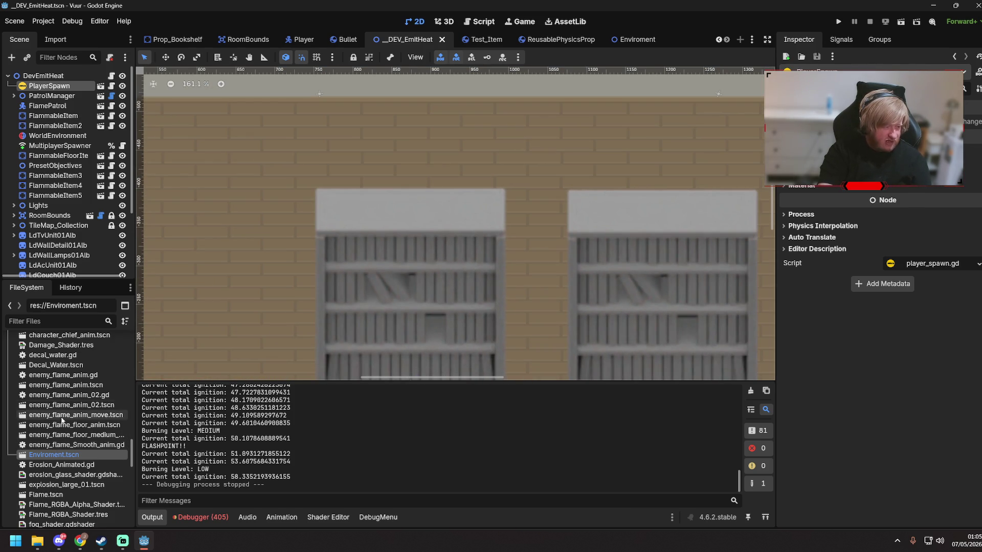
scroll(61, 419, "down", 5)
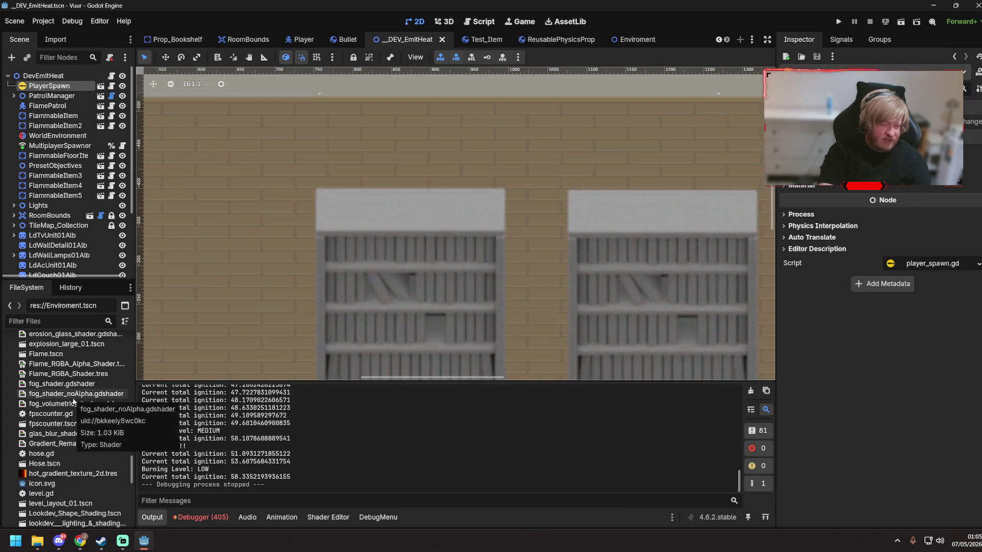
scroll(73, 402, "down", 4)
double_click(78, 406)
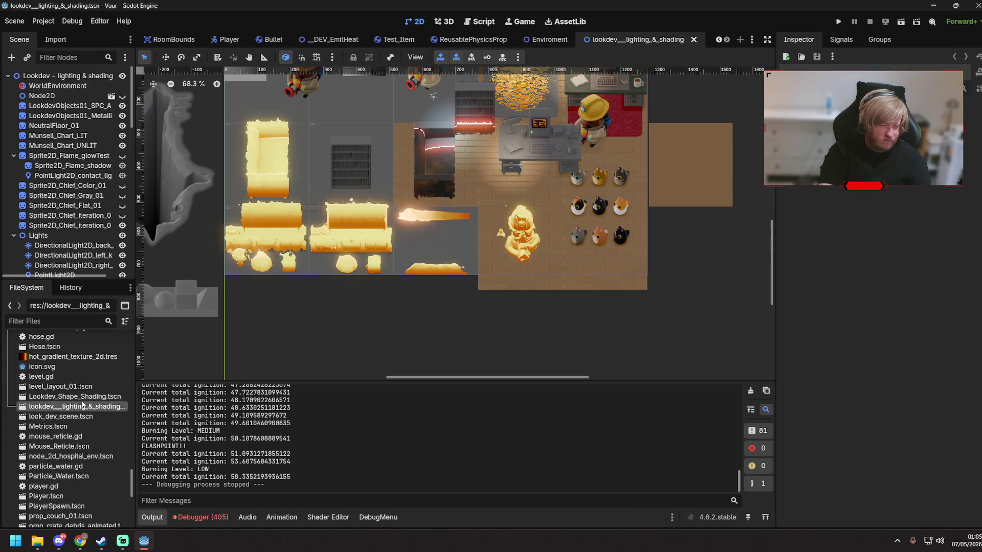
- Zoom in on the lookdev scene and pan over to the desk and firefighter
scroll(577, 88, "up", 5)
mouse_move(666, 210)
left_mouse_down()
mouse_move(541, 237)
mouse_move(483, 271)
left_mouse_up()
scroll(509, 223, "up", 8)
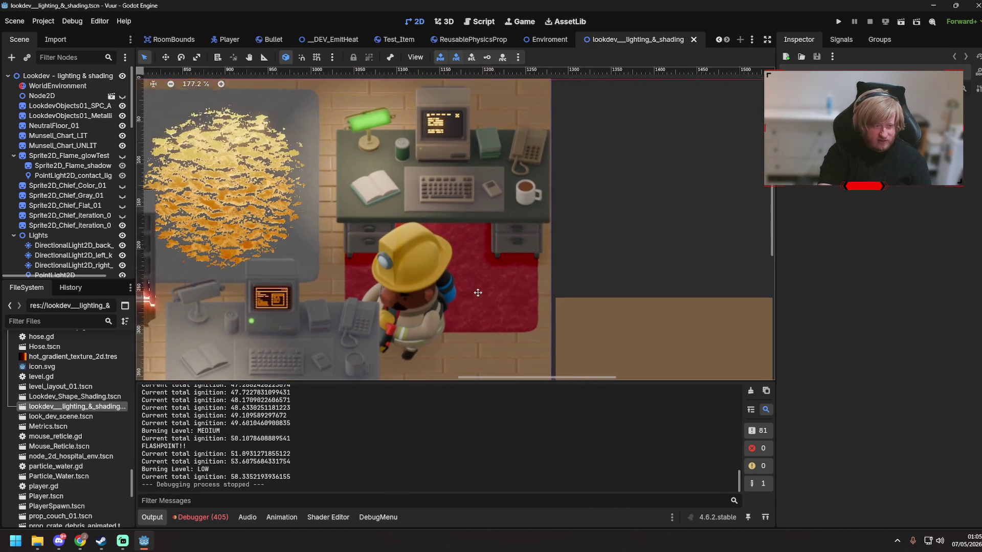
scroll(350, 93, "down", 3)
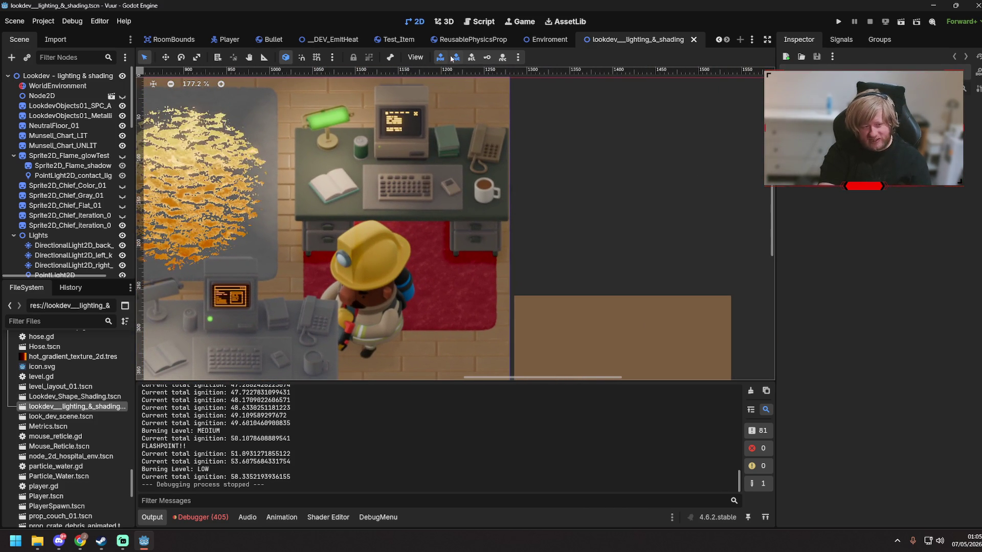
scroll(441, 145, "down", 10)
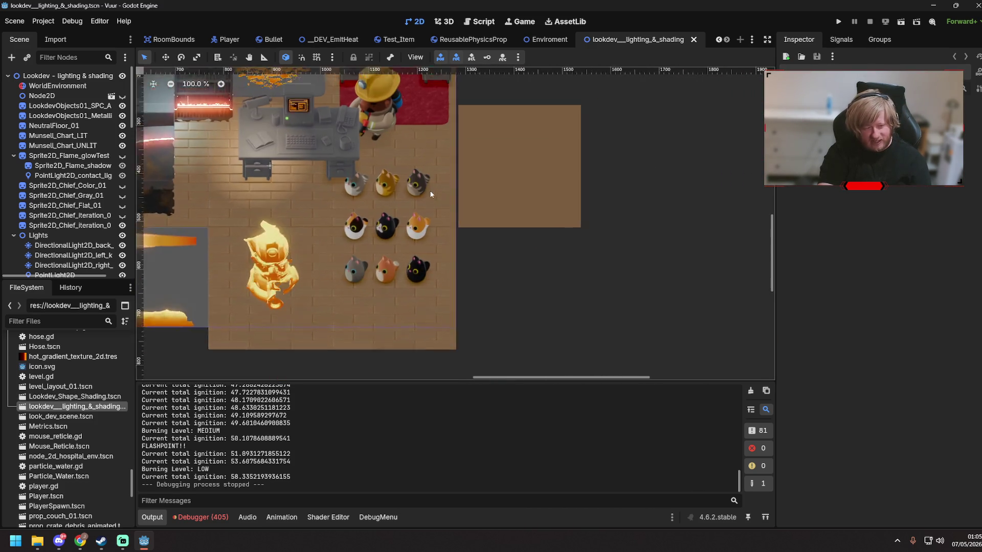
scroll(412, 201, "down", 4)
scroll(406, 194, "up", 2)
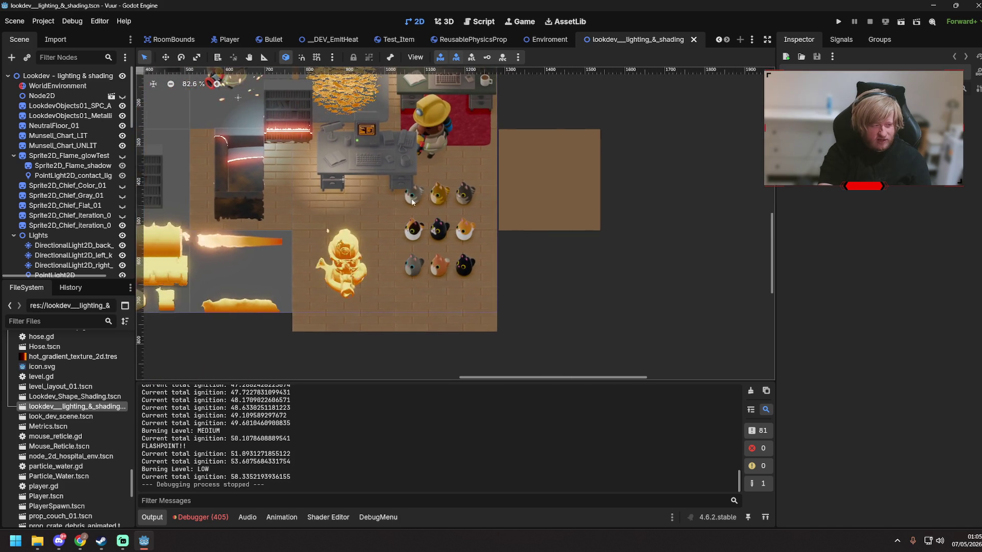
scroll(474, 184, "down", 2)
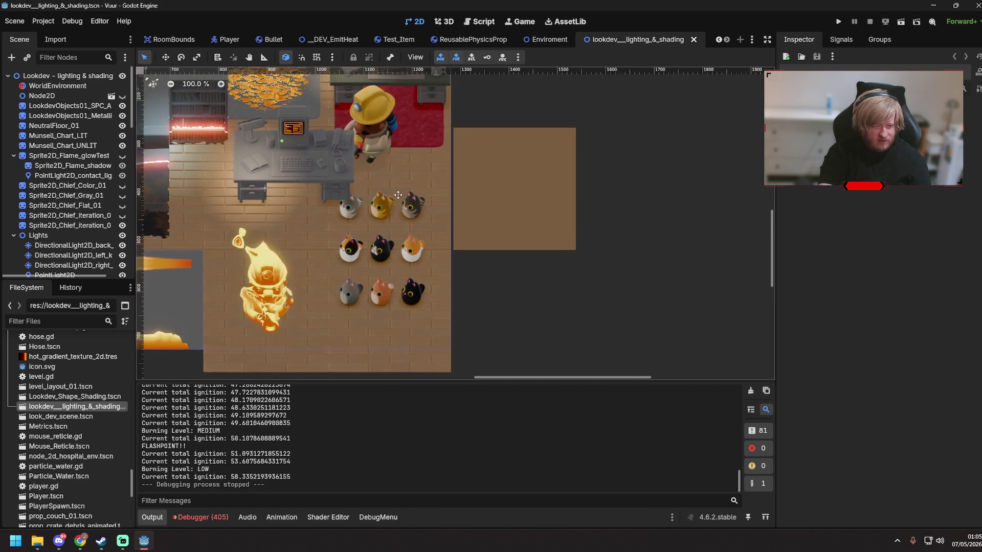
- Pan and zoom across the colour charts and chief sprites in the lookdev scene
left_click_drag(410, 182, 617, 223)
scroll(367, 250, "up", 5)
scroll(367, 250, "left", 4)
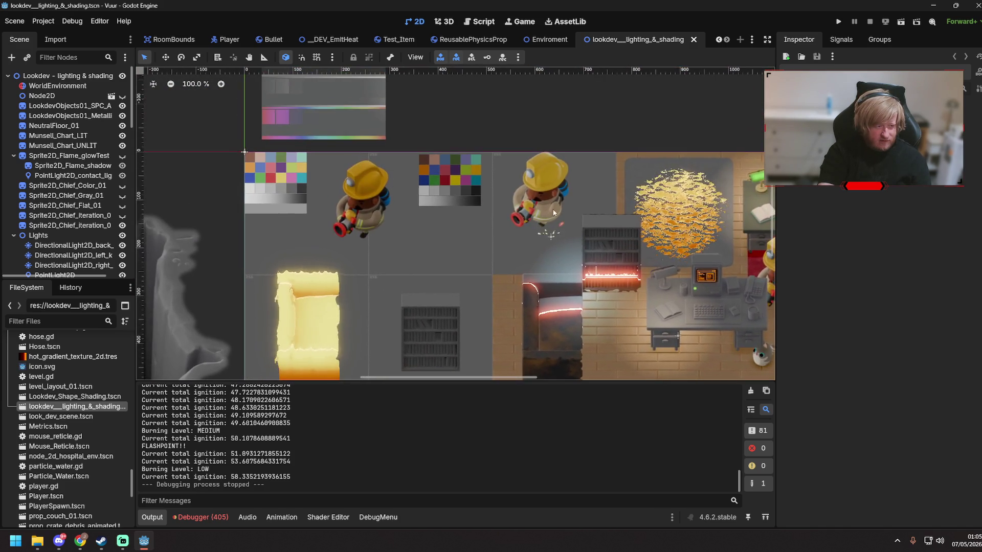
scroll(417, 222, "up", 14)
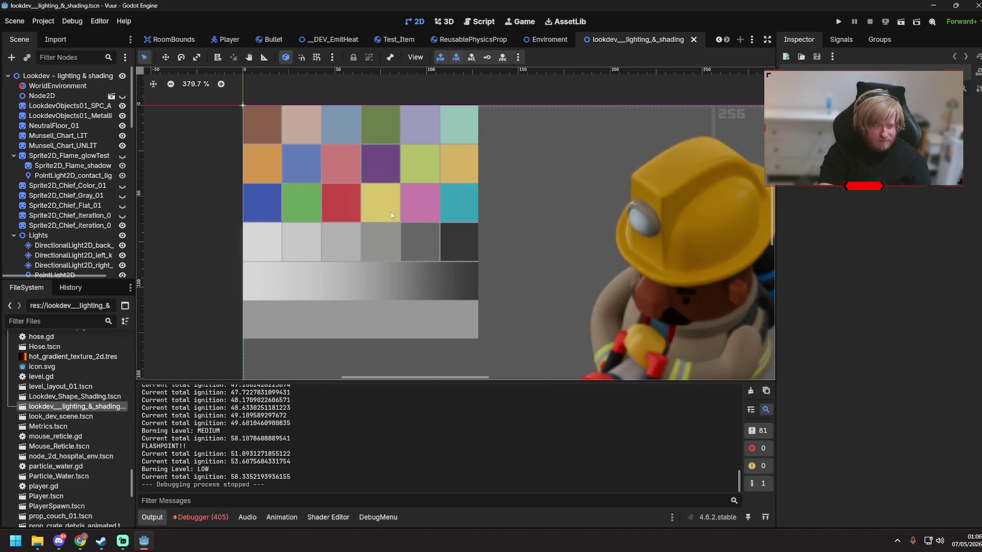
scroll(418, 218, "down", 10)
scroll(334, 294, "right", 4)
scroll(333, 294, "up", 2)
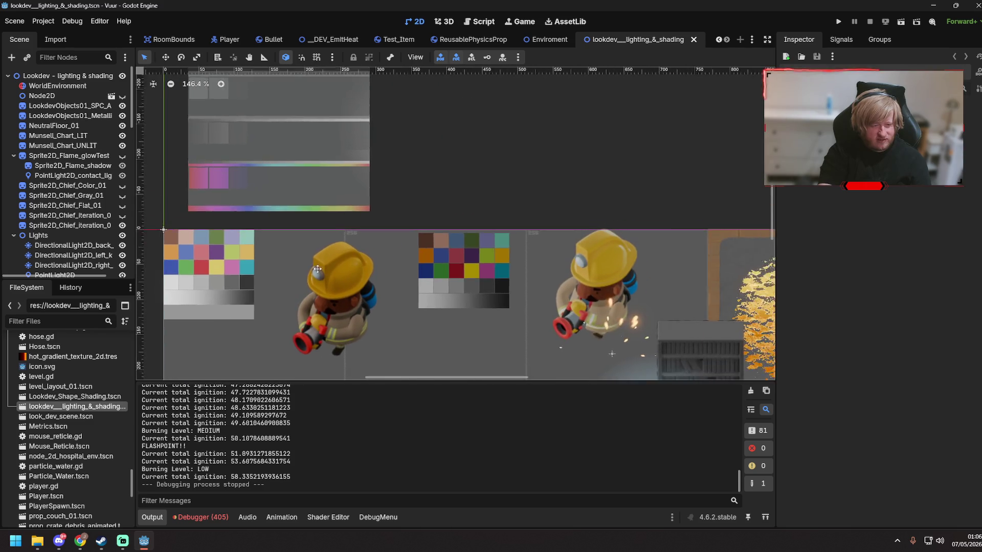
scroll(324, 125, "down", 1)
scroll(467, 232, "up", 3)
scroll(467, 232, "left", 3)
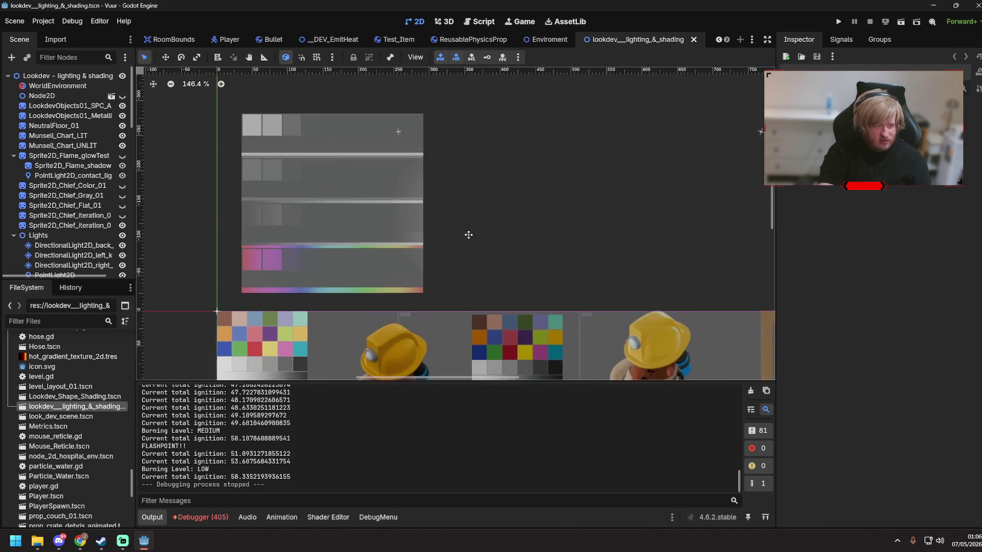
scroll(569, 258, "down", 4)
scroll(569, 258, "right", 5)
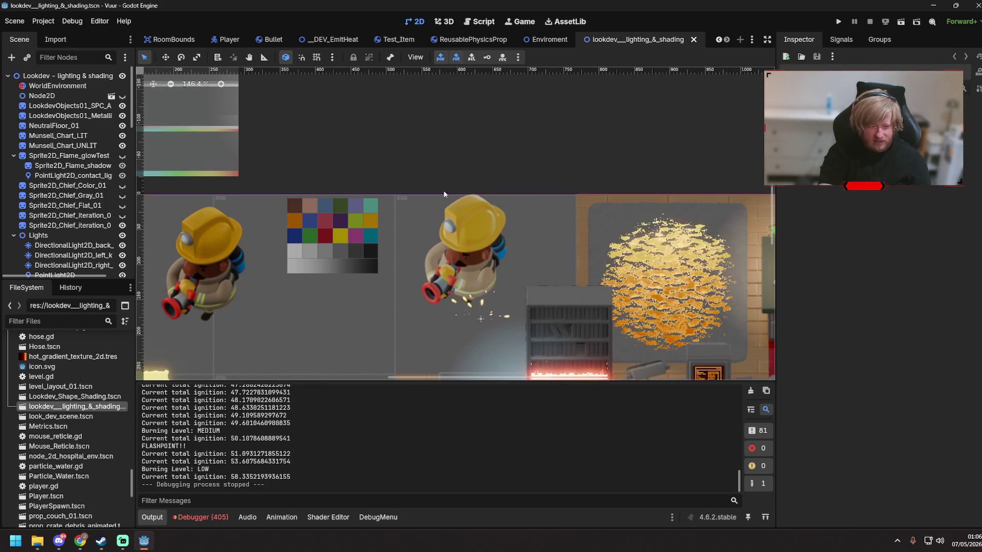
scroll(443, 193, "down", 5)
scroll(493, 232, "right", 8)
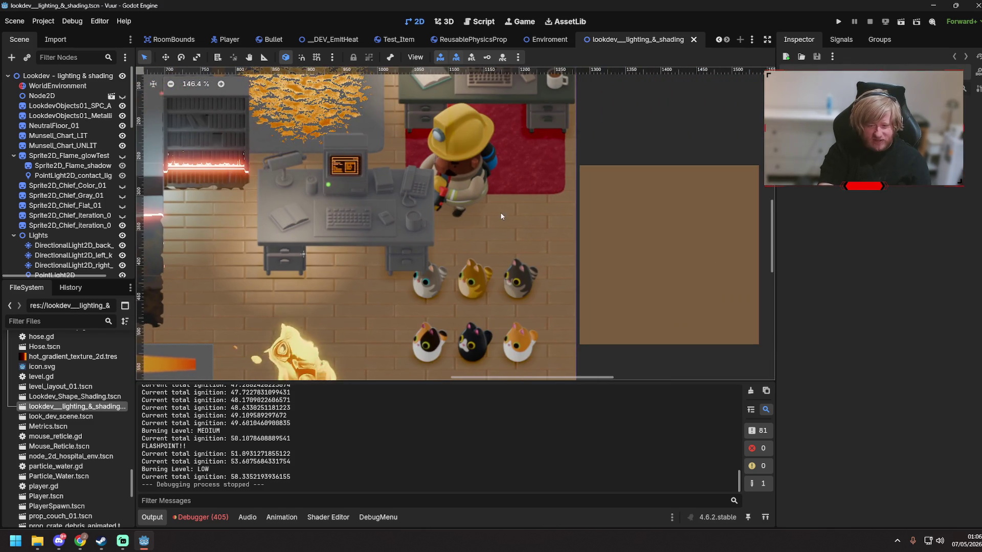
scroll(522, 265, "up", 3)
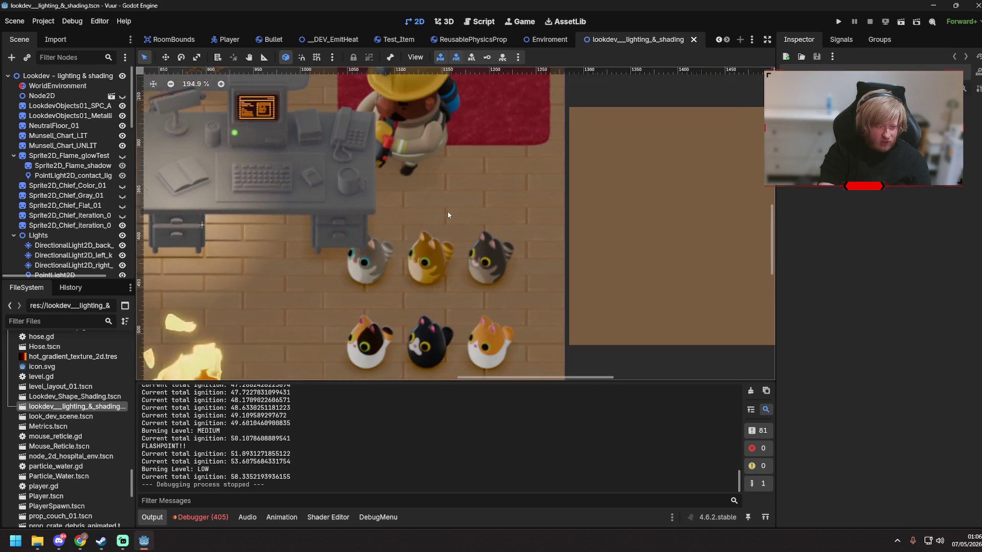
scroll(419, 278, "up", 10)
scroll(378, 275, "down", 6)
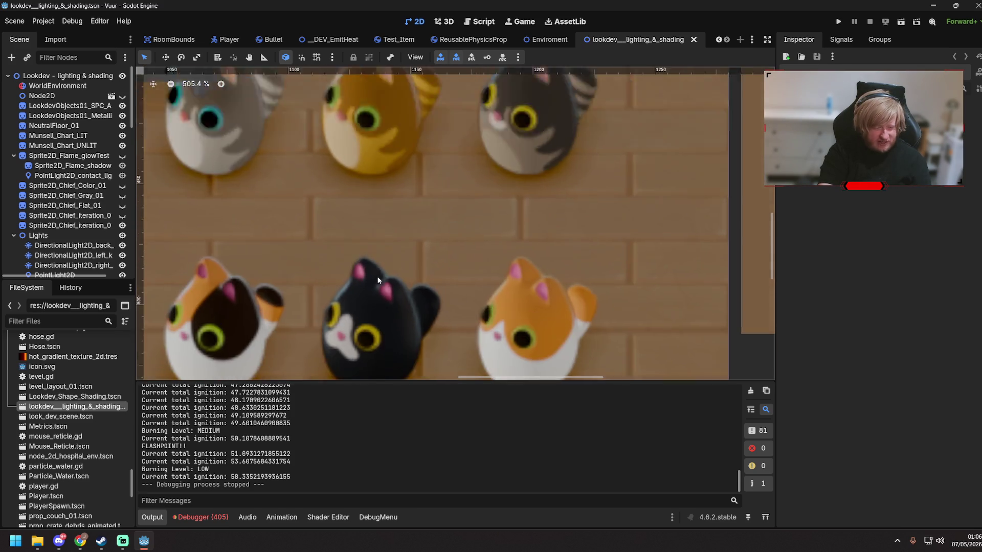
scroll(379, 279, "down", 8)
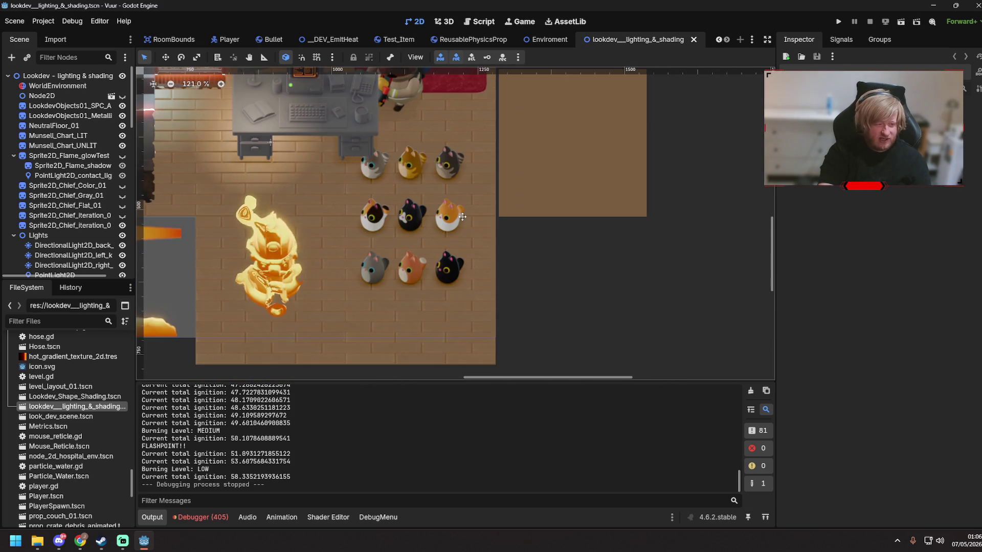
scroll(457, 240, "up", 8)
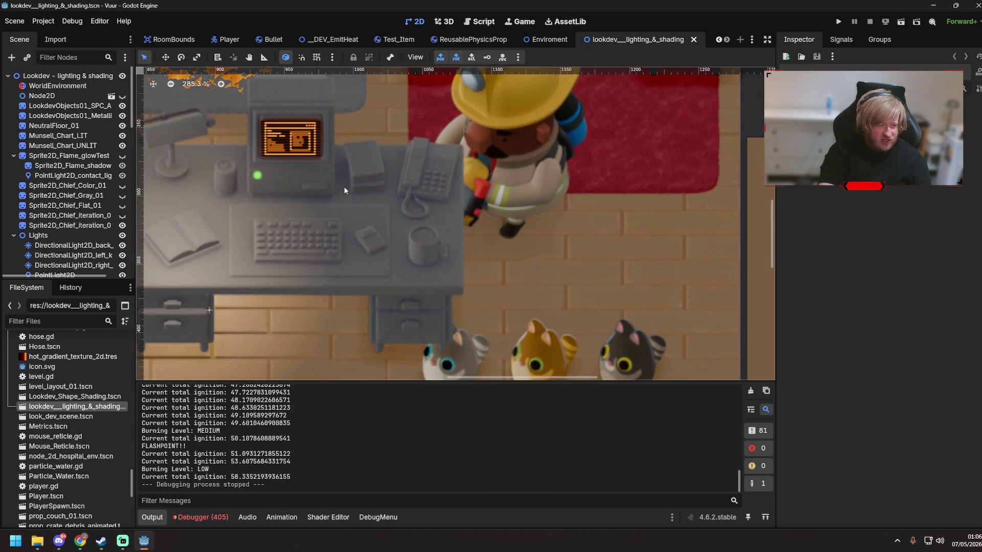
scroll(388, 256, "down", 2)
- Bring the green-lamp desk and cats area back into view, then close the lookdev scene tab
mouse_move(389, 256)
left_mouse_down()
mouse_move(317, 338)
mouse_move(508, 262)
left_mouse_up()
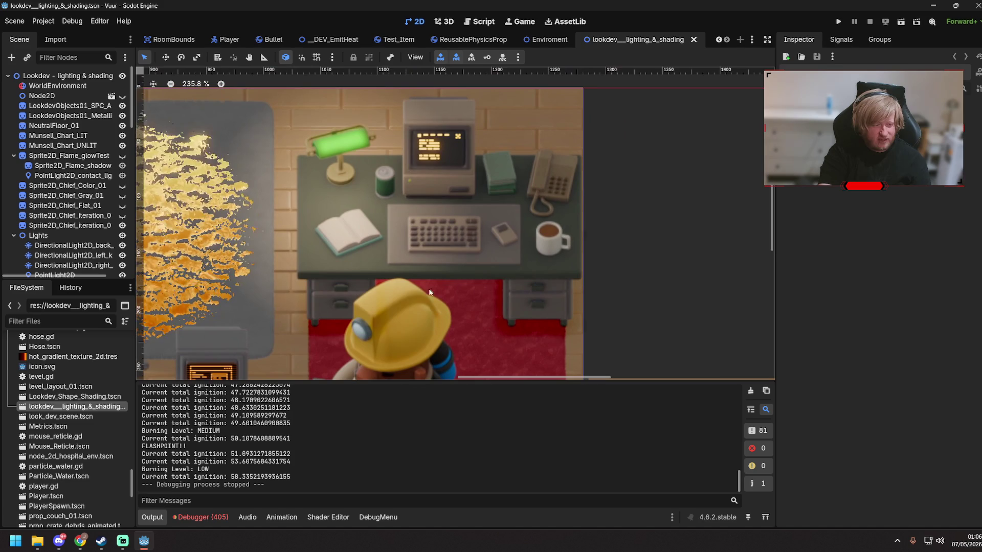
scroll(508, 260, "down", 15)
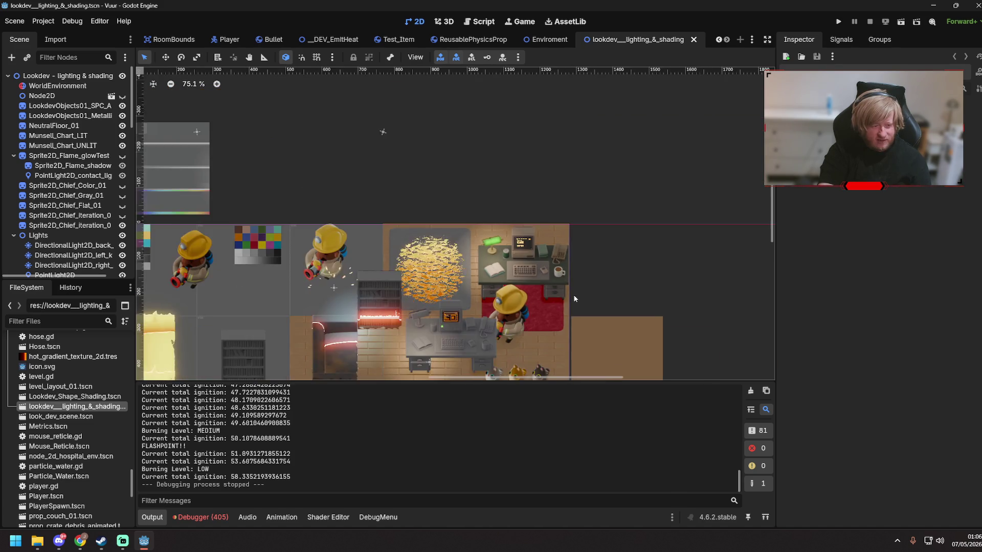
left_click_drag(608, 304, 480, 219)
scroll(480, 221, "up", 8)
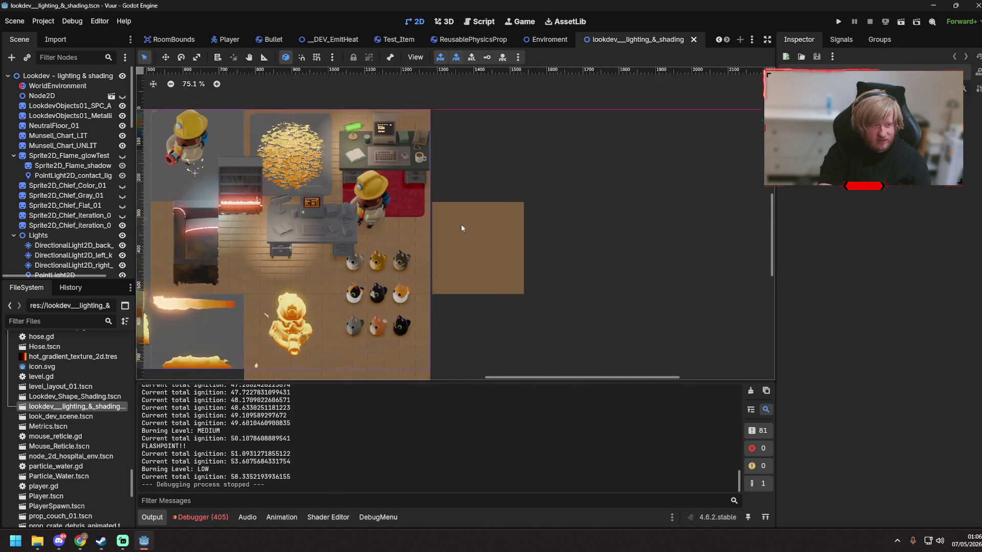
middle_click(608, 45)
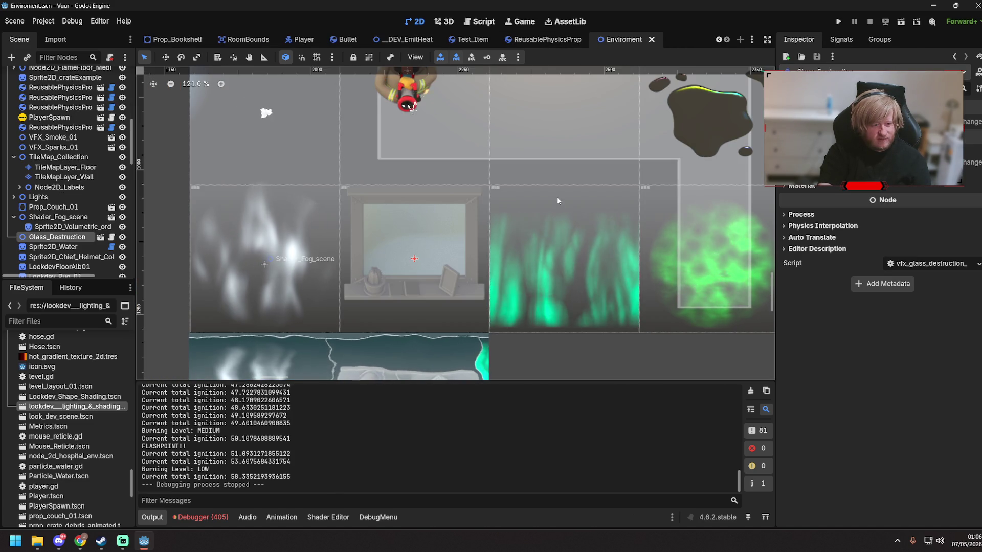
- Pan across the Enviroment level to other props and select the VFX_Smoke_01 smoke effect
scroll(356, 156, "up", 5)
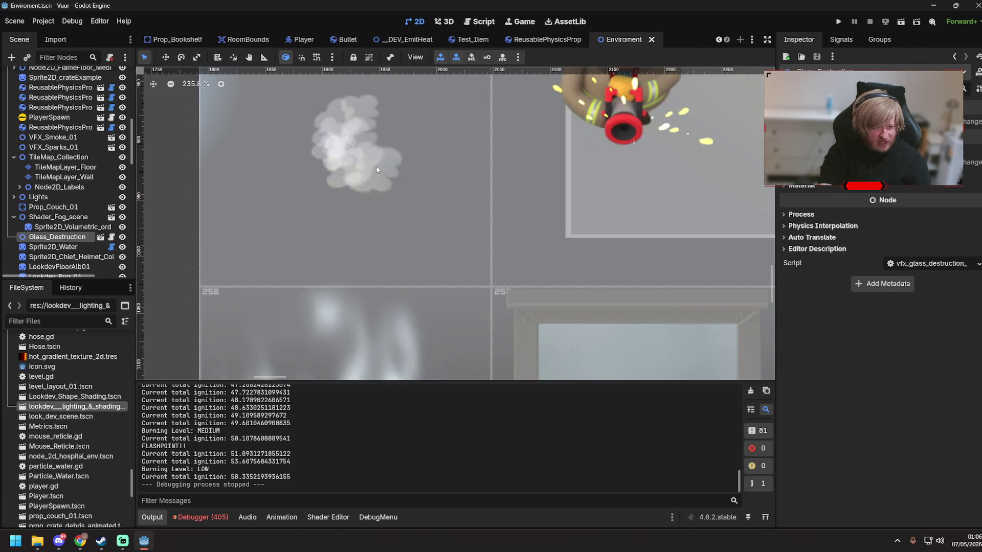
scroll(377, 164, "down", 5)
left_click_drag(596, 228, 252, 183)
scroll(252, 183, "up", 1)
scroll(252, 183, "right", 3)
scroll(481, 252, "up", 6)
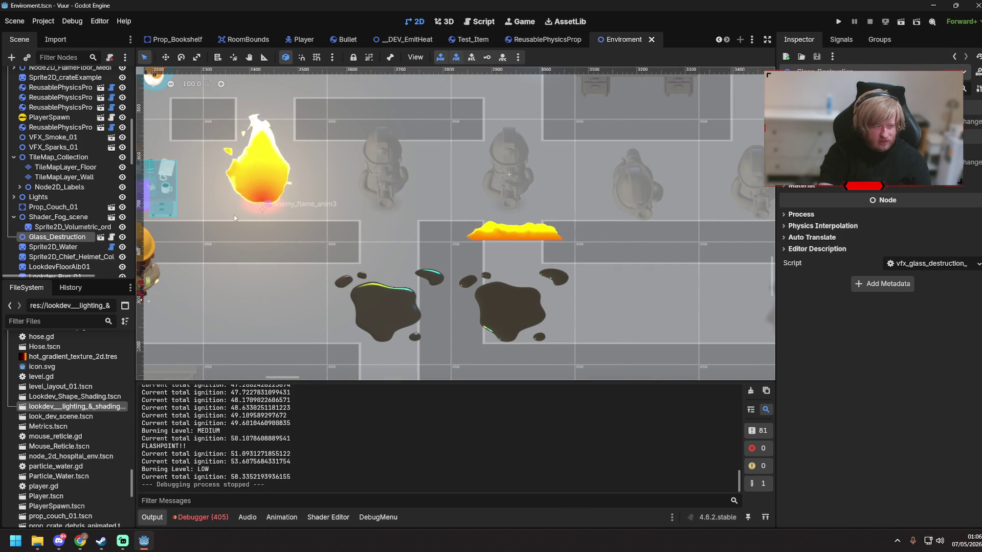
scroll(307, 205, "down", 3)
scroll(409, 222, "up", 6)
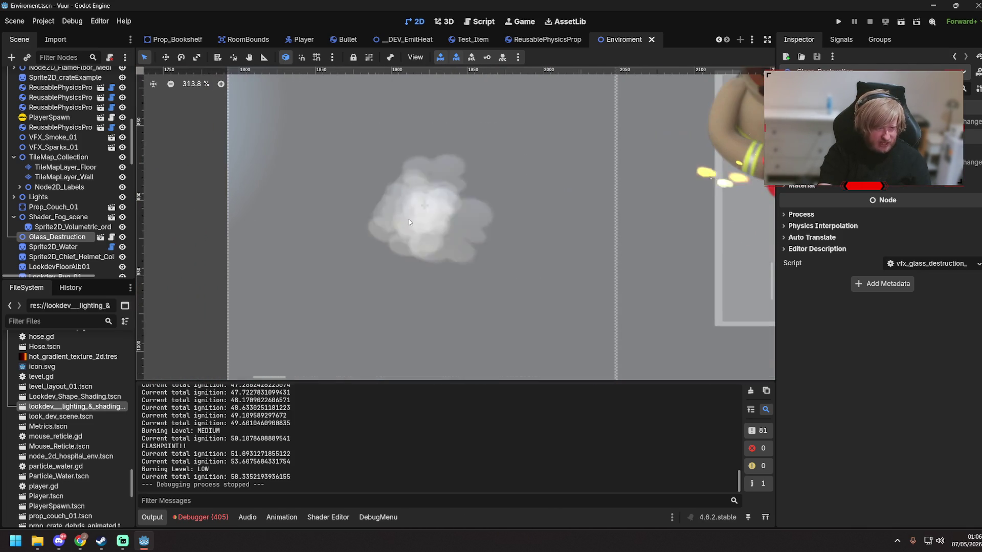
left_click(419, 210)
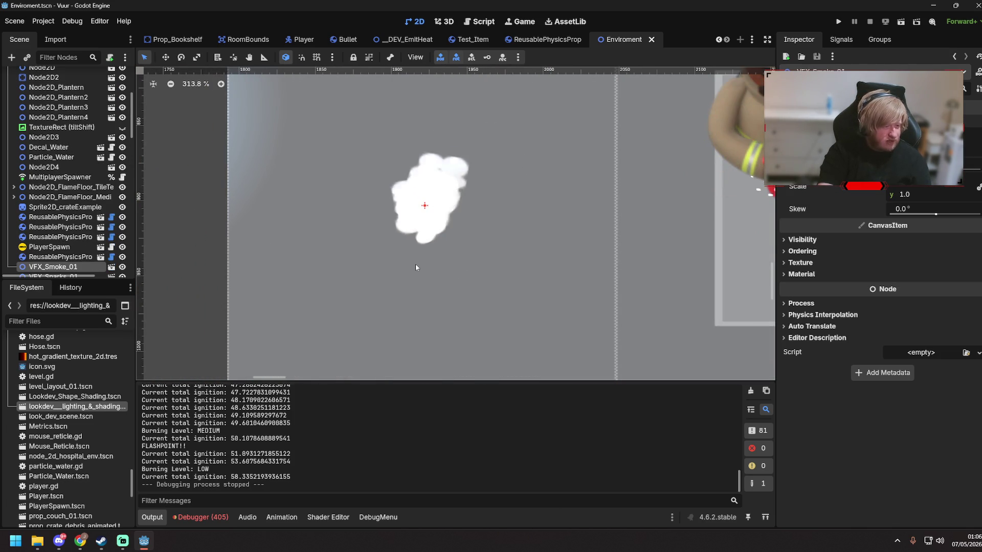
- Bring the fog and window tiles into view and select the fog sprite, then the Shader_Fog_scene instance
scroll(420, 269, "down", 6)
scroll(63, 261, "down", 1)
scroll(63, 261, "down", 1)
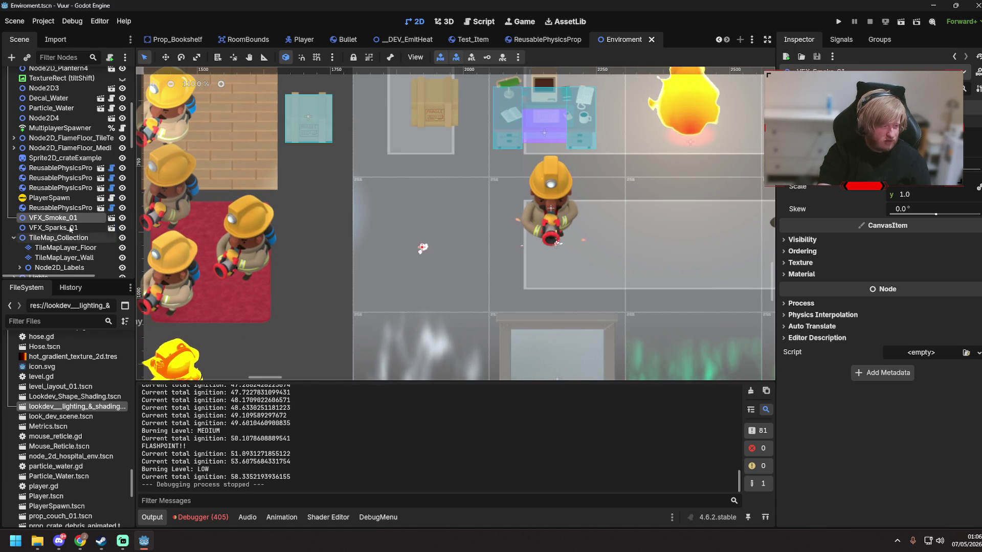
scroll(557, 284, "up", 6)
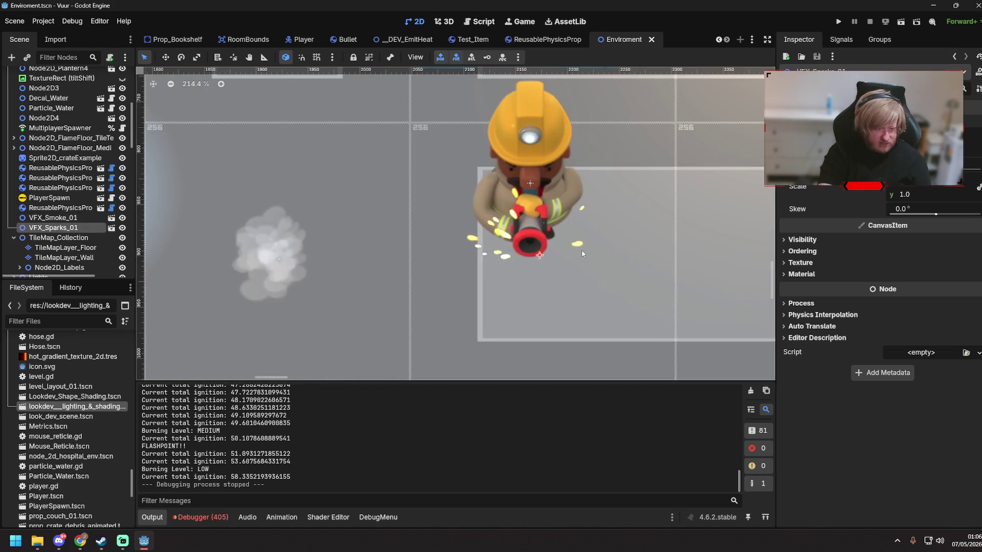
scroll(418, 247, "down", 8)
mouse_move(337, 269)
left_mouse_down()
mouse_move(561, 163)
mouse_move(408, 113)
left_mouse_up()
left_click(442, 220)
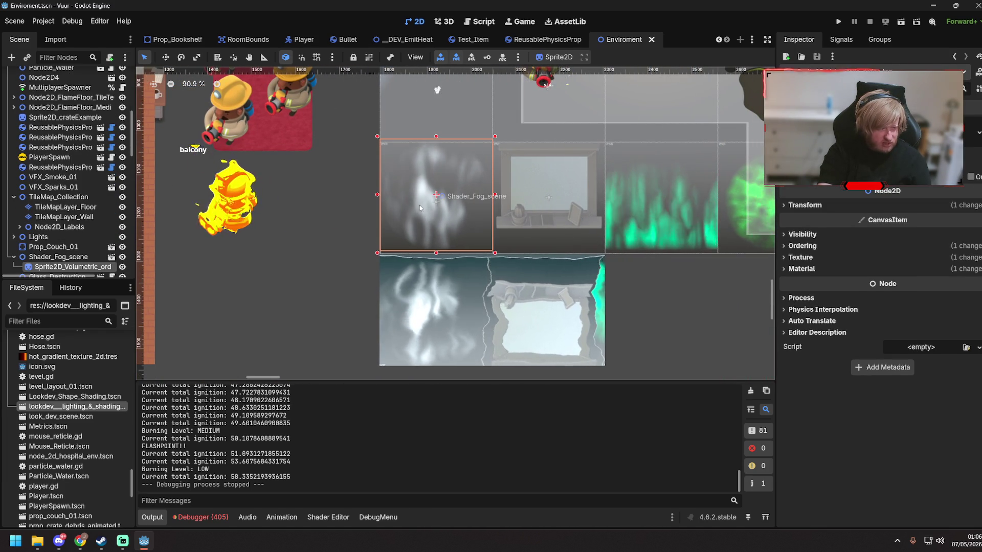
left_click(662, 213)
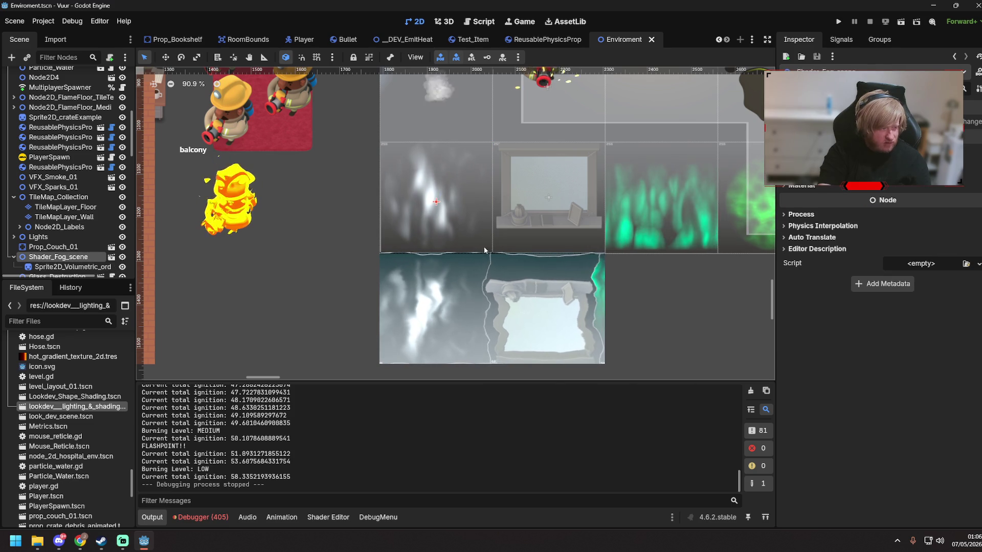
- Pan to the fire and puddle rooms and zoom in on the floor flame
left_click_drag(588, 226, 412, 204)
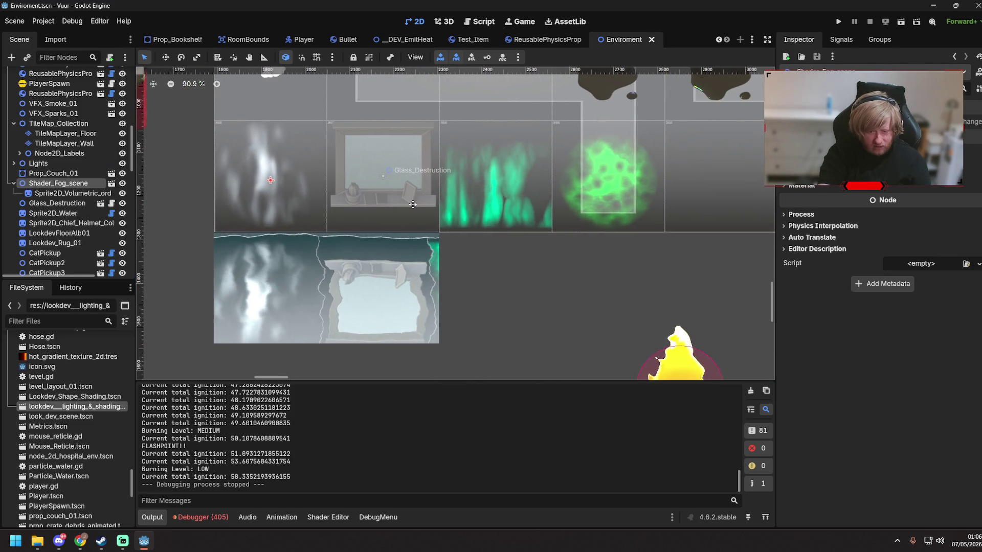
scroll(490, 267, "up", 5)
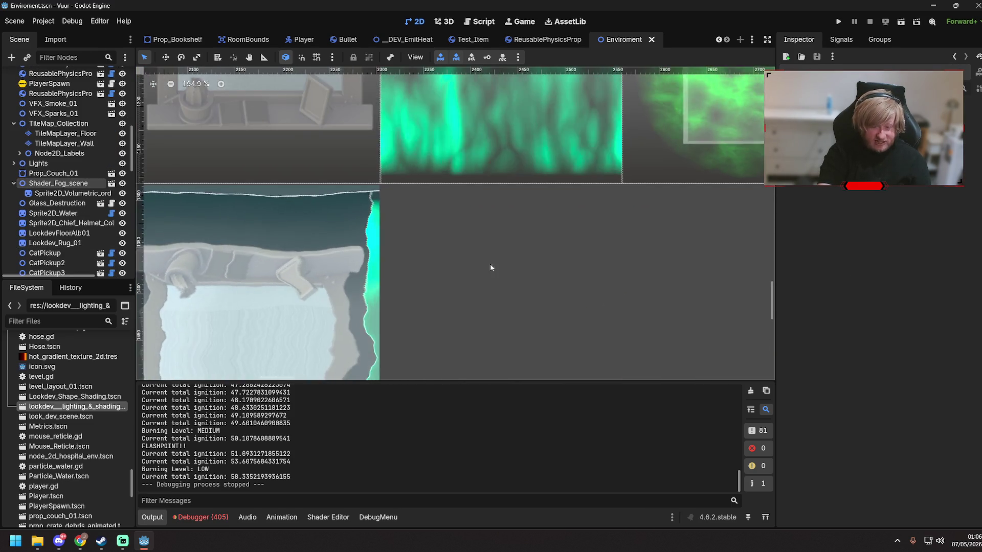
scroll(490, 263, "down", 6)
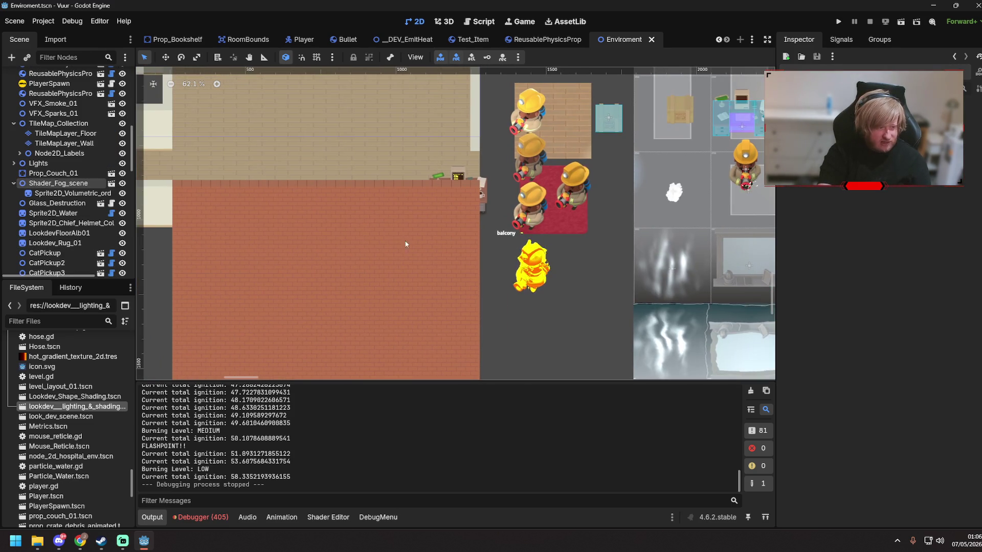
left_click_drag(576, 189, 274, 291)
left_click_drag(603, 256, 390, 236)
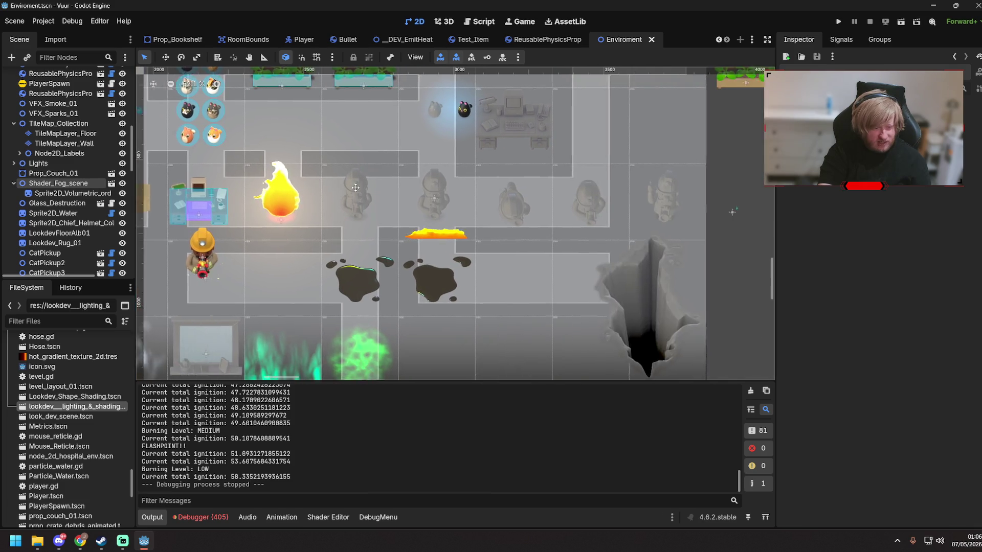
scroll(391, 236, "up", 1)
scroll(391, 236, "up", 10)
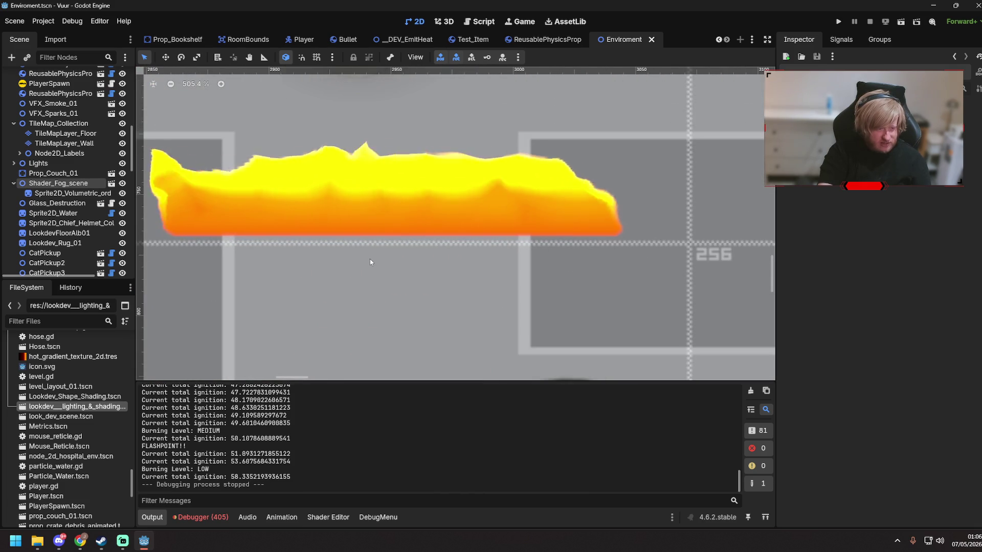
left_click_drag(418, 280, 448, 296)
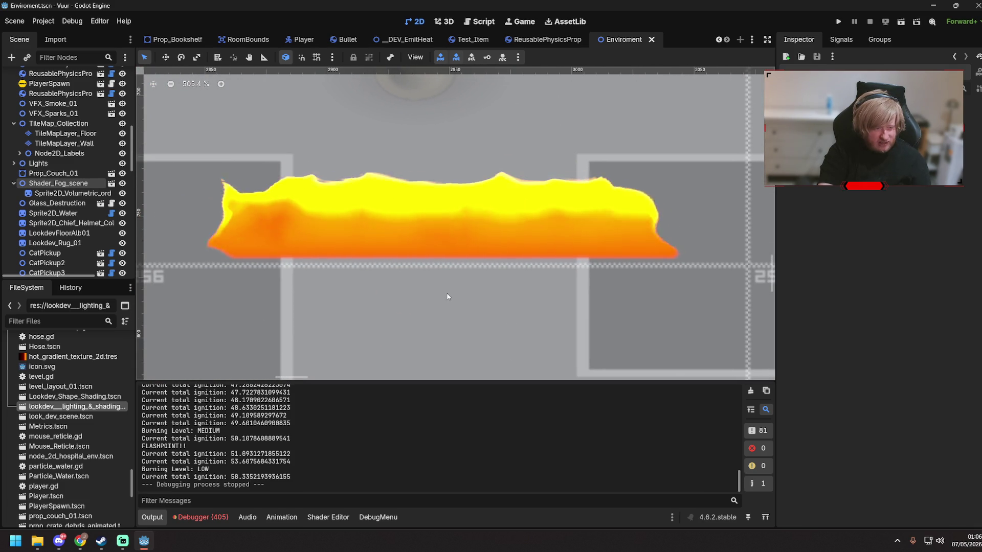
- Select the floor flame sprite and show its Material texture in the FileSystem dock
left_click(492, 188)
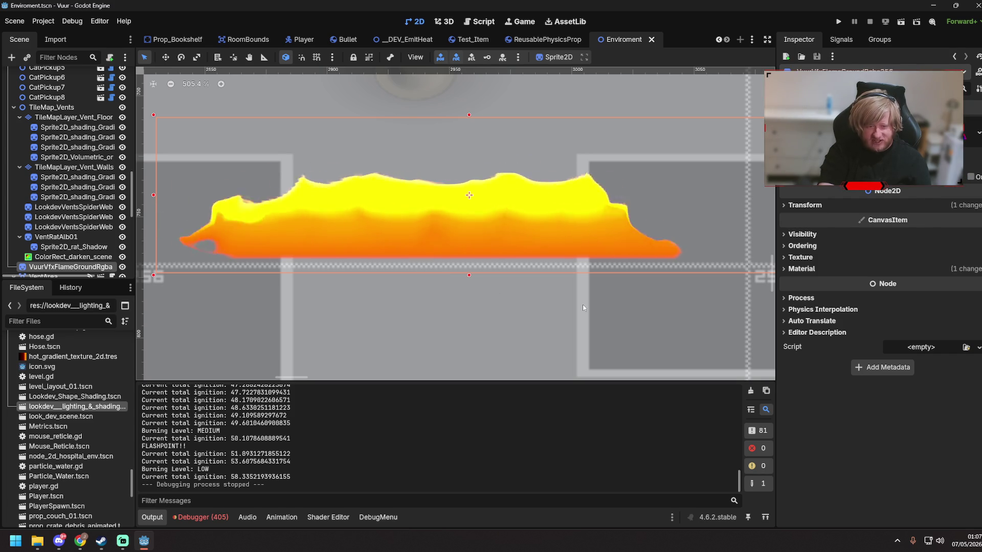
left_click(785, 269)
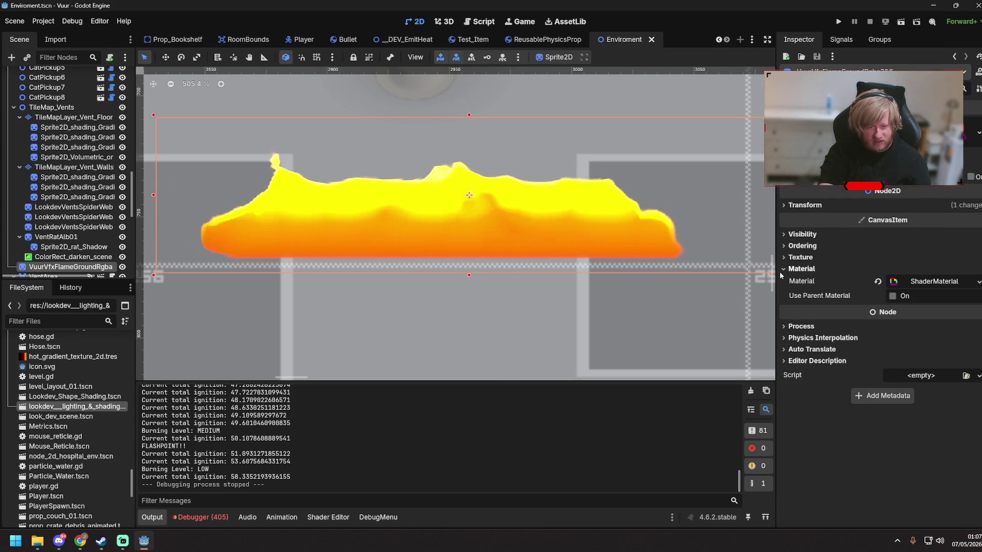
left_click(801, 257)
left_click(978, 176)
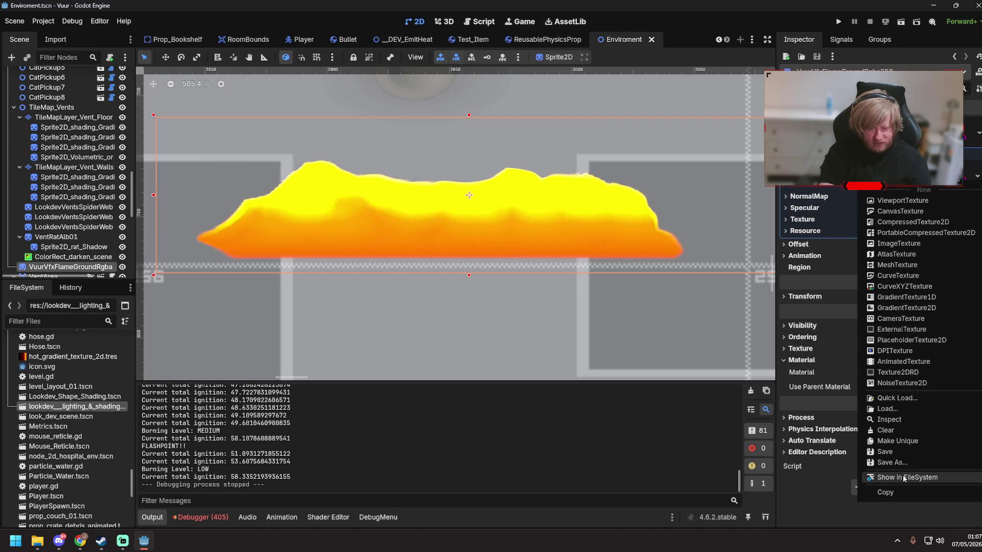
left_click(904, 478)
- Reveal the flame texture's Flame_Floor folder in the system File Explorer
scroll(67, 373, "up", 2)
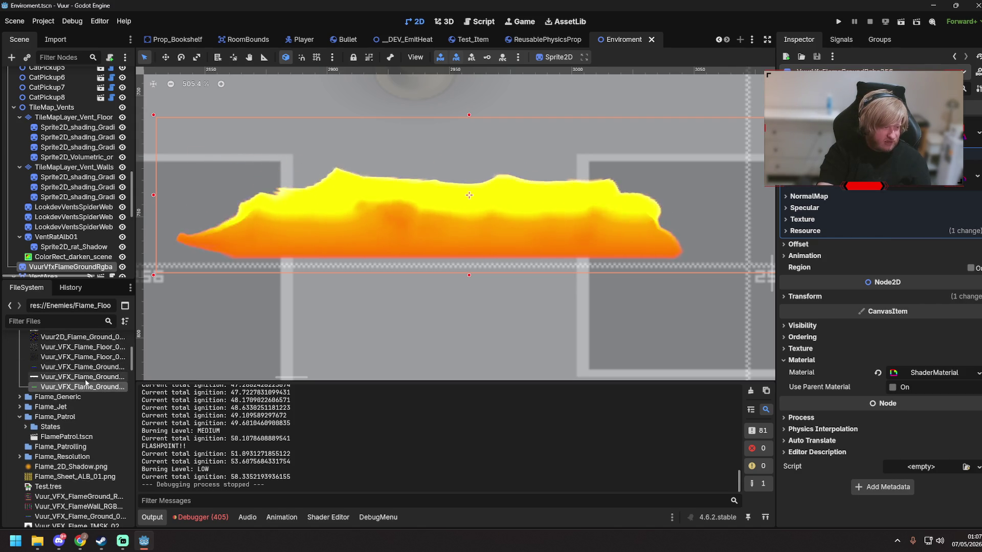
right_click(87, 386)
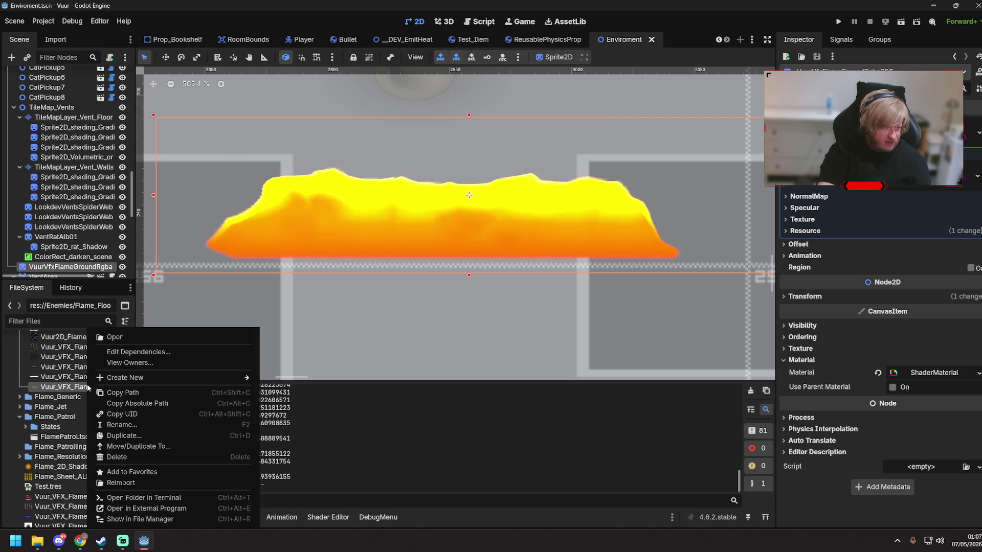
left_click(179, 519)
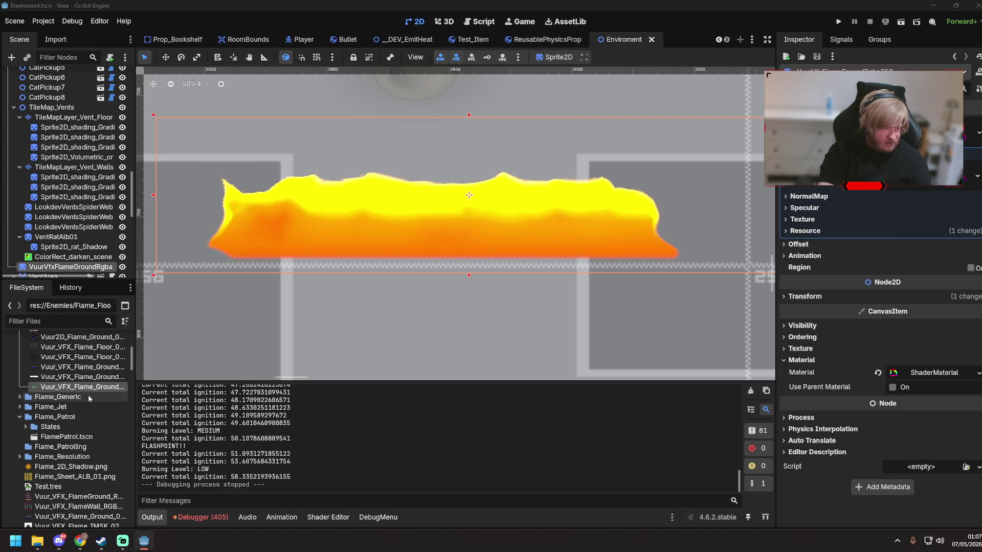
right_click(102, 387)
left_click(40, 544)
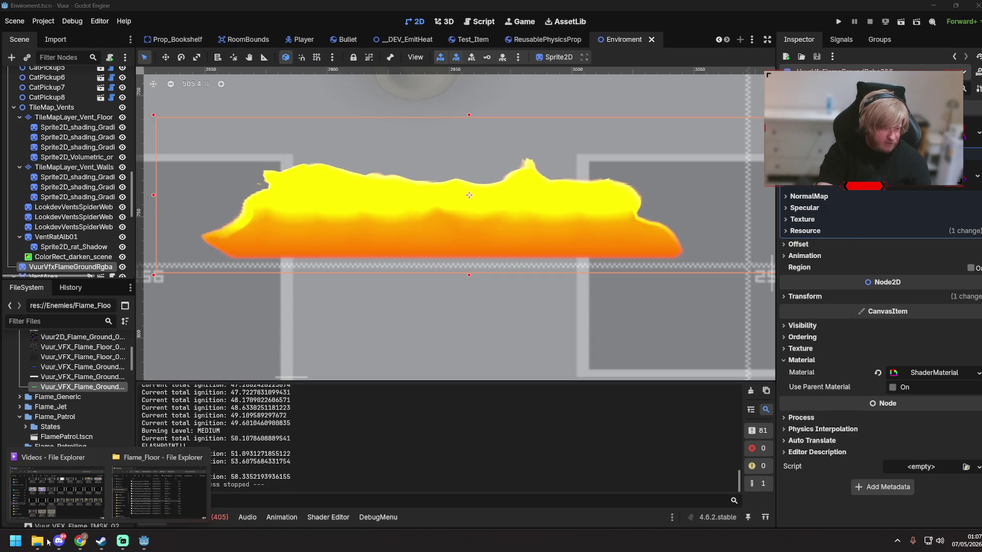
- Open Vuur_VFX_Flame_Ground_RGBA_256.png from the Flame_Floor folder in Photos, zoom in, then go back to Godot
left_click(176, 488)
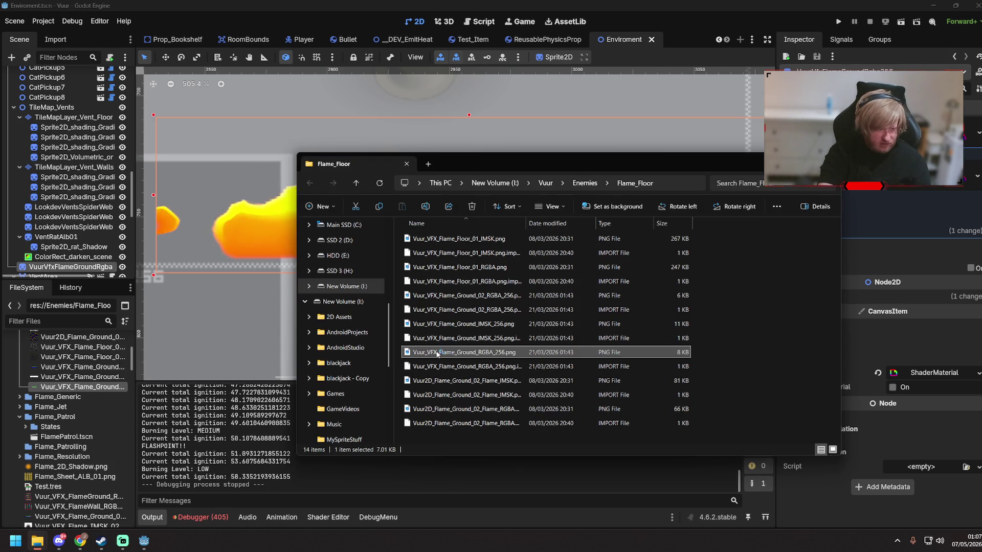
double_click(437, 353)
scroll(475, 318, "up", 5)
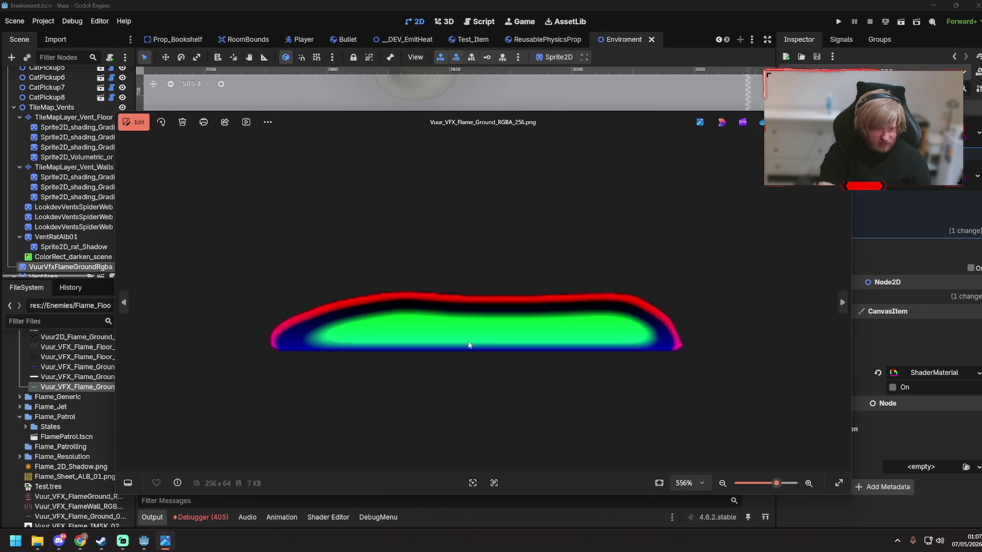
scroll(525, 394, "up", 1)
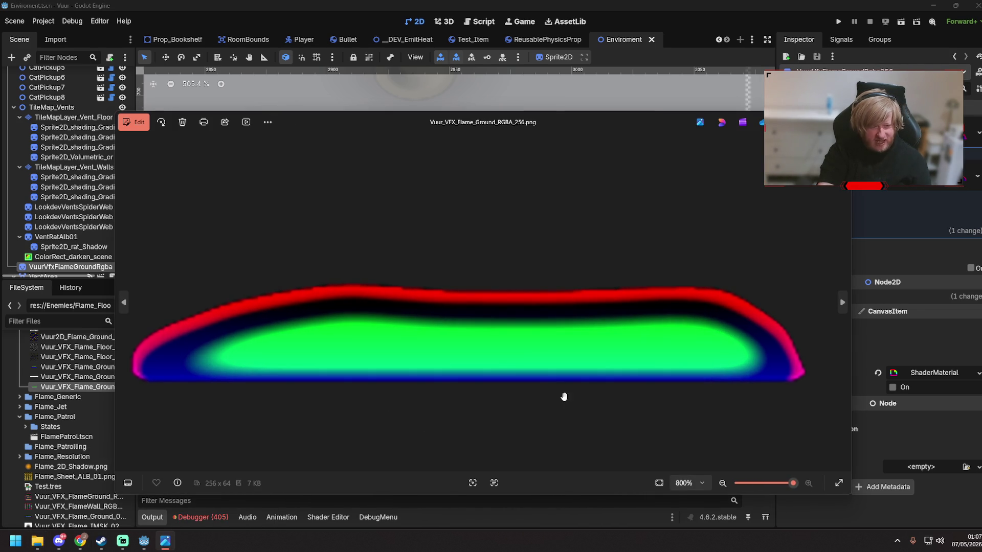
left_click(595, 4)
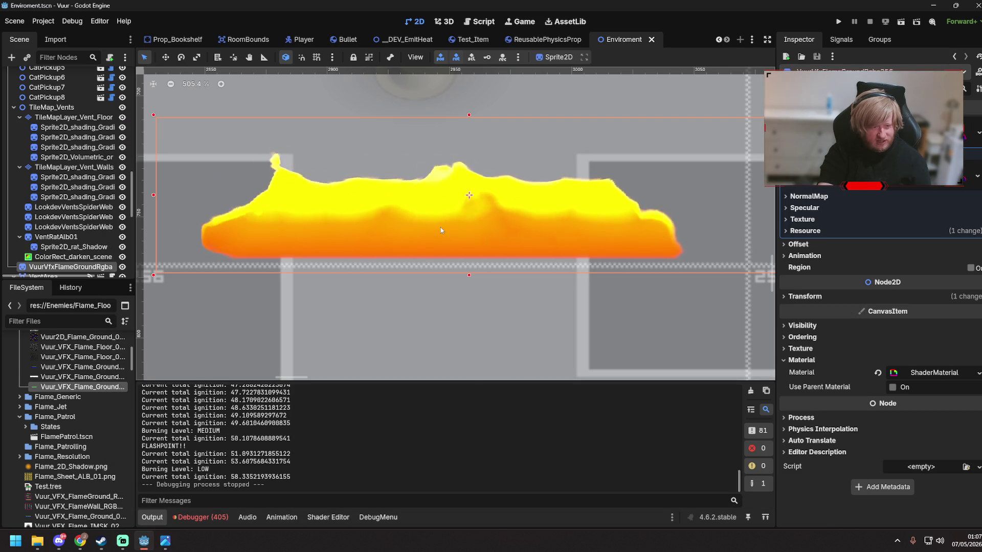
left_click(453, 303)
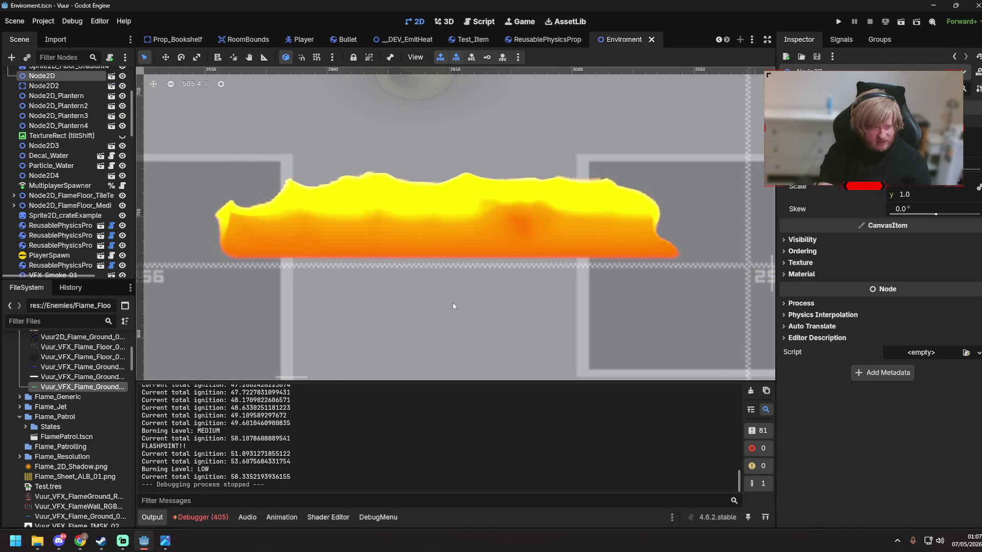
scroll(453, 306, "down", 7)
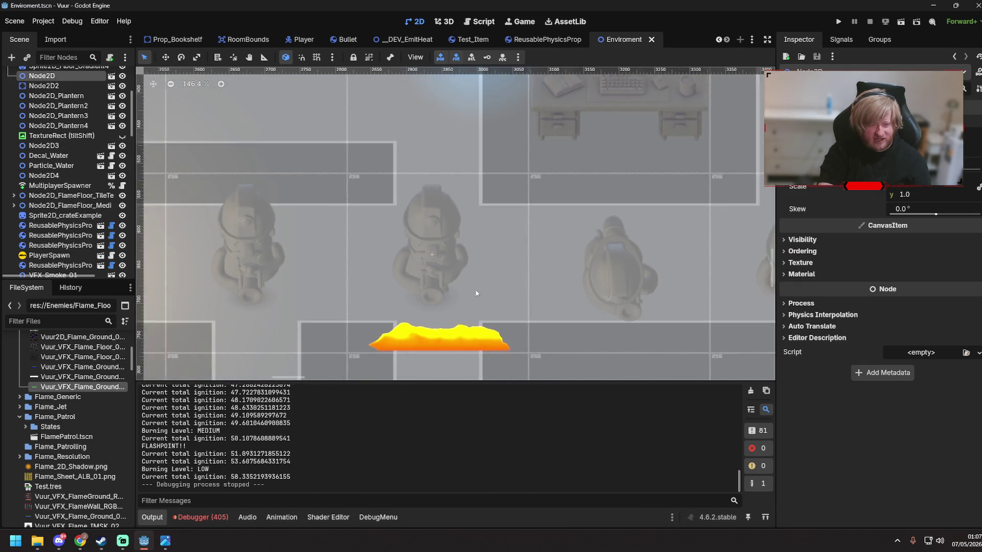
scroll(476, 294, "down", 3)
mouse_move(486, 184)
left_mouse_down()
mouse_move(356, 294)
mouse_move(245, 327)
mouse_move(542, 197)
mouse_move(353, 240)
left_mouse_up()
scroll(353, 240, "down", 1)
left_click_drag(603, 353, 420, 183)
scroll(419, 182, "up", 5)
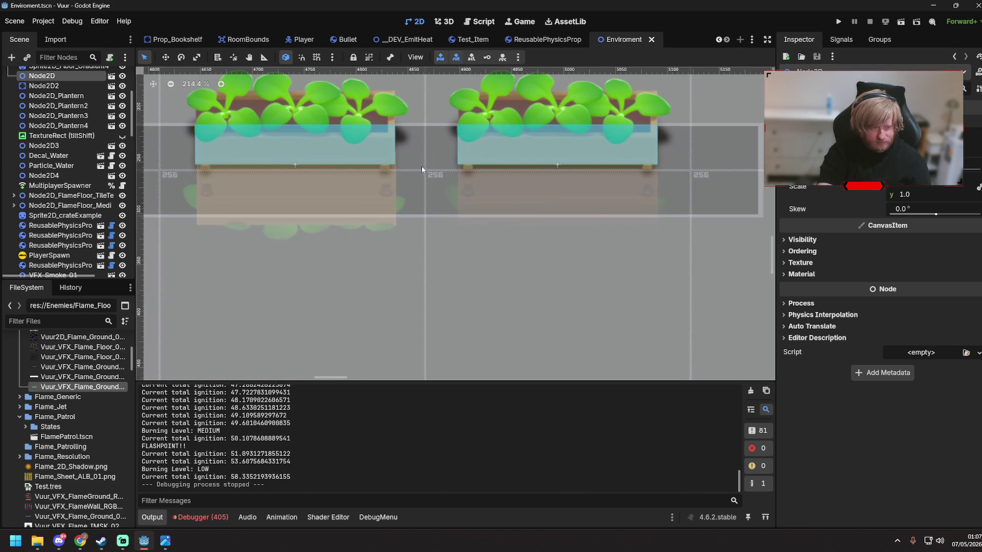
scroll(418, 337, "down", 6)
scroll(419, 336, "up", 2)
mouse_move(418, 337)
left_mouse_down()
mouse_move(466, 186)
mouse_move(665, 164)
left_mouse_up()
left_click_drag(205, 281, 552, 230)
left_click_drag(397, 230, 534, 207)
mouse_move(358, 256)
left_mouse_down()
mouse_move(496, 232)
mouse_move(490, 238)
left_mouse_up()
left_click_drag(256, 256, 410, 256)
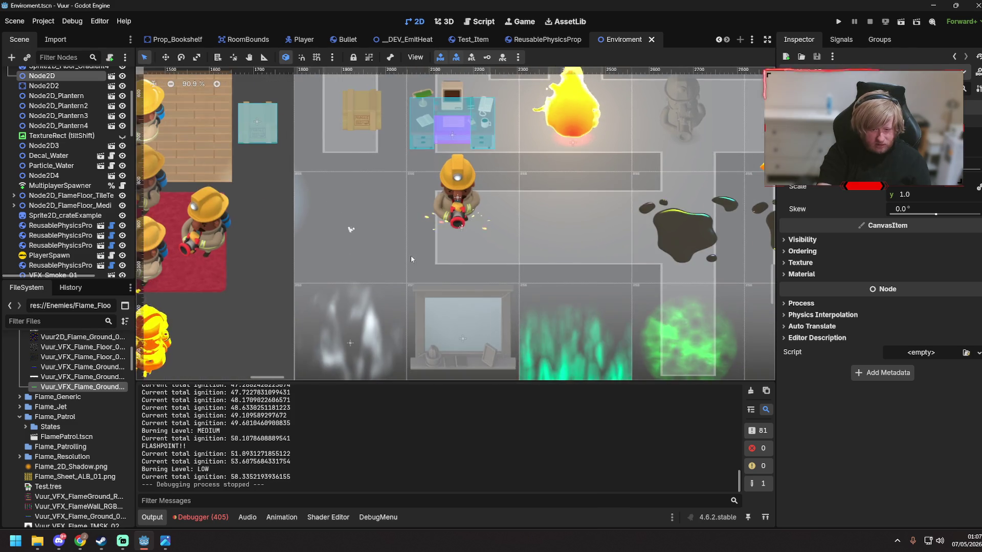
scroll(410, 256, "down", 6)
scroll(613, 231, "up", 19)
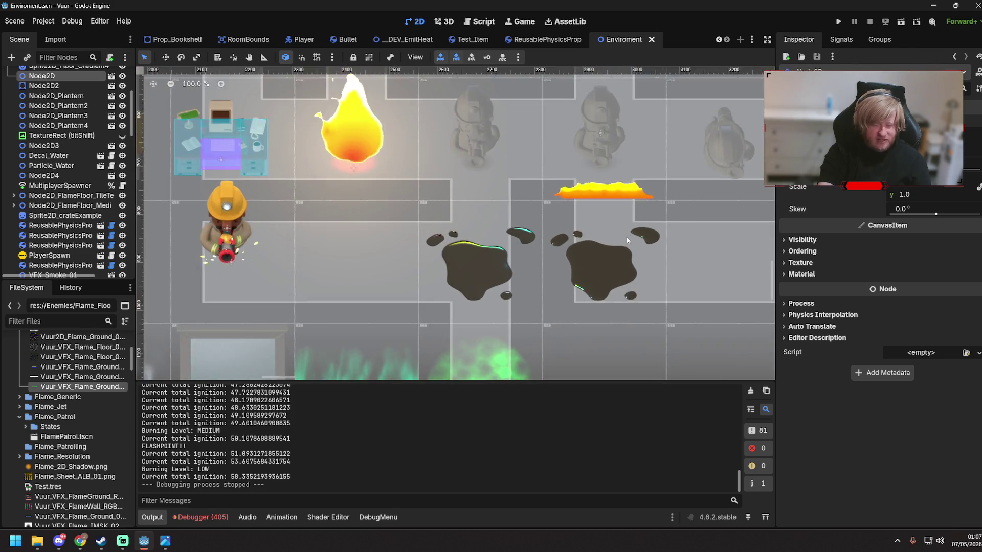
mouse_move(602, 305)
left_mouse_down()
mouse_move(504, 376)
mouse_move(493, 95)
left_mouse_up()
left_click(428, 258)
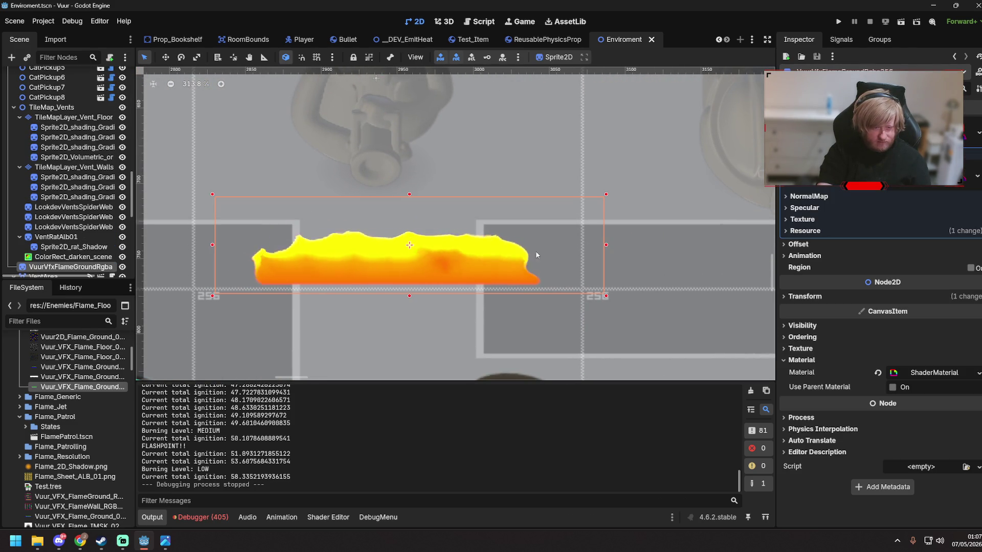
left_click(922, 377)
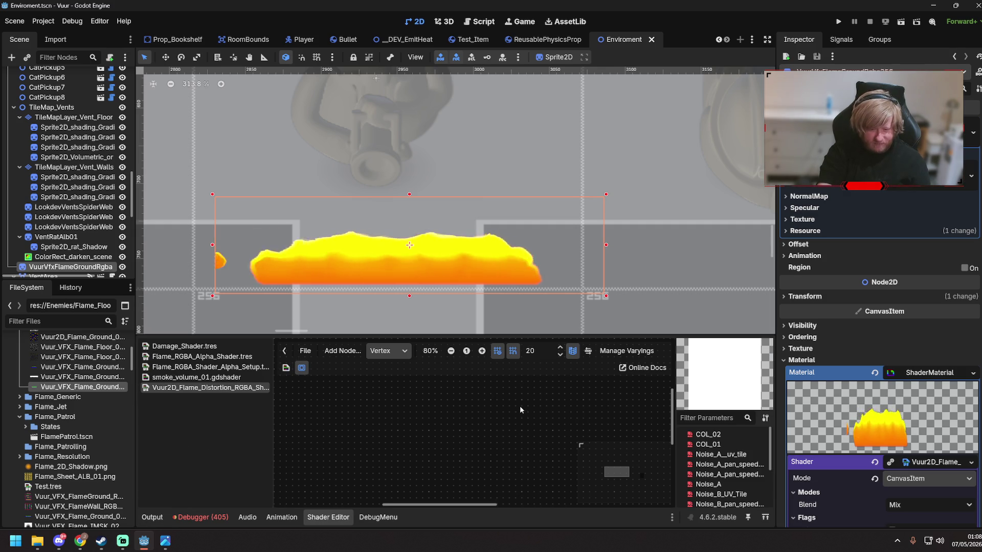
left_click(388, 351)
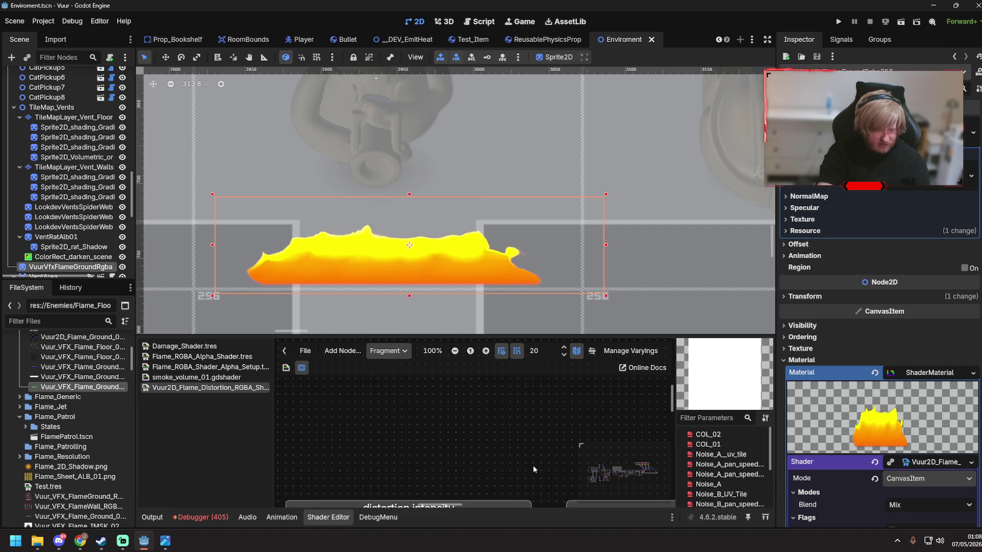
scroll(497, 447, "down", 10)
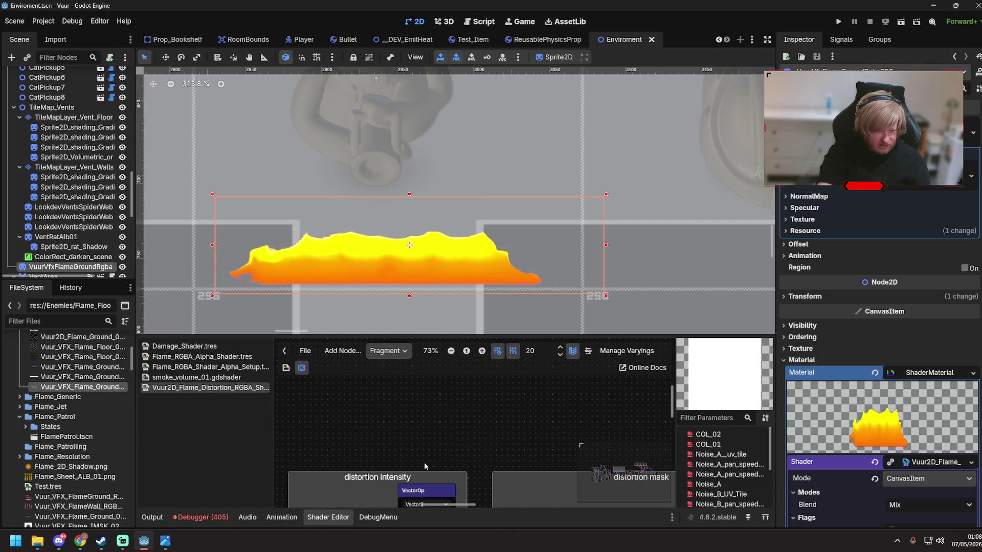
mouse_move(462, 428)
left_mouse_down()
mouse_move(631, 378)
mouse_move(562, 389)
mouse_move(558, 434)
mouse_move(609, 485)
mouse_move(655, 474)
left_mouse_up()
scroll(332, 442, "right", 5)
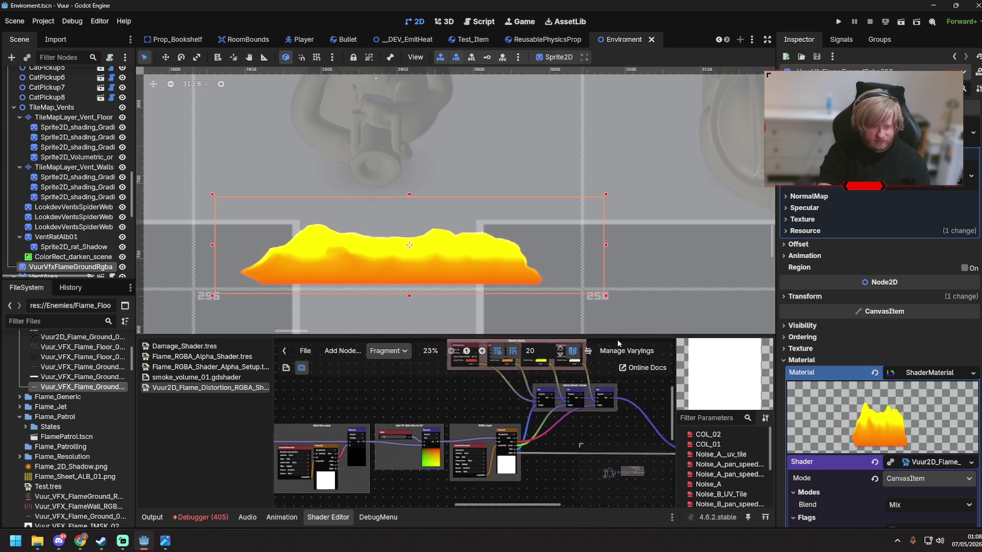
scroll(428, 457, "up", 5)
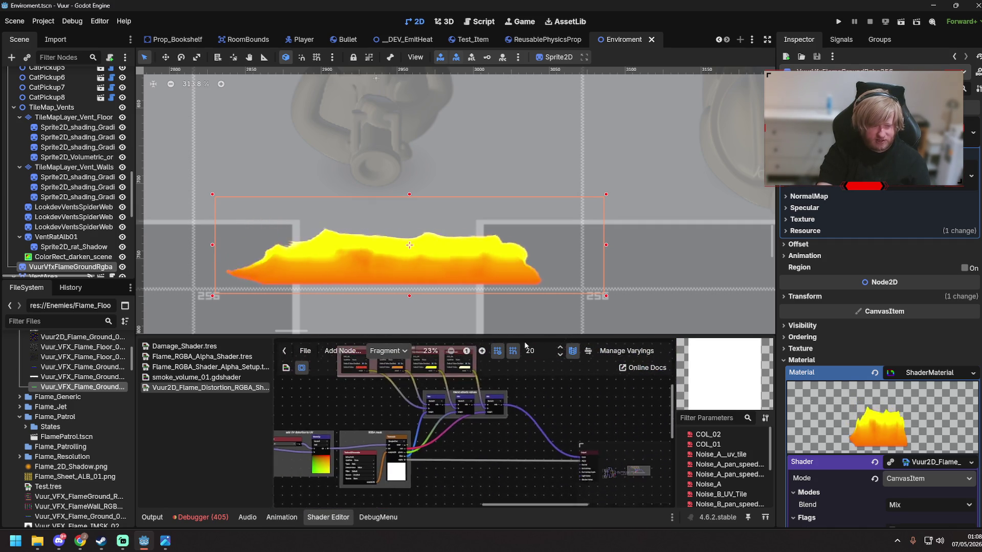
scroll(465, 412, "up", 5)
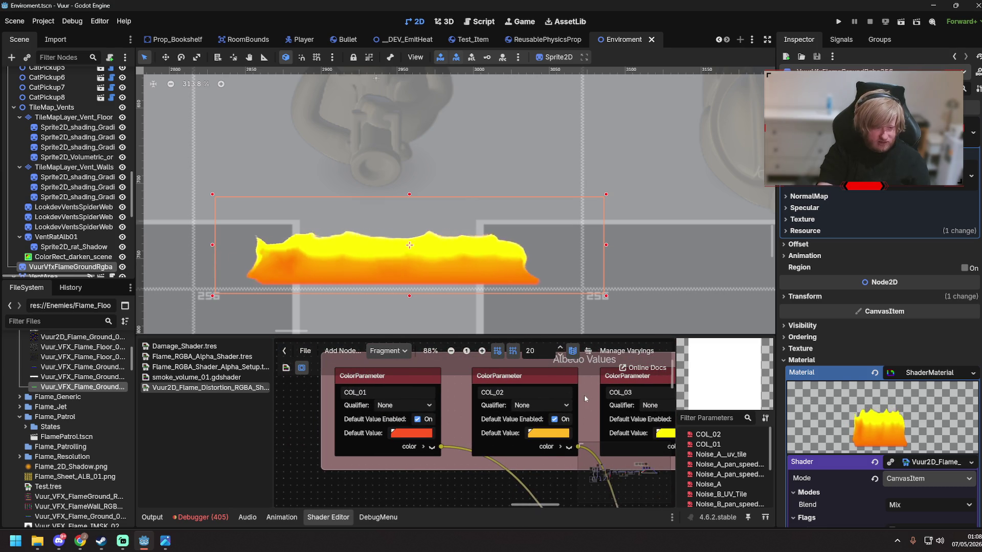
scroll(405, 400, "down", 4)
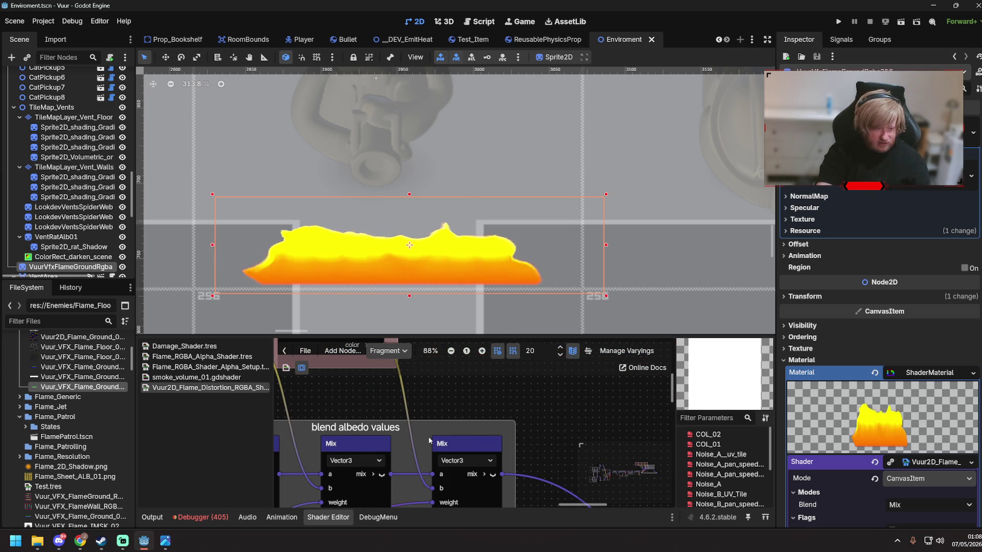
scroll(445, 429, "down", 2)
scroll(461, 419, "up", 2)
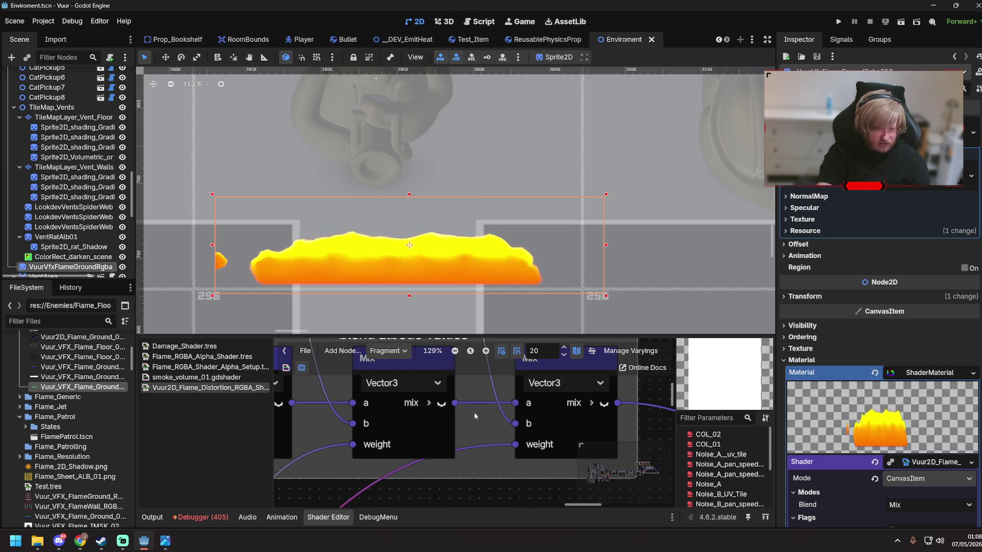
scroll(321, 444, "down", 4)
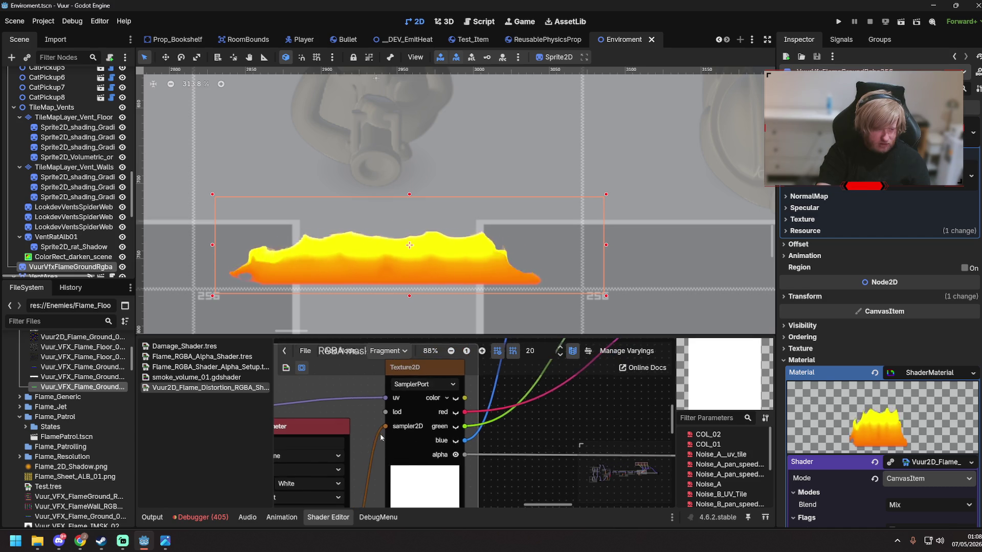
scroll(490, 371, "up", 2)
left_click_drag(461, 401, 580, 422)
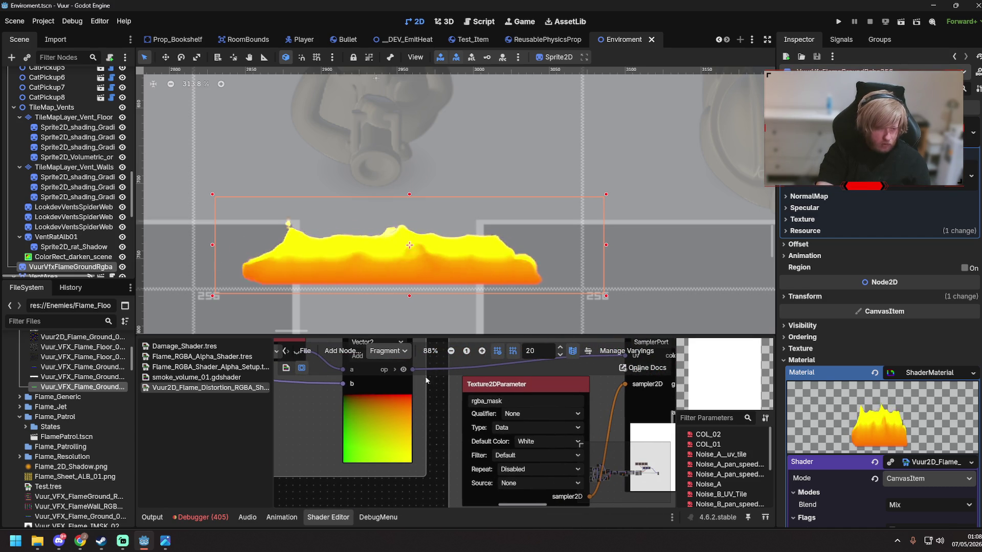
left_click_drag(442, 378, 550, 402)
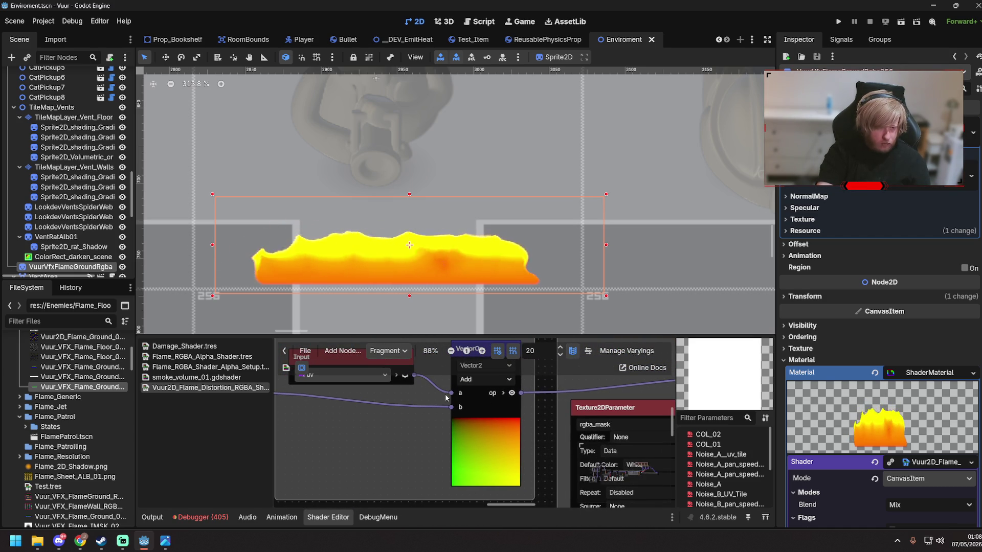
left_click_drag(411, 402, 487, 469)
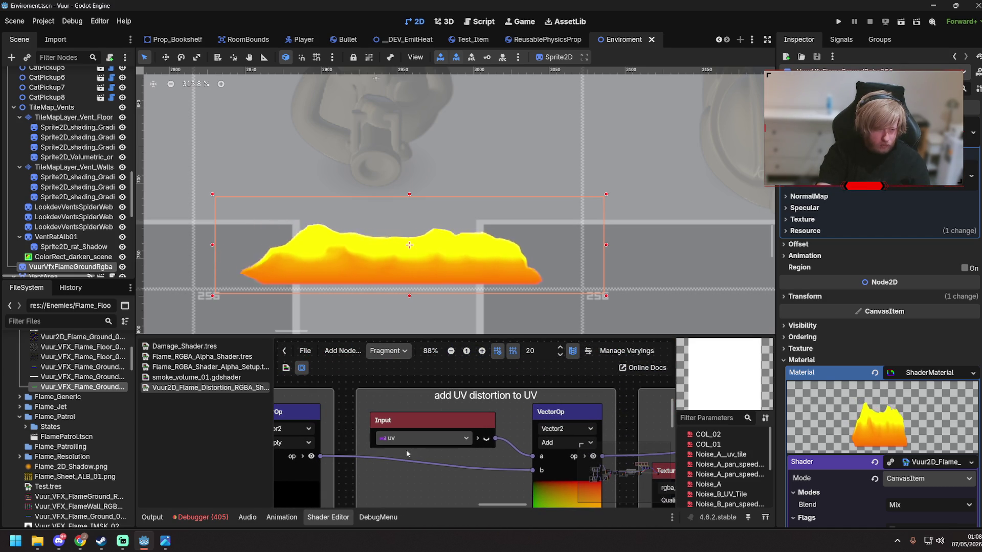
scroll(405, 450, "up", 2)
scroll(444, 459, "down", 4)
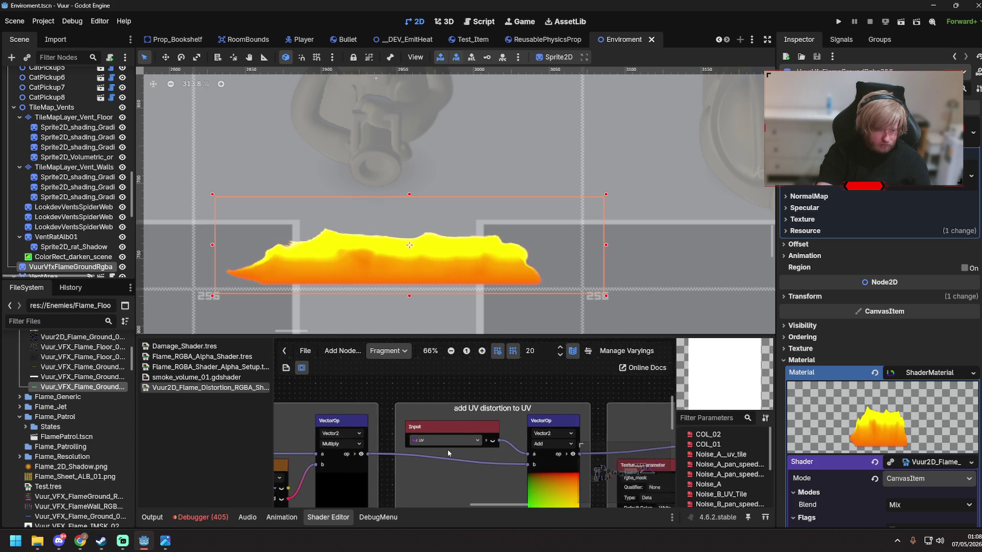
scroll(575, 404, "down", 3)
mouse_move(305, 487)
left_mouse_down()
mouse_move(557, 370)
mouse_move(664, 354)
left_mouse_up()
scroll(517, 416, "down", 2)
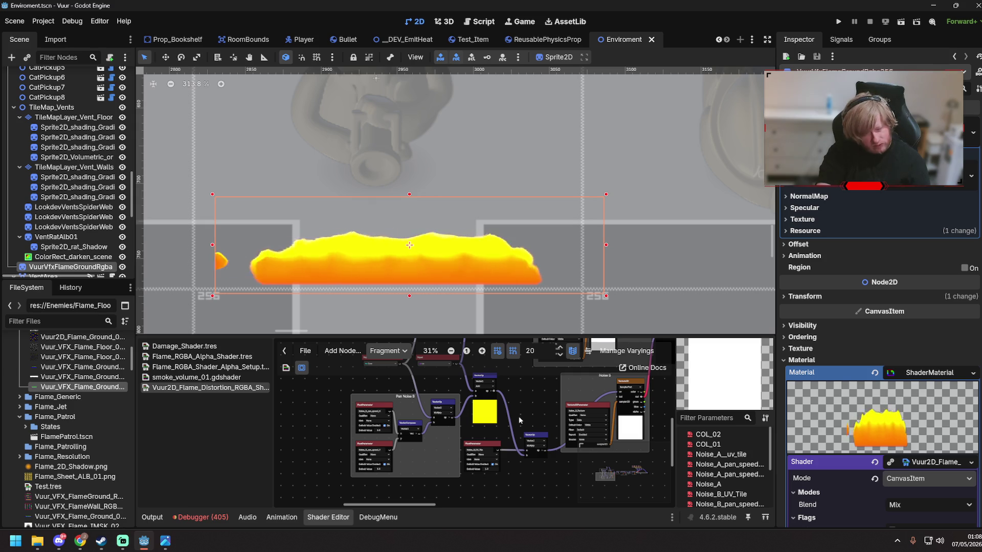
scroll(519, 422, "down", 2)
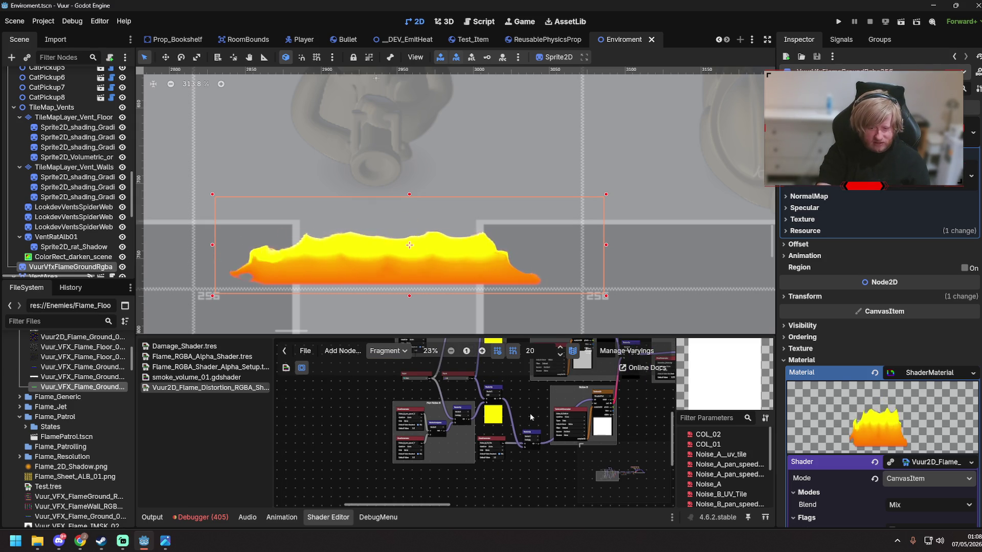
scroll(530, 417, "up", 5)
mouse_move(634, 403)
left_mouse_down()
mouse_move(601, 415)
mouse_move(529, 404)
left_mouse_up()
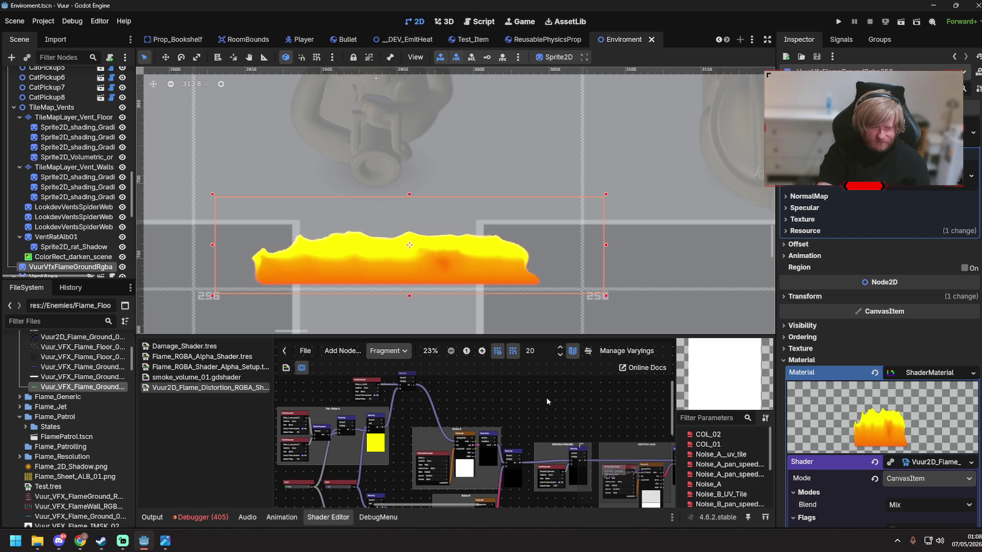
left_click_drag(544, 410, 570, 406)
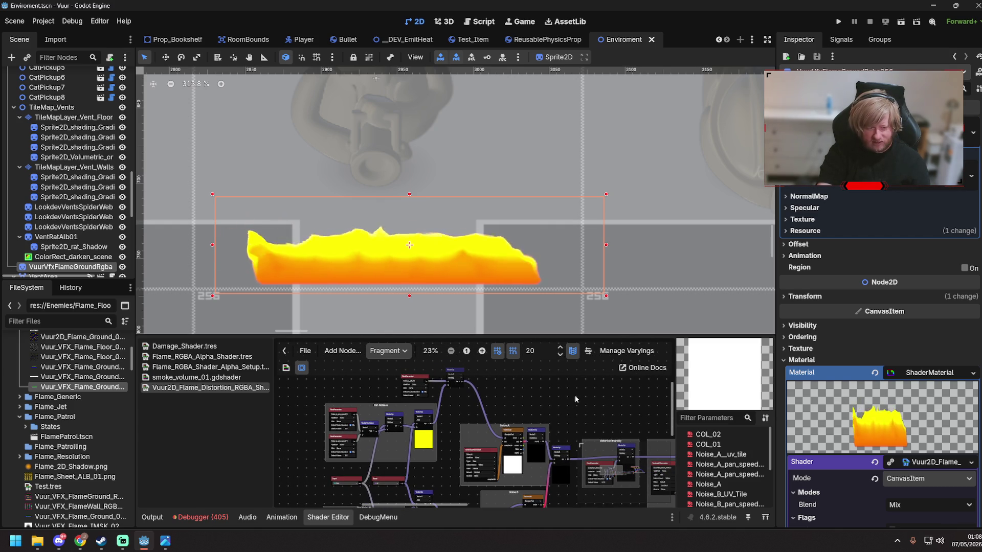
left_click(642, 278)
- Save the Enviroment scene and recentre the flame shader's node chain in the graph view
key("ctrl+s")
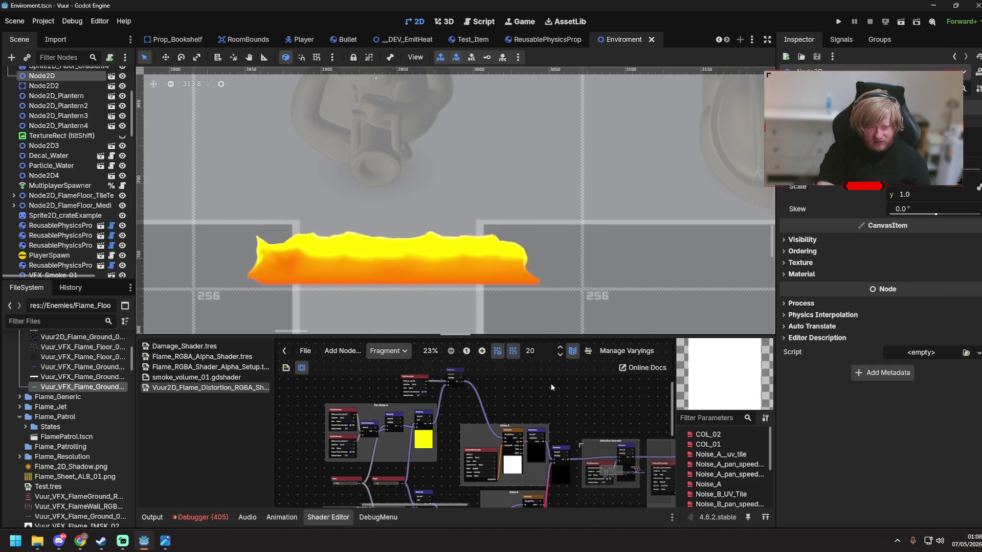
mouse_move(551, 387)
left_mouse_down()
mouse_move(569, 455)
mouse_move(418, 428)
left_mouse_up()
mouse_move(553, 424)
left_mouse_down()
mouse_move(458, 409)
mouse_move(597, 359)
mouse_move(423, 413)
mouse_move(491, 410)
mouse_move(575, 385)
mouse_move(564, 403)
left_mouse_up()
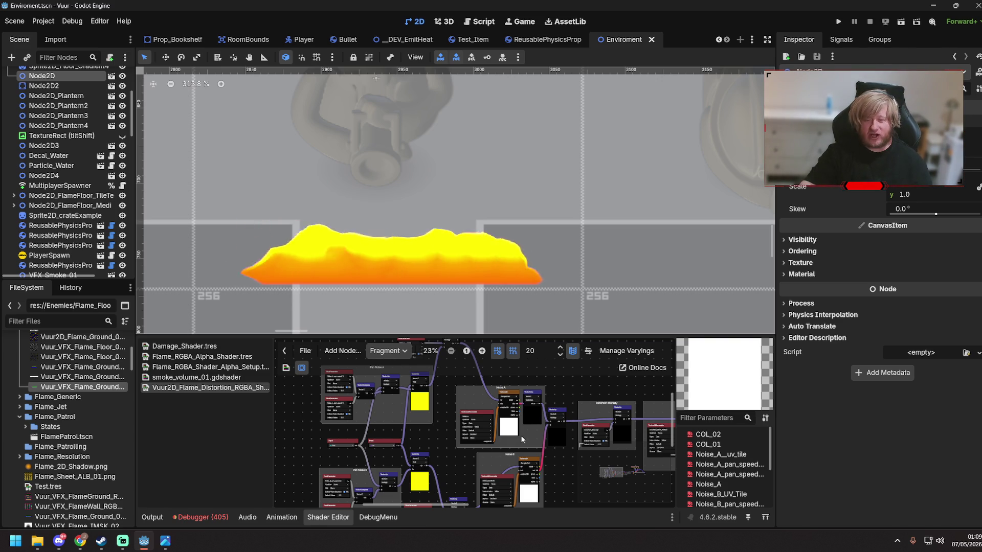
- Select the flame sprite in the level and inspect its properties
left_click(367, 254)
scroll(511, 318, "down", 3)
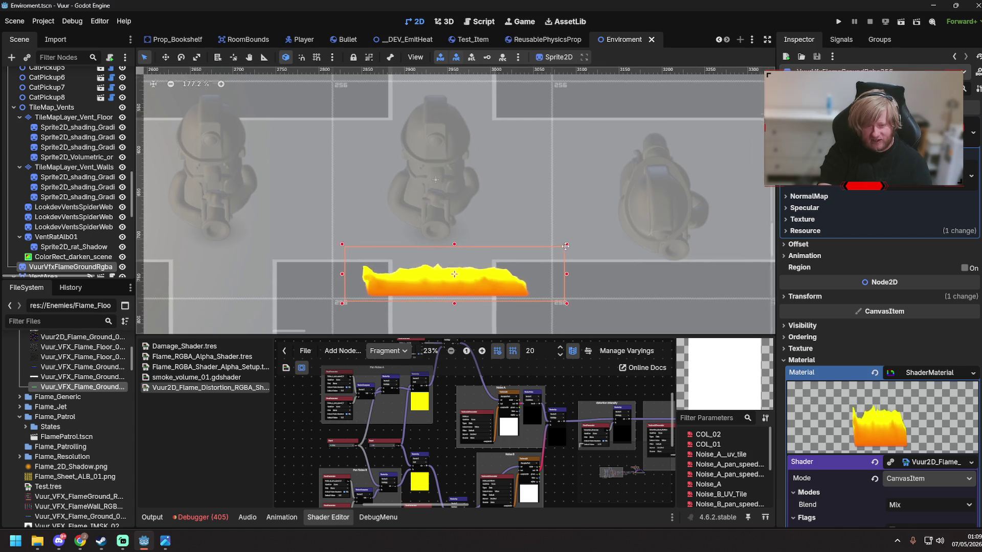
scroll(659, 250, "down", 2)
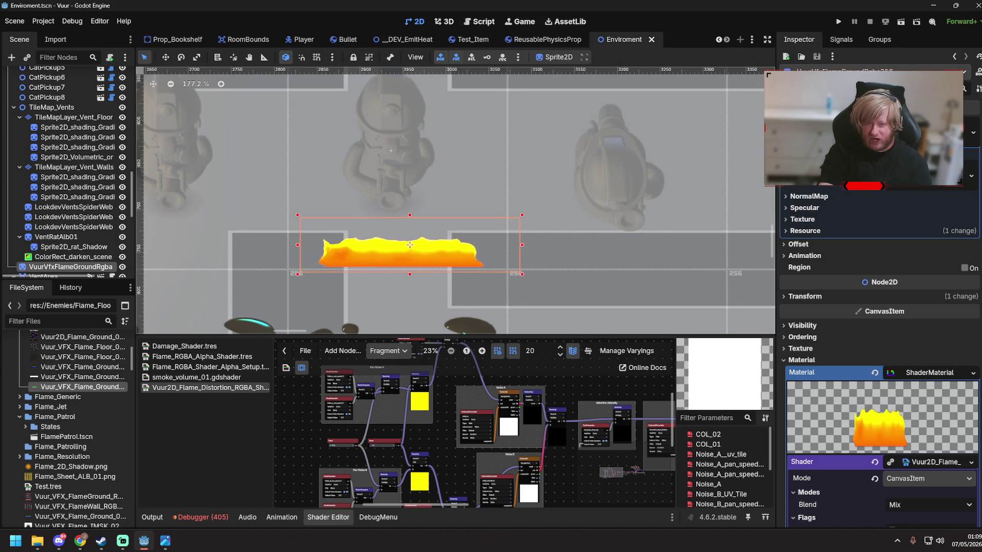
scroll(328, 251, "up", 5)
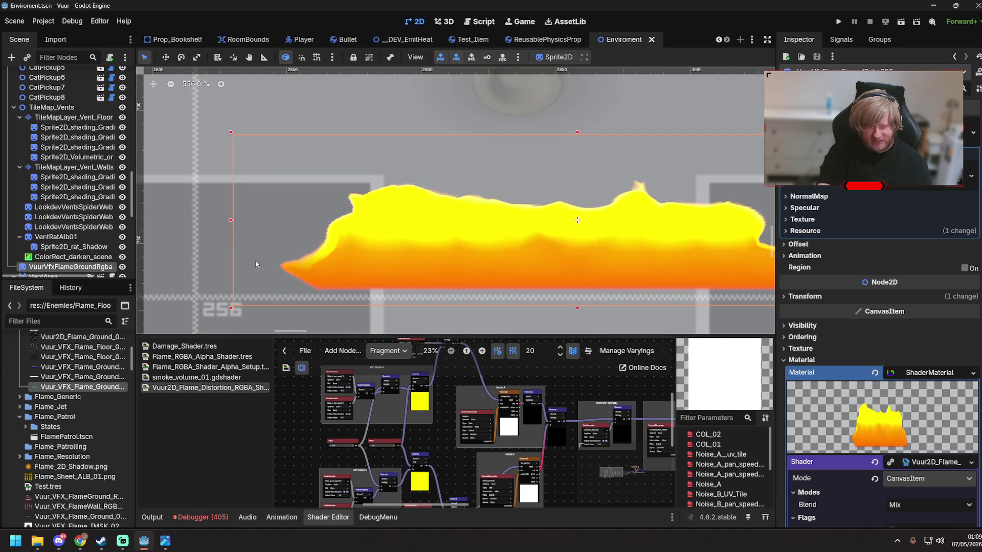
scroll(453, 263, "down", 4)
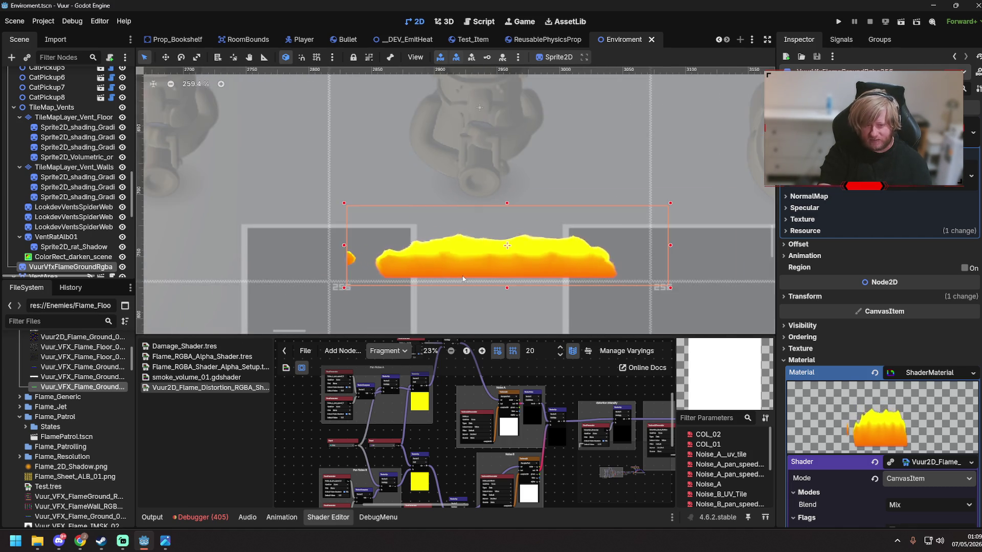
left_click(463, 280)
scroll(464, 289, "down", 4)
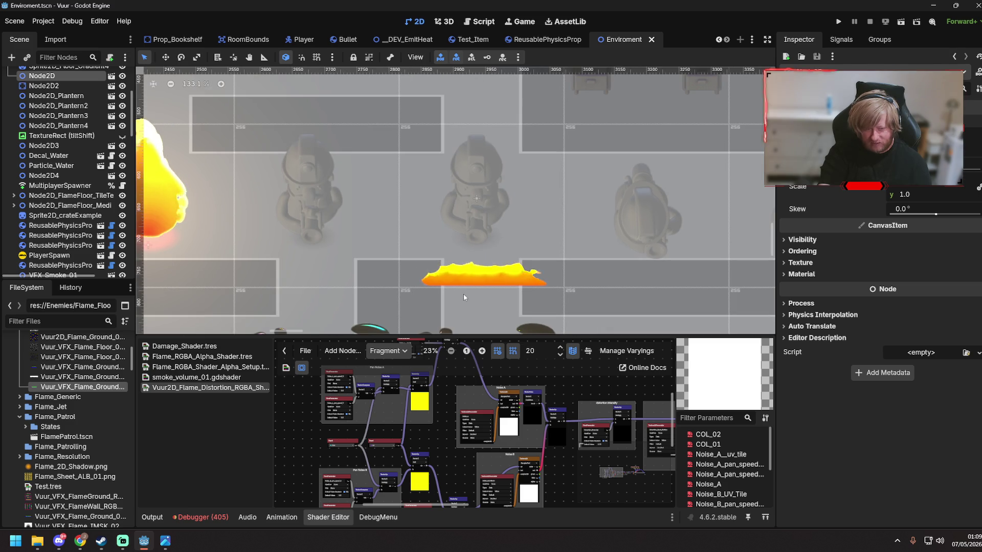
scroll(465, 291, "up", 2)
scroll(506, 256, "up", 1)
left_click(511, 251)
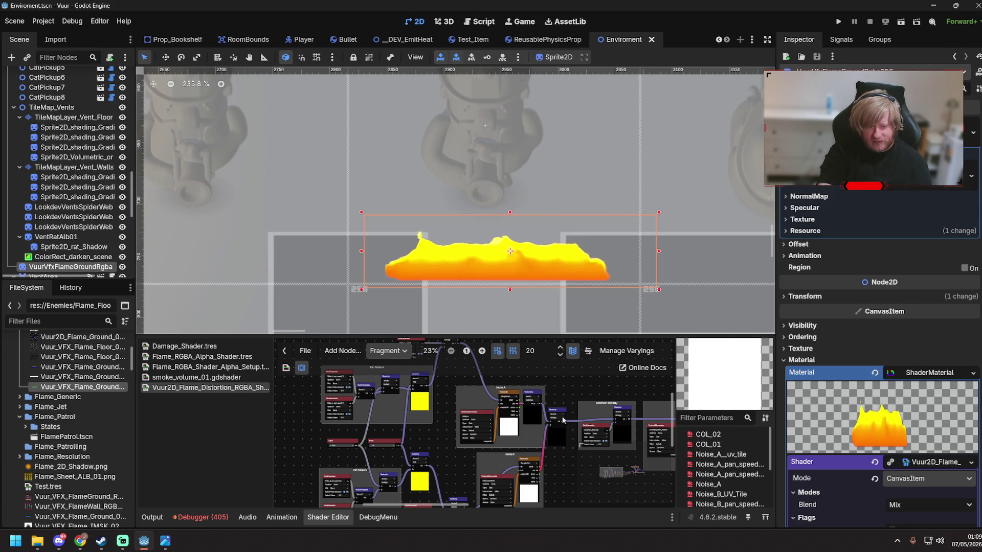
scroll(554, 474, "up", 2)
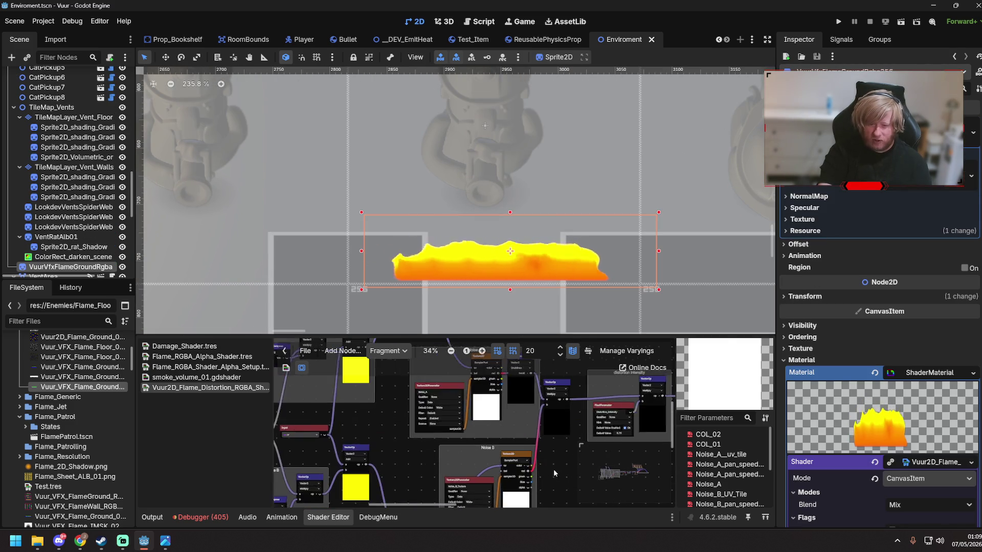
scroll(486, 425, "down", 2)
- View the distortion nodes, expand the flame's Shader Parameters, then go to Prop_Bookshelf
left_click_drag(486, 424, 357, 368)
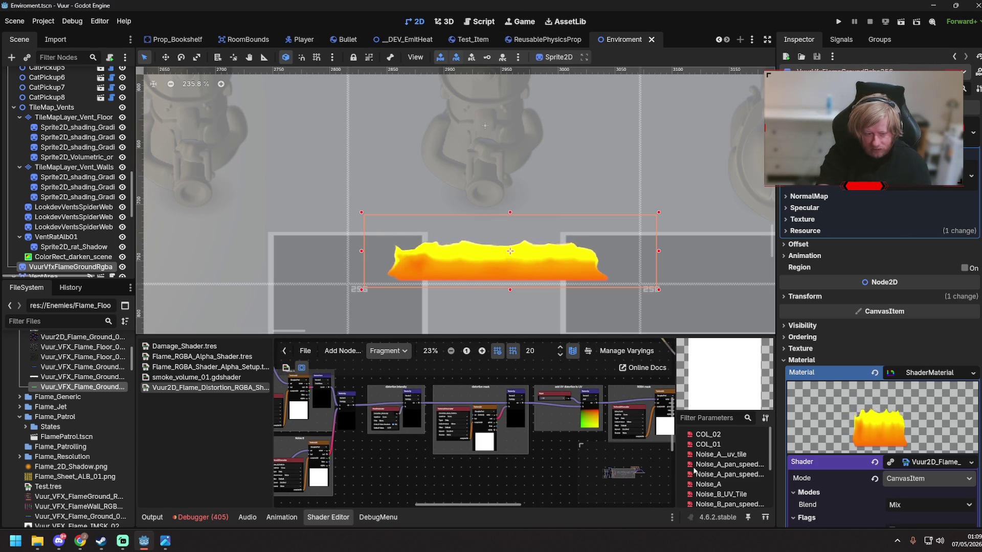
scroll(882, 431, "down", 5)
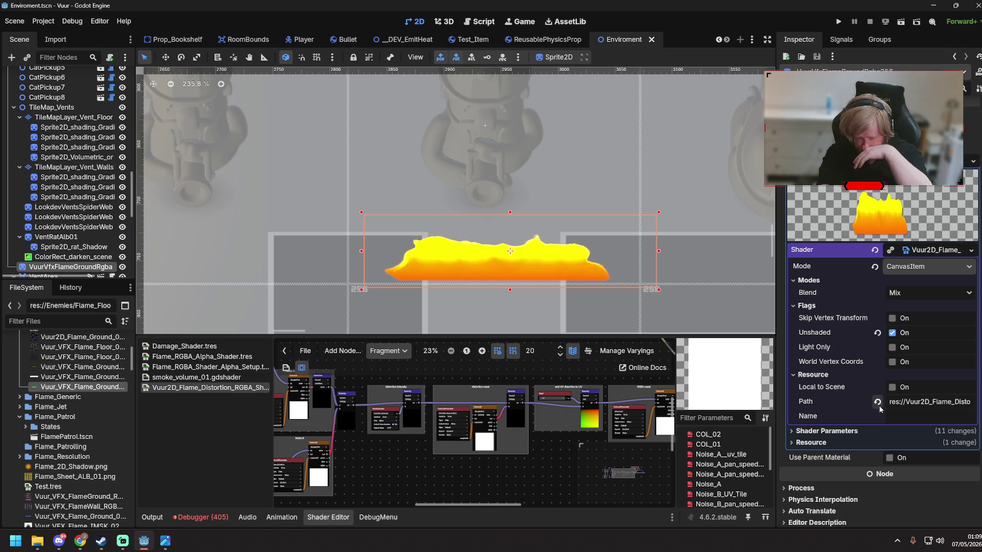
left_click(792, 431)
scroll(829, 434, "down", 5)
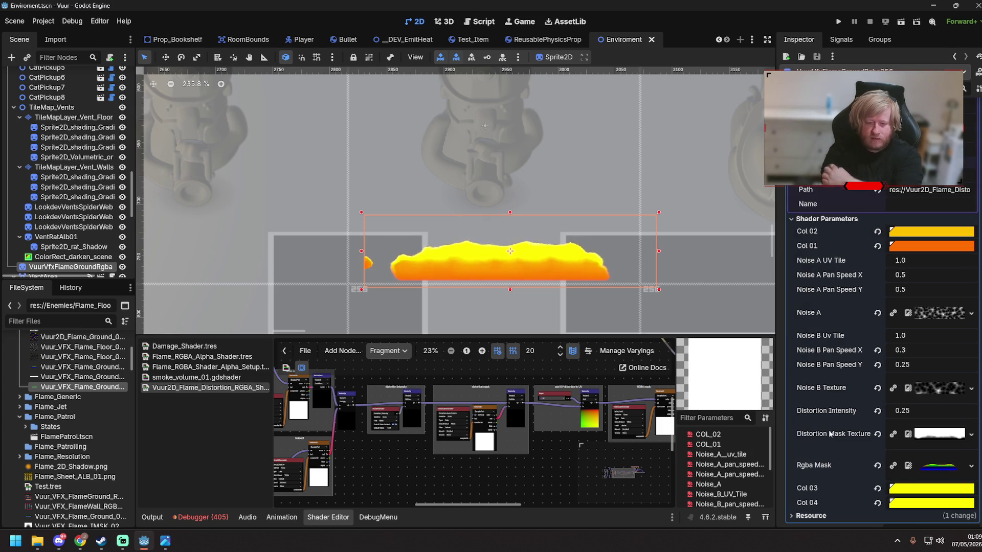
scroll(838, 435, "up", 2)
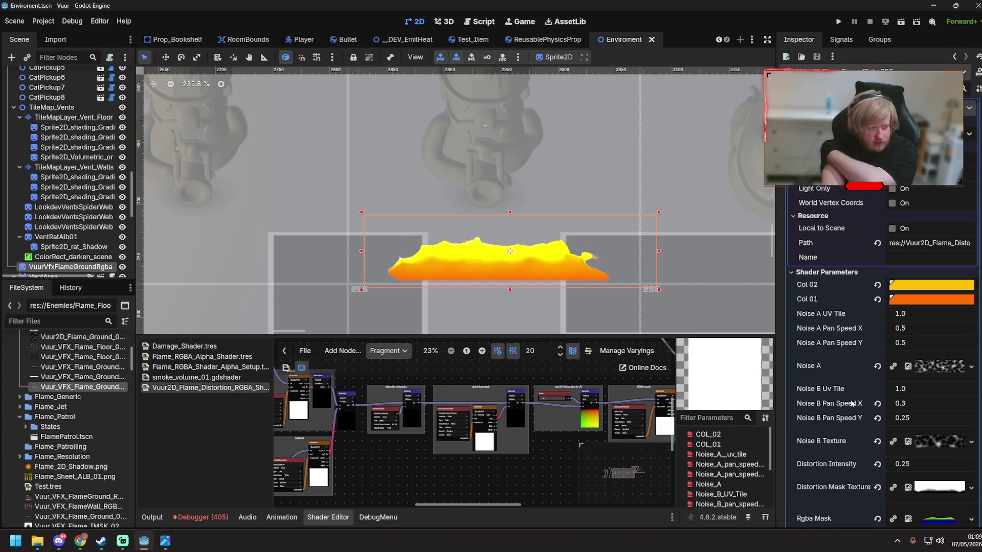
left_click(176, 39)
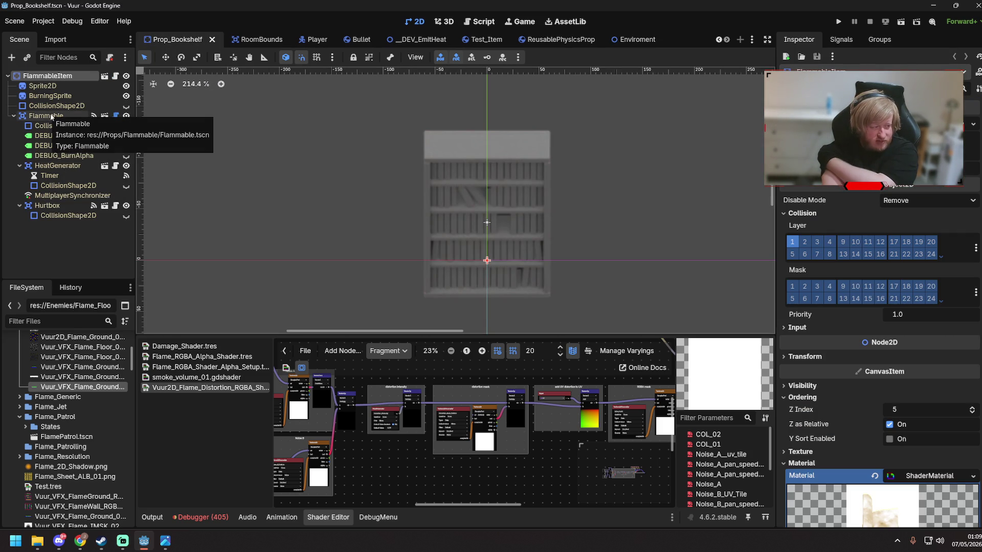
- Expand BurningSprite's Shader Parameters and nudge Master Alpha just above 0
left_click(59, 97)
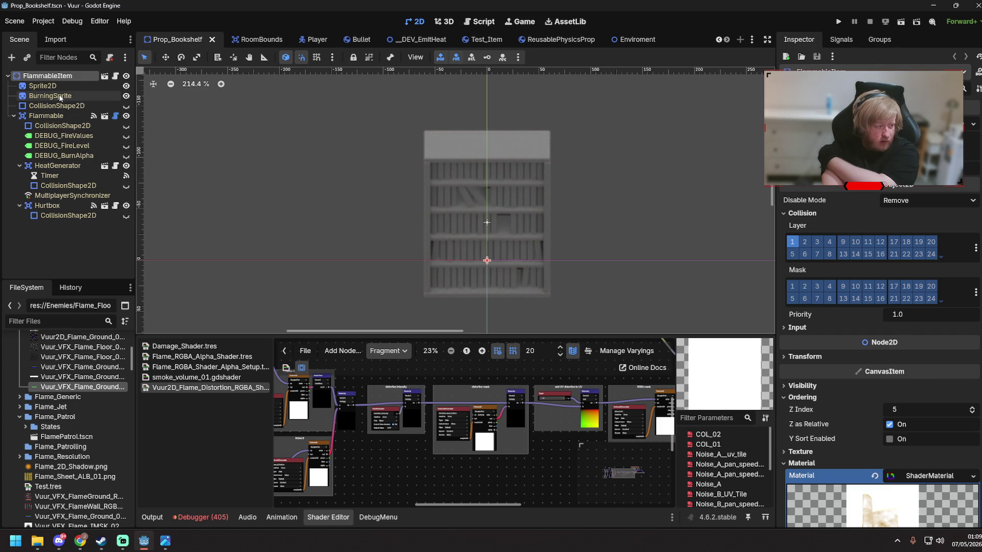
left_click(791, 384)
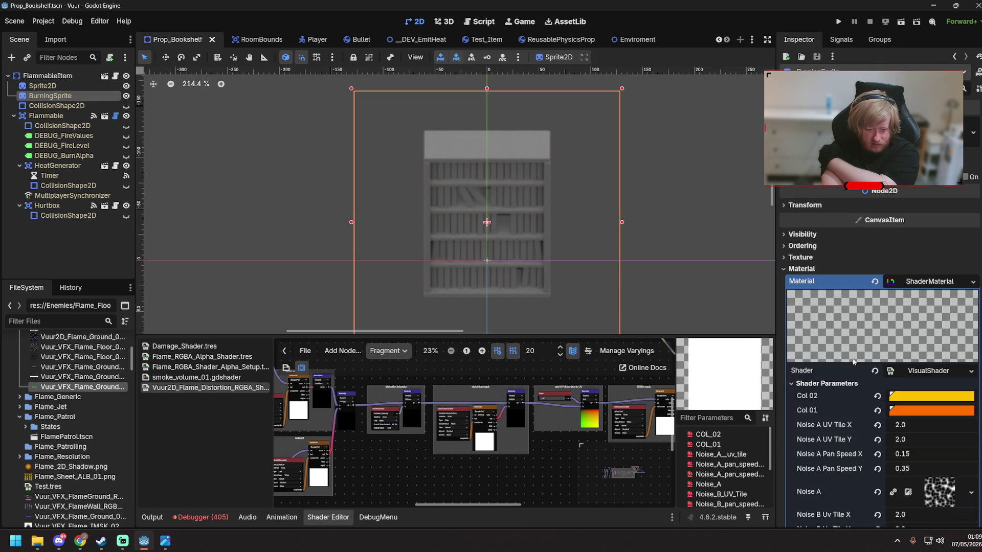
scroll(895, 394, "down", 3)
scroll(897, 359, "down", 2)
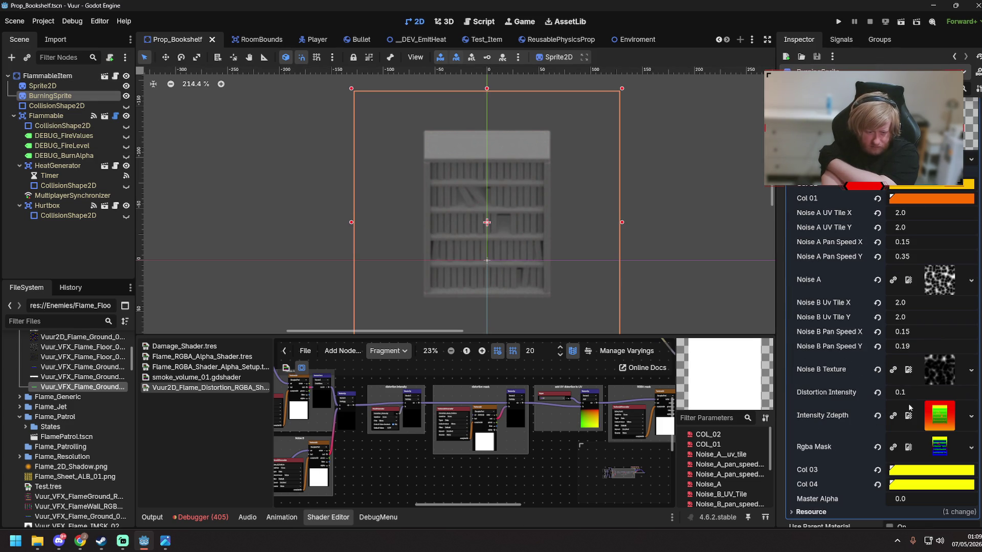
mouse_move(909, 500)
left_mouse_down()
mouse_move(925, 500)
mouse_move(909, 500)
left_mouse_up()
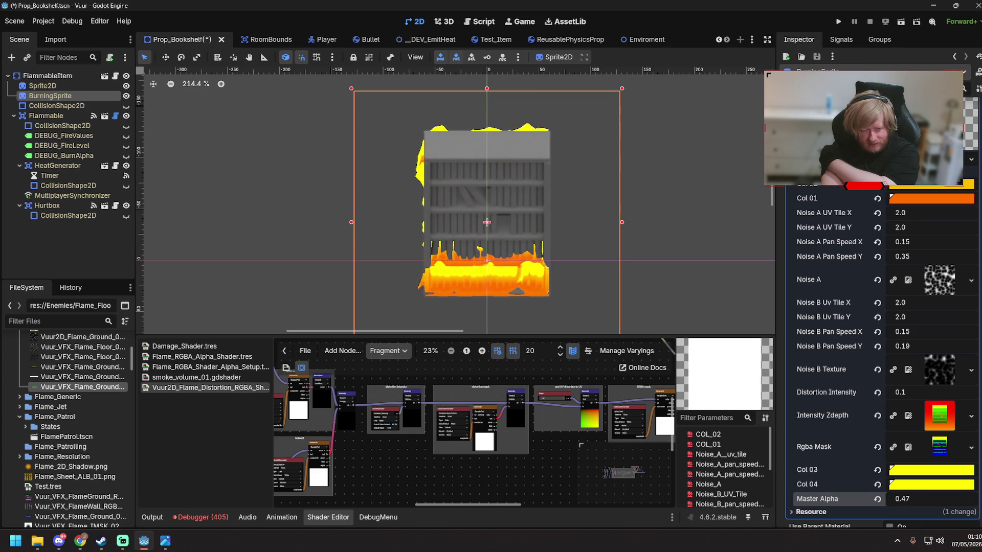
- Raise Master Alpha until the flames spread over the bookshelf, then save the scene
left_click_drag(903, 499, 887, 498)
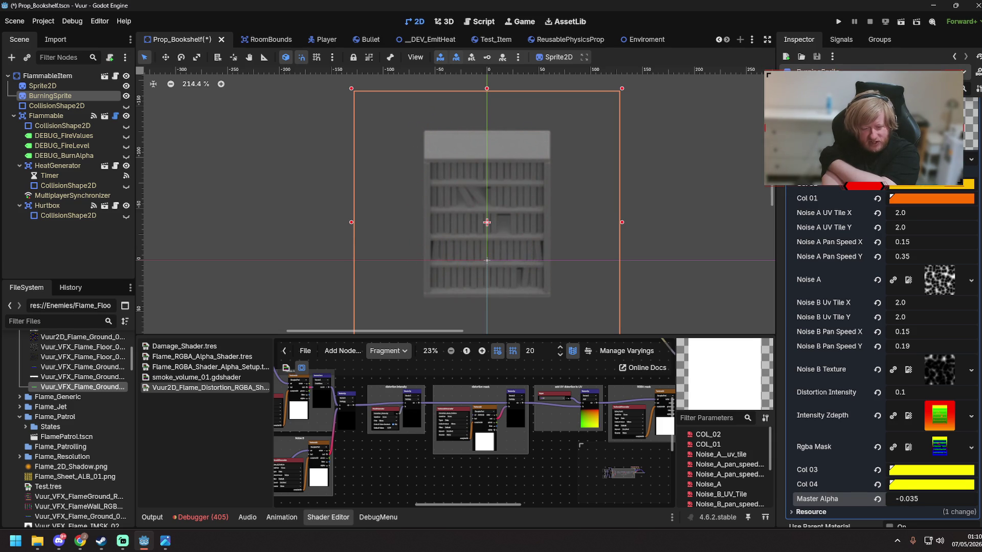
mouse_move(902, 499)
left_mouse_down()
mouse_move(952, 498)
mouse_move(904, 500)
left_mouse_up()
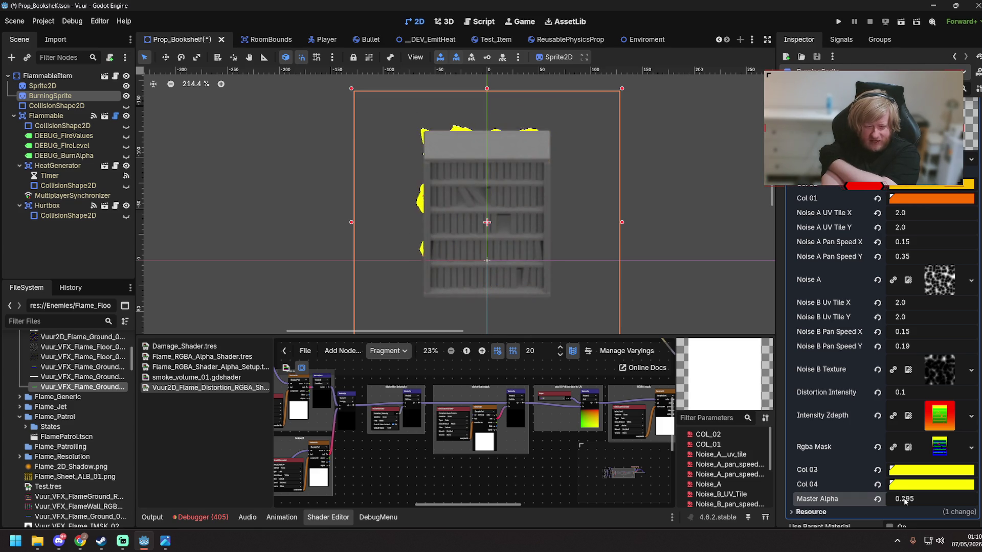
left_click(754, 213)
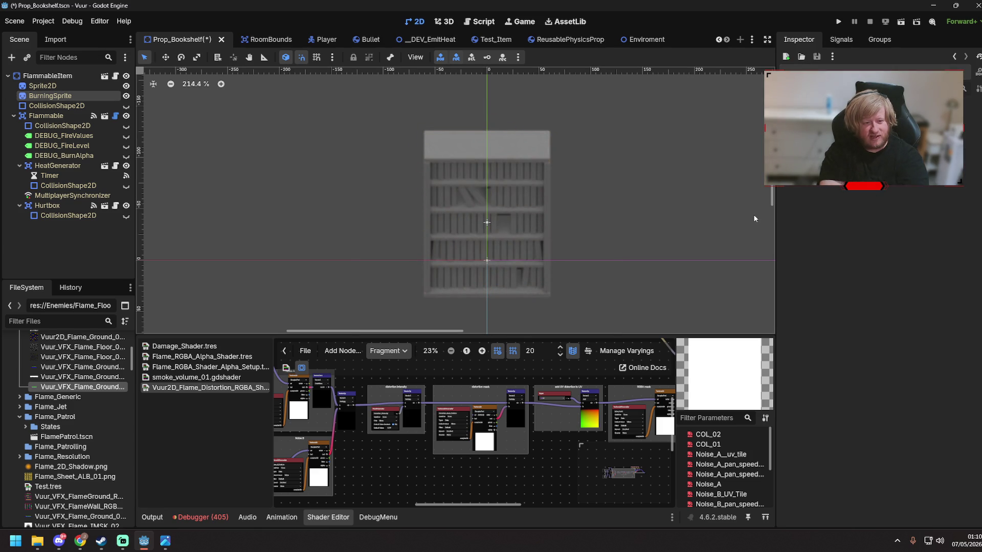
key("ctrl+s")
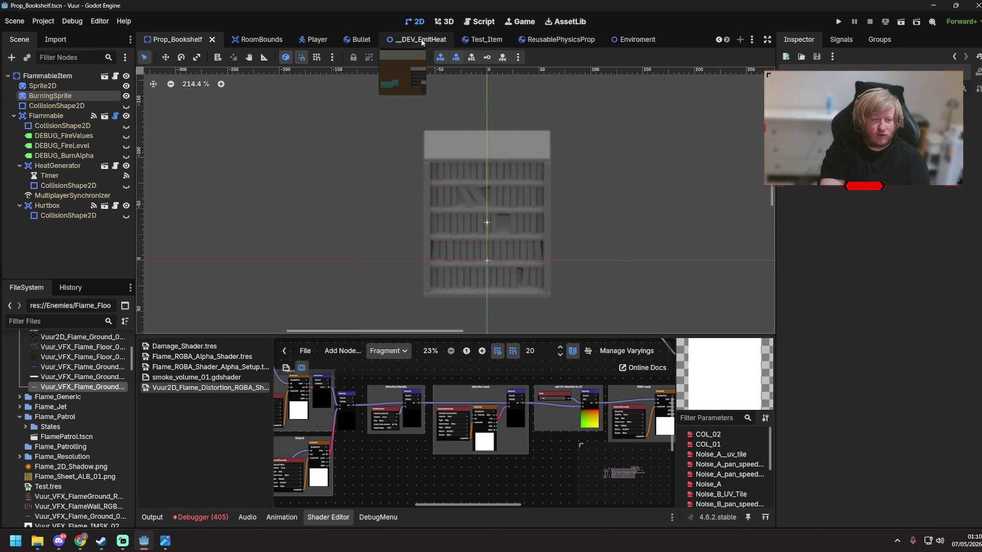
- Switch to the _DEV_EmitHeat test level and pan across its bookshelves
left_click(420, 39)
scroll(441, 240, "down", 5)
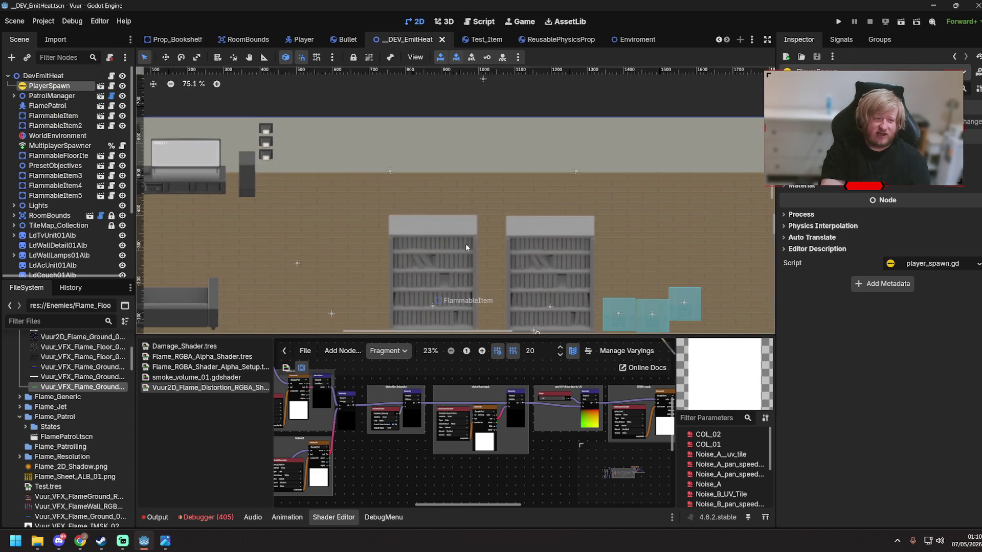
scroll(605, 275, "up", 4)
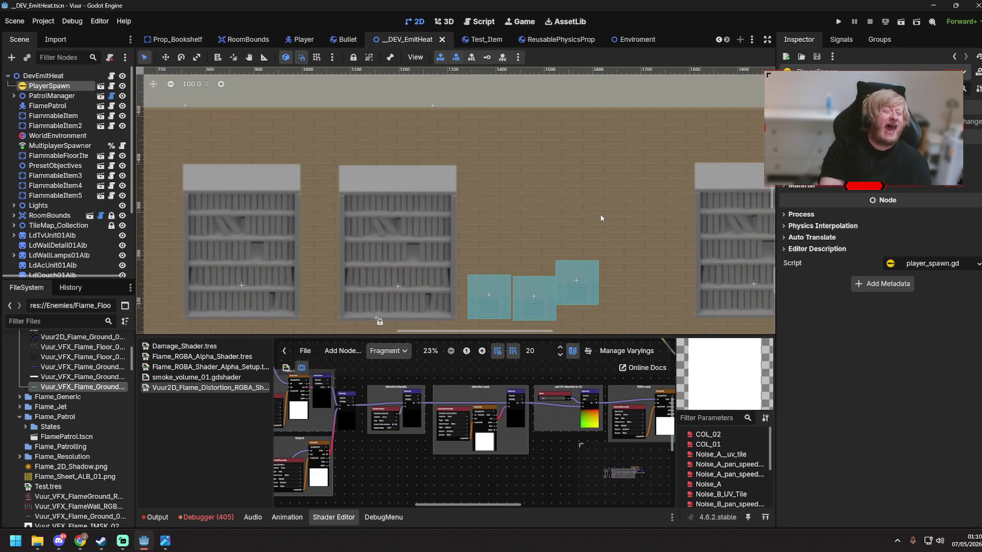
left_click_drag(583, 220, 450, 206)
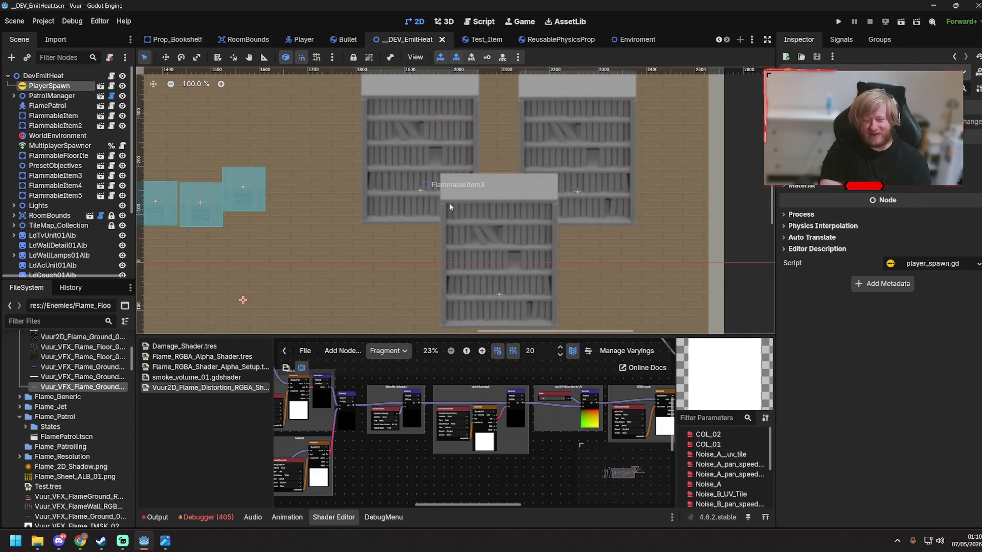
left_click(369, 275)
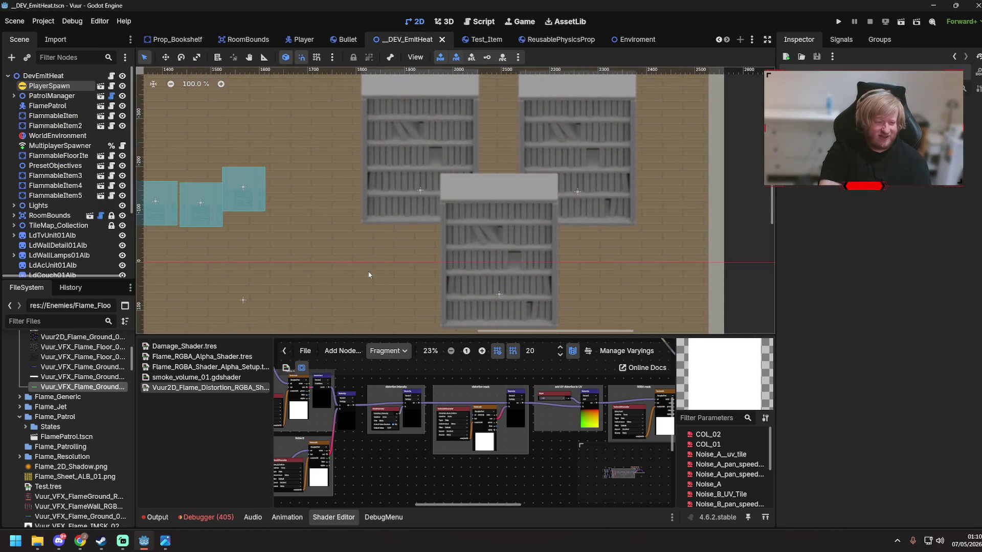
- Show the Output log at the bottom and save the test level
left_click(158, 518)
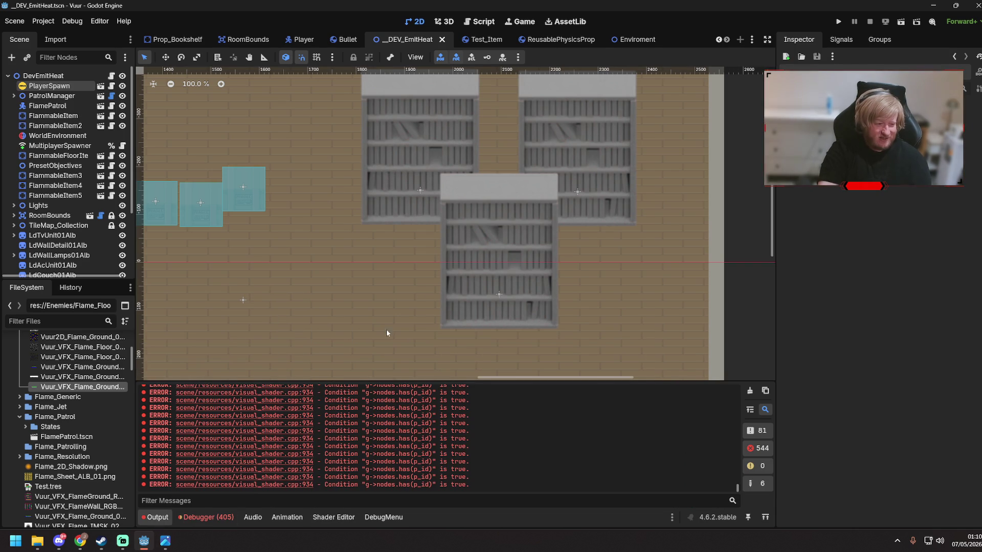
left_click_drag(296, 246, 510, 327)
scroll(478, 298, "down", 2)
key("ctrl+s")
left_click(378, 289)
scroll(473, 343, "down", 2)
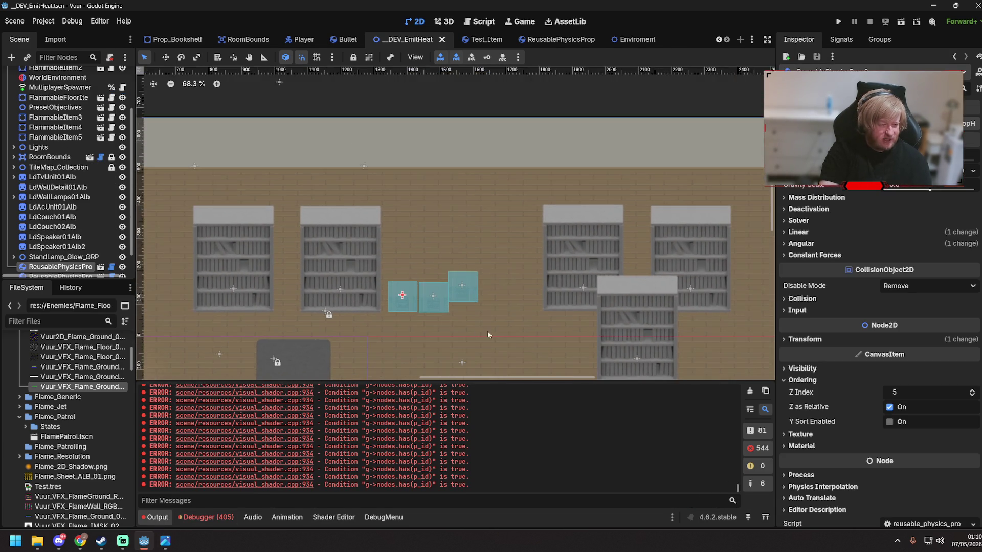
key("ctrl+s")
- Collapse the Enemies, addons, Globals and Prop_Desk folders and expand Enviroment
scroll(86, 423, "up", 4)
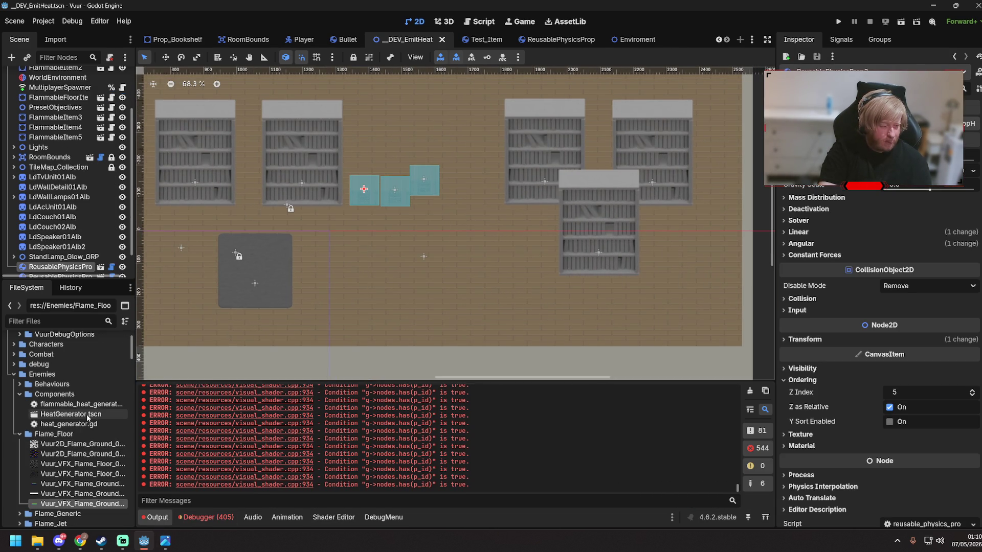
scroll(67, 411, "up", 1)
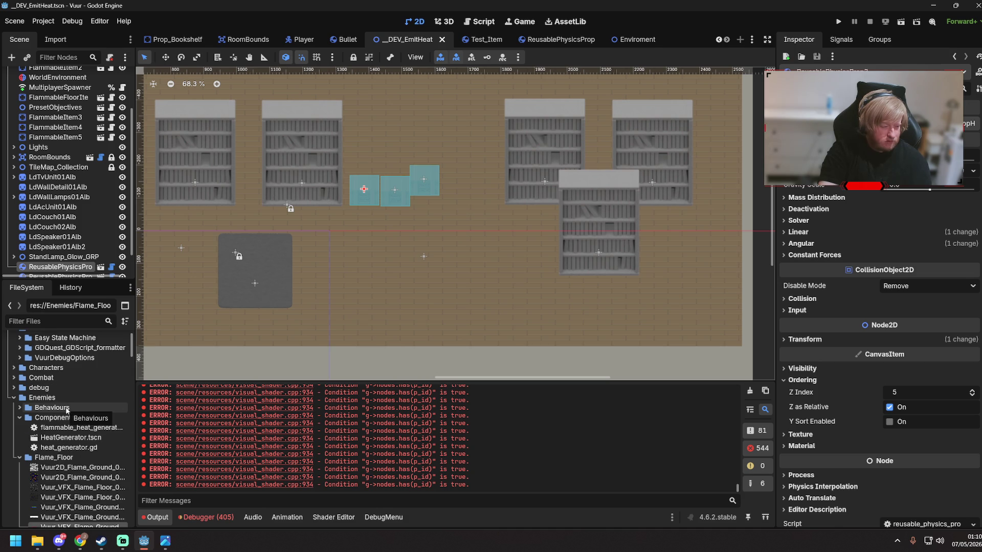
left_click(14, 398)
scroll(22, 357, "up", 2)
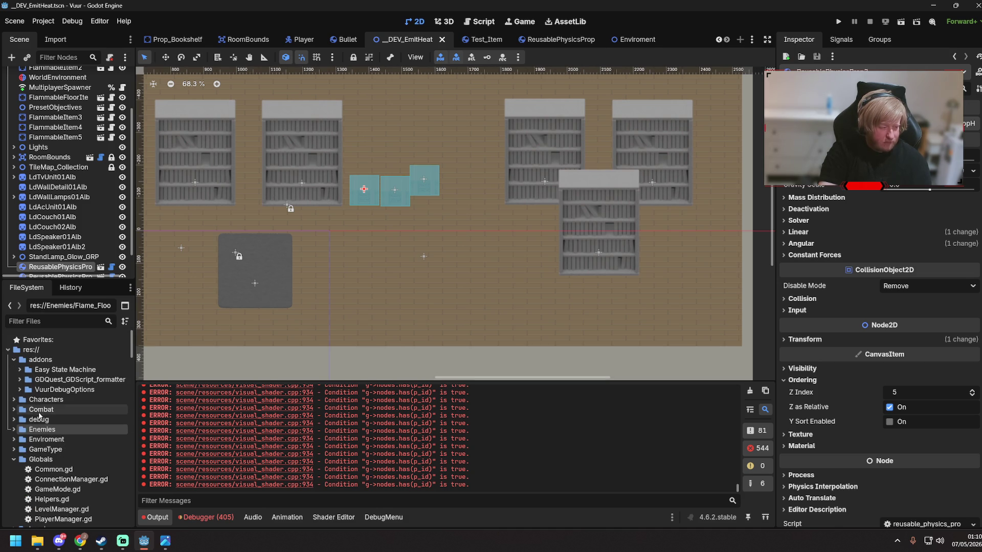
left_click(13, 359)
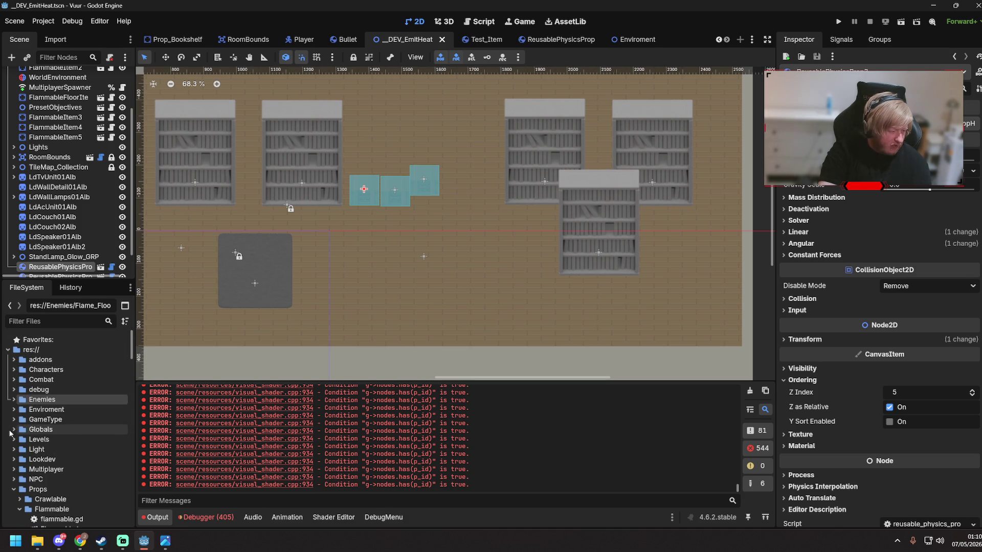
left_click(13, 430)
scroll(22, 393, "down", 2)
left_click(14, 363)
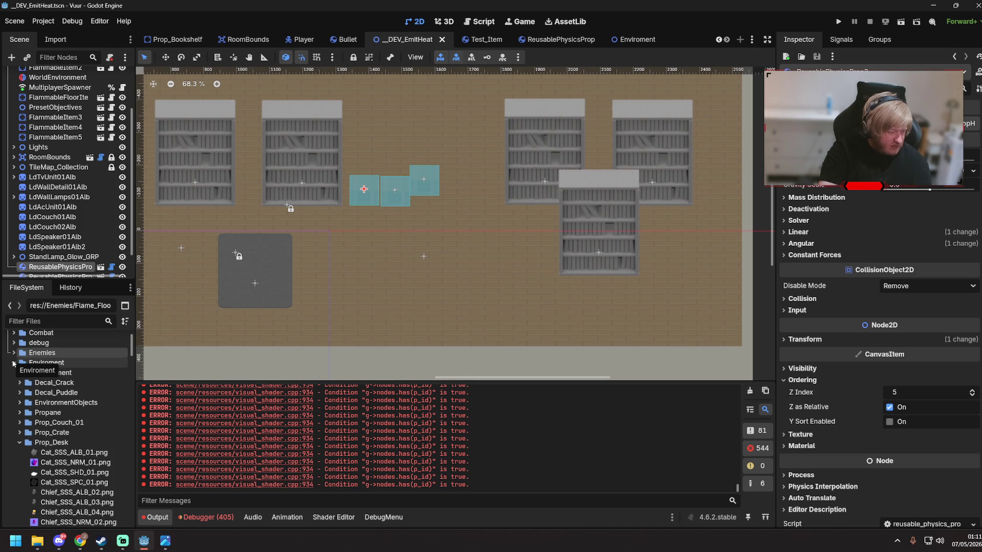
double_click(27, 442)
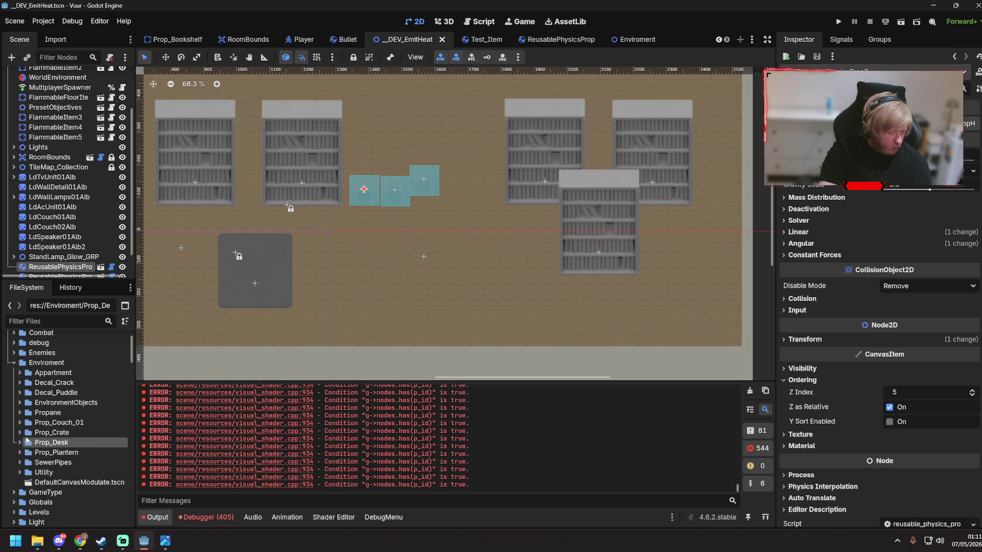
- Create a new Prop_Window folder inside Enviroment
right_click(54, 359)
mouse_move(128, 363)
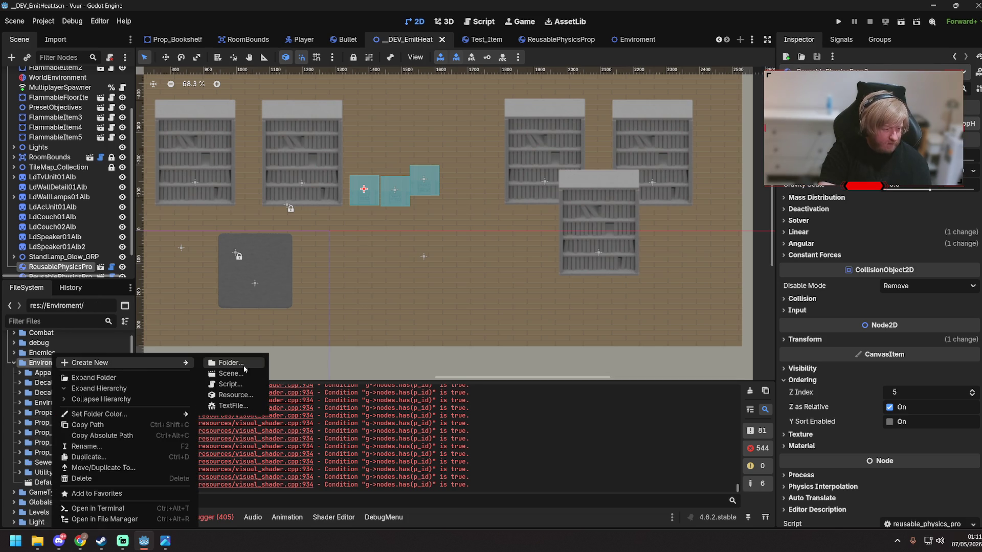
left_click(242, 364)
type("Prop_W")
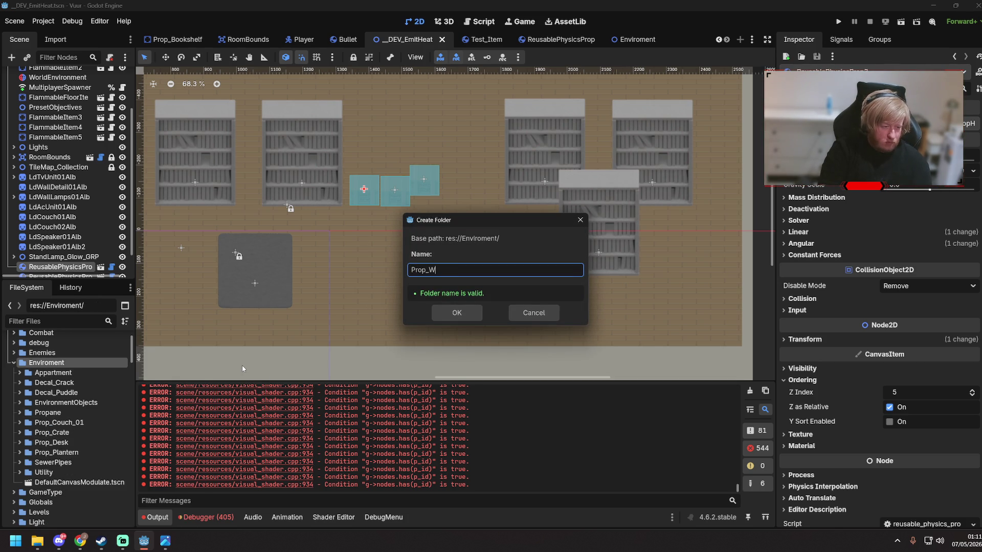
type("indow")
key("Return")
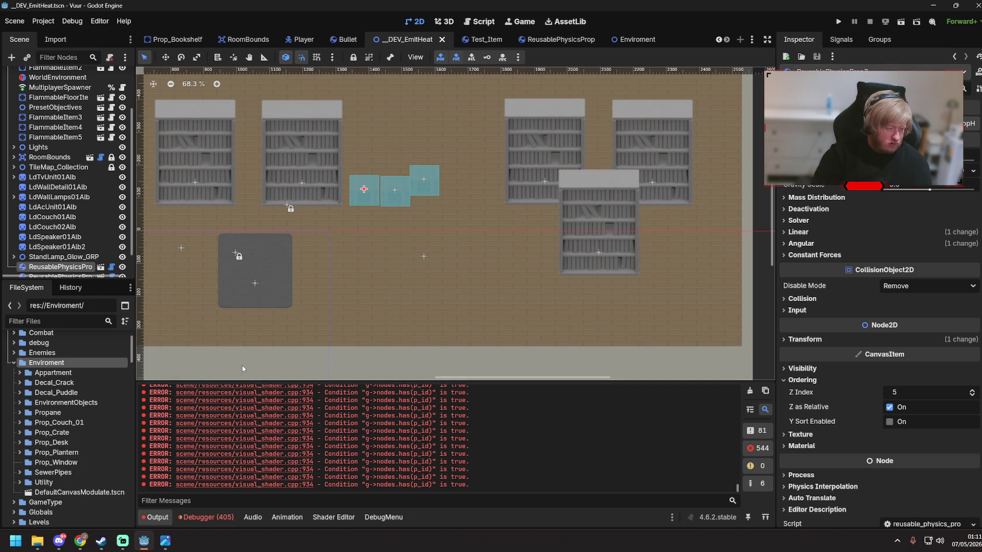
- Browse the Prop_Desk, Prop_Crate and Prop_Crate_Debris folders
left_click(19, 443)
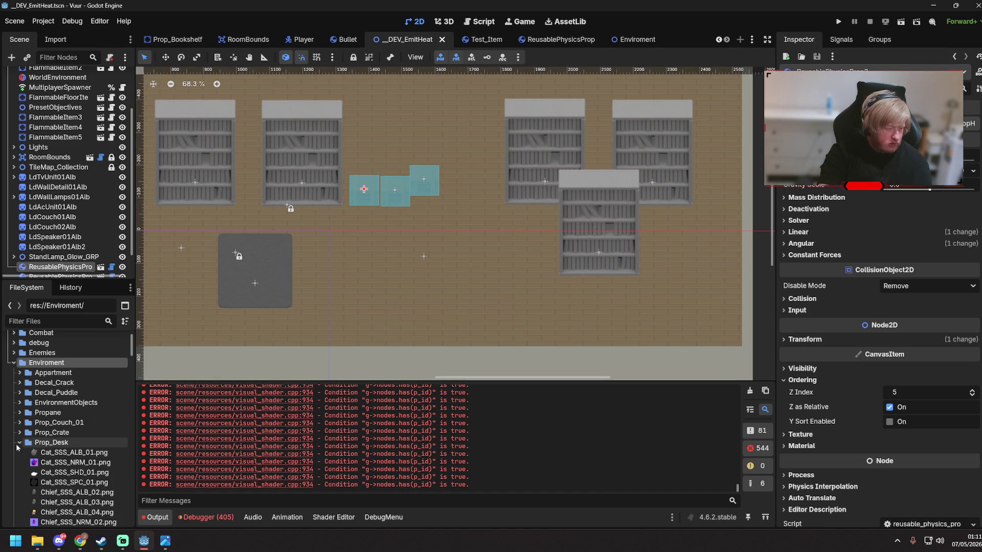
left_click(18, 444)
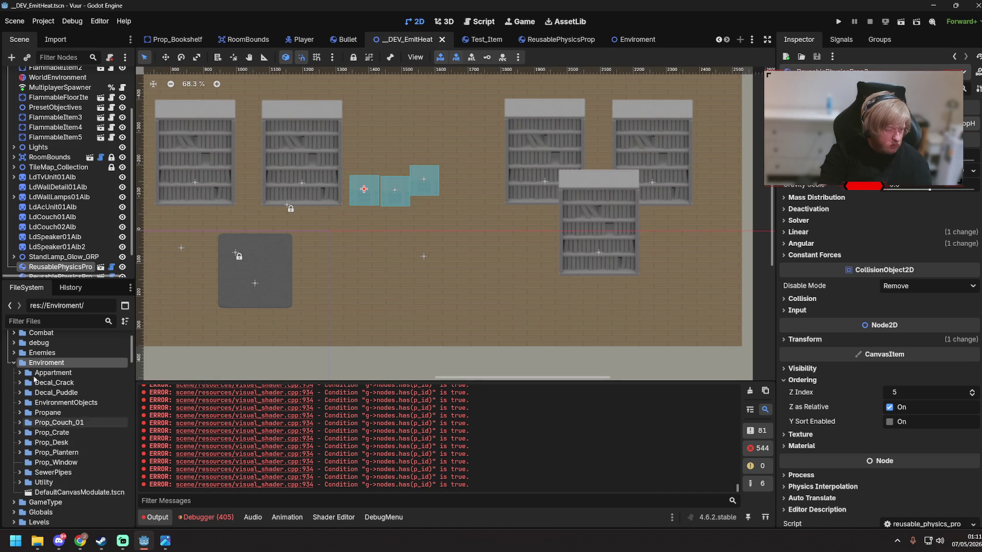
left_click(18, 433)
left_click(24, 443)
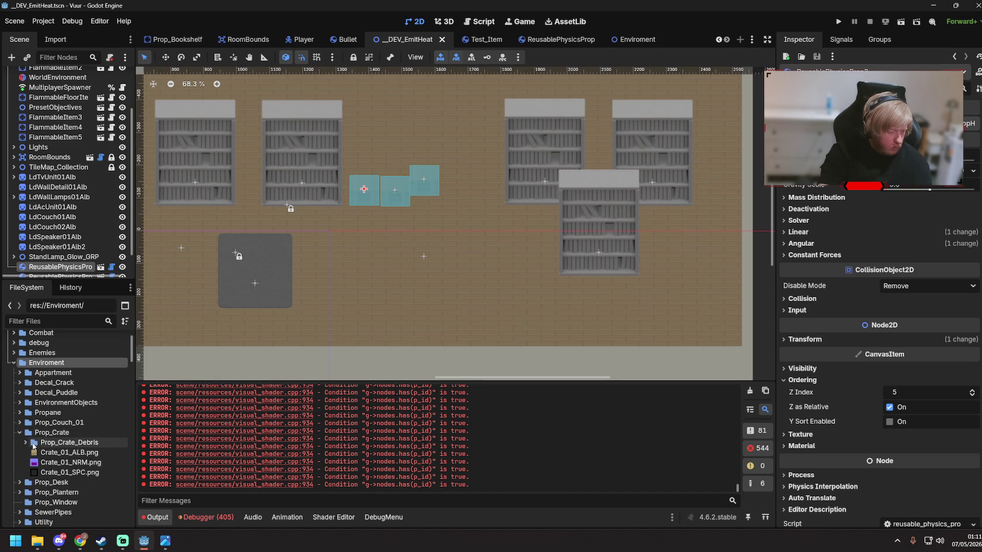
left_click(25, 443)
left_click(19, 433)
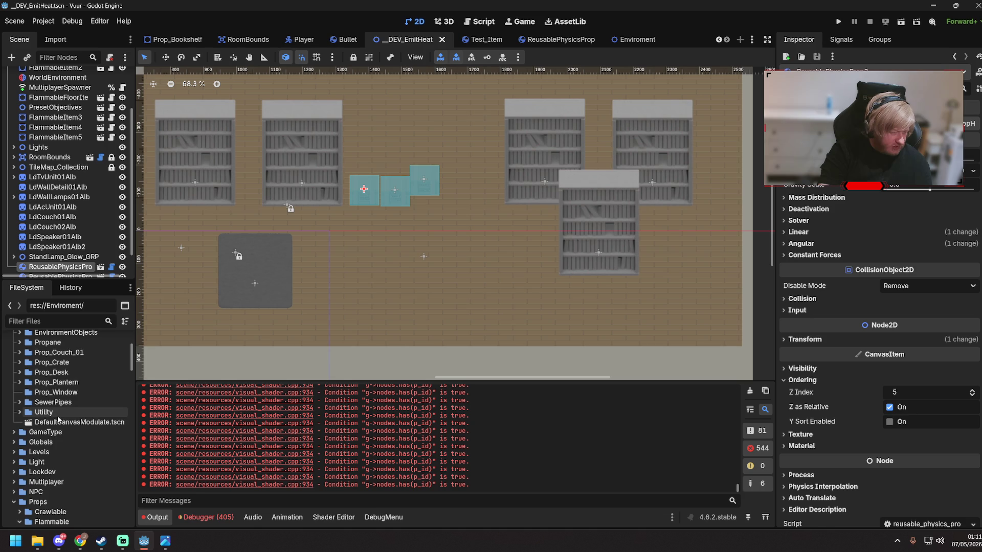
- Delete the Prop_Window folder and collapse Enviroment
right_click(56, 464)
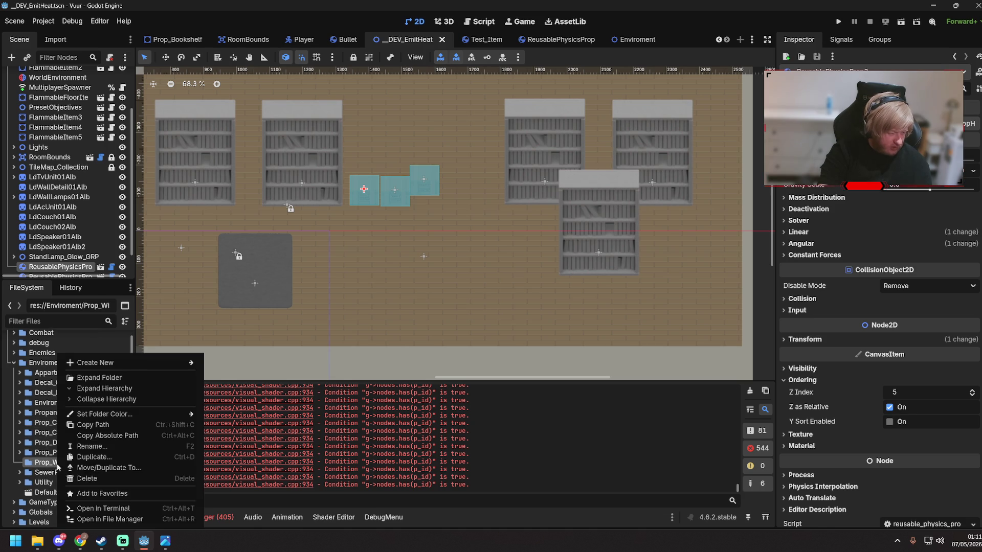
left_click(101, 479)
left_click(411, 323)
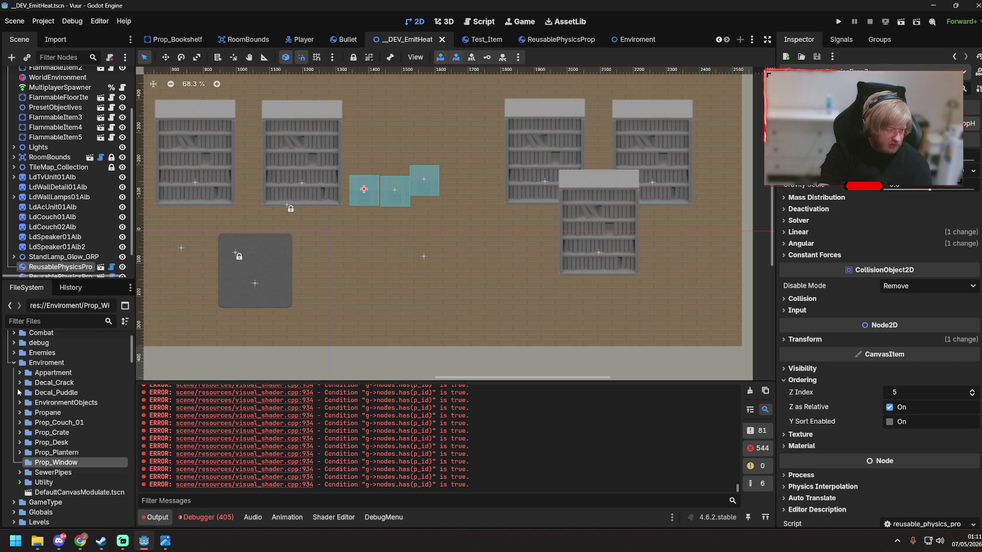
left_click(14, 362)
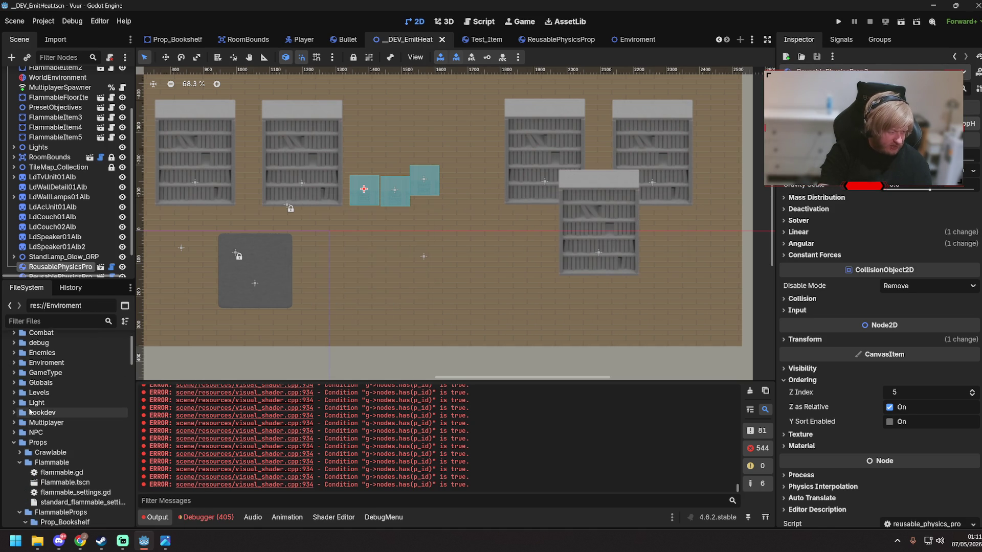
- Create a new folder named Window inside Props
right_click(26, 443)
mouse_move(57, 358)
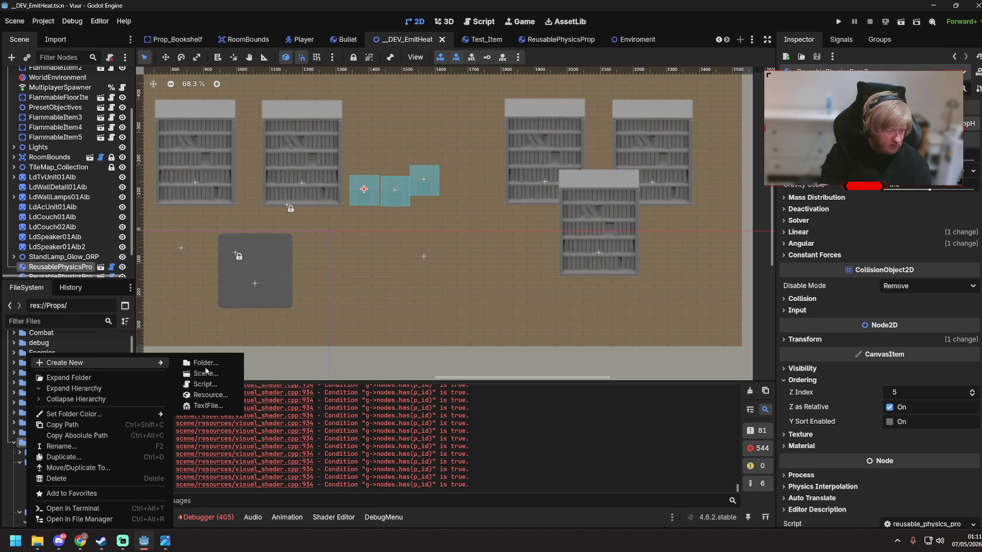
left_click(216, 363)
type("eapons")
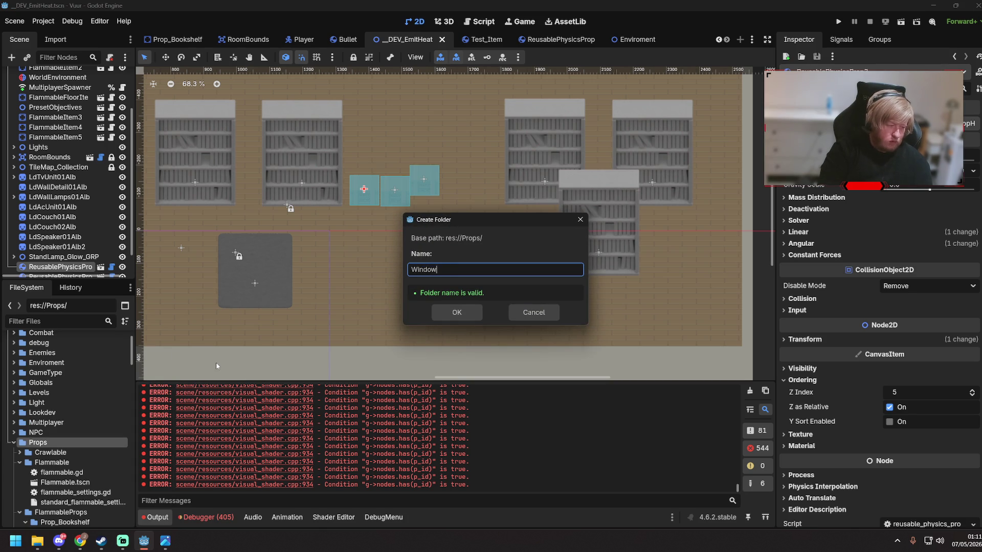
key("Return")
- Collapse Flammable, FlammableProps and Physics, and bring up the Window folder's context menu
scroll(77, 498, "down", 2)
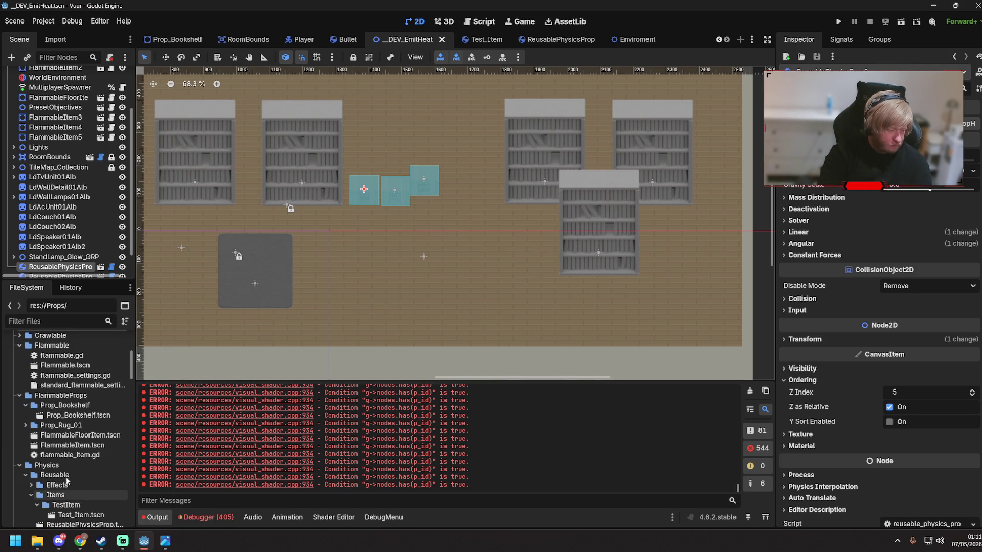
scroll(30, 409, "up", 3)
left_click(19, 392)
left_click(20, 402)
left_click(20, 412)
left_click(41, 432)
right_click(36, 432)
- Create a new scene Prop_Window_01 in the Window folder
mouse_move(97, 364)
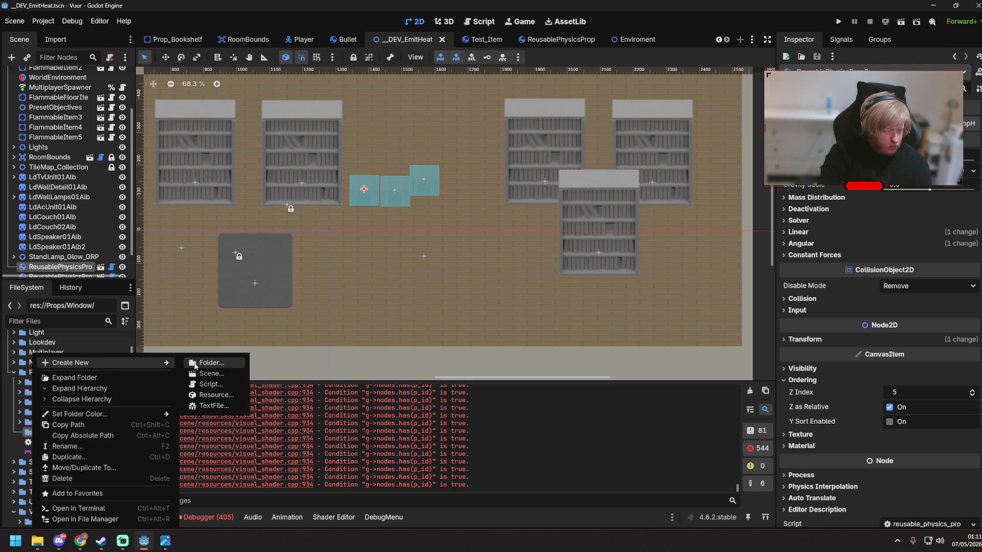
left_click(200, 373)
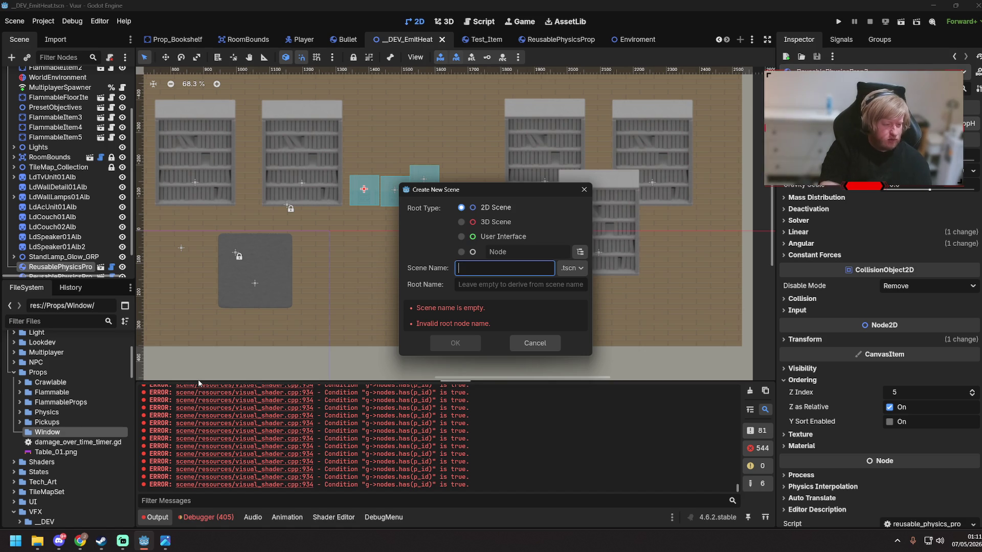
type("Prop_Window_01")
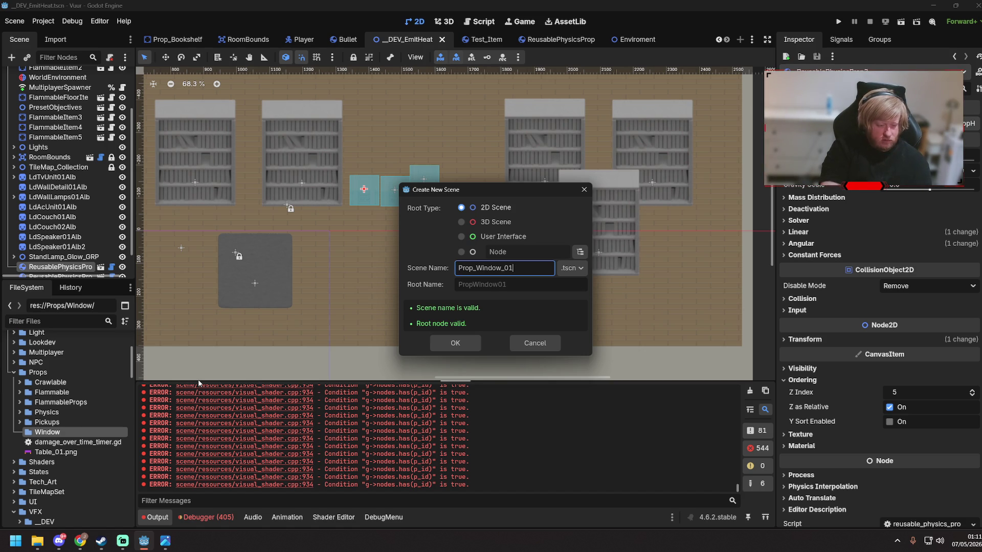
key("Return")
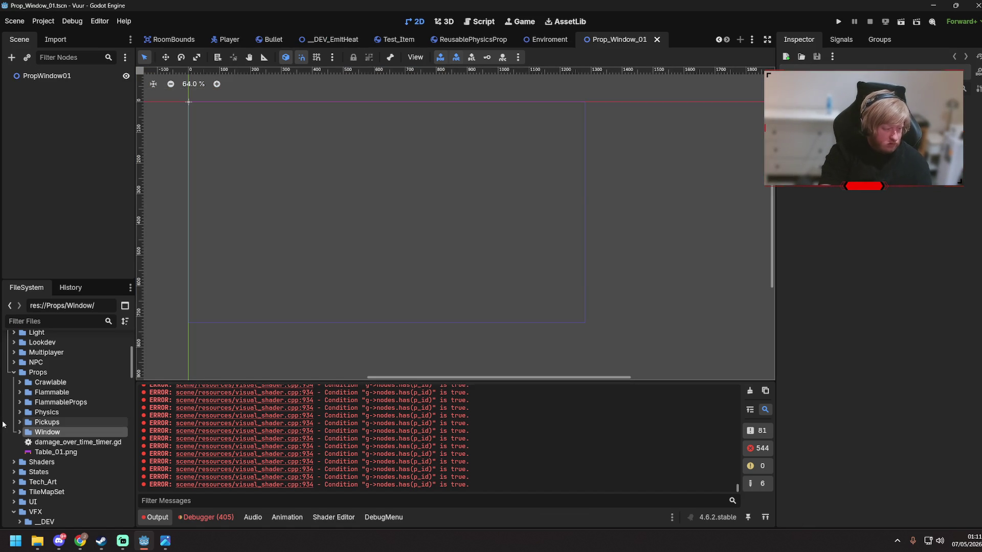
left_click(20, 432)
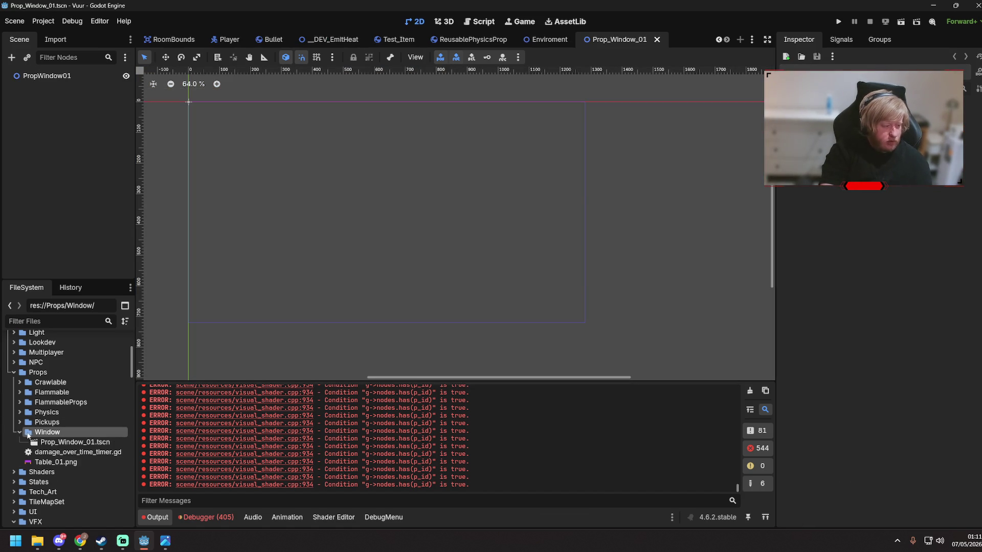
- Rename the scene file to Prop_Window_Base.tscn, fixing the capital B
left_click(88, 443)
key("F2")
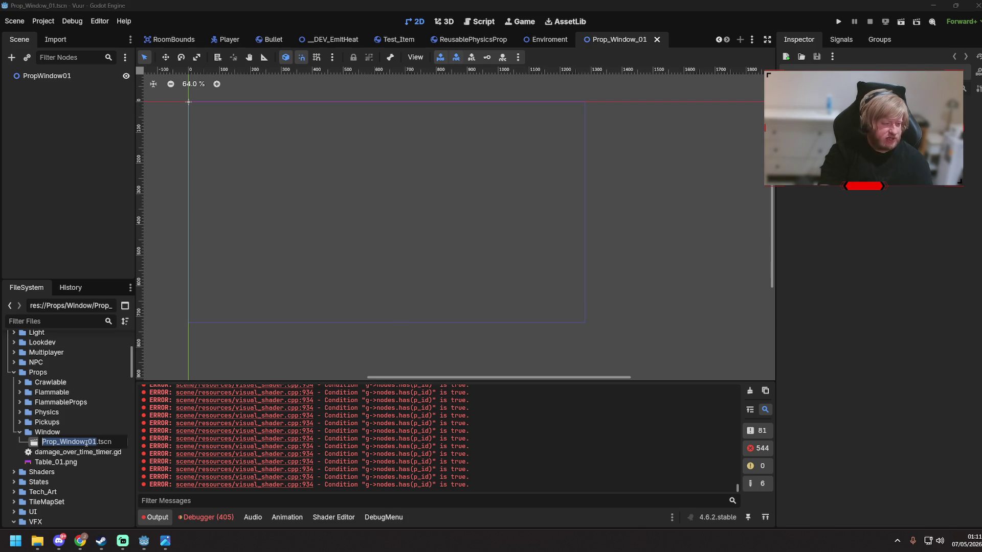
type("Pr")
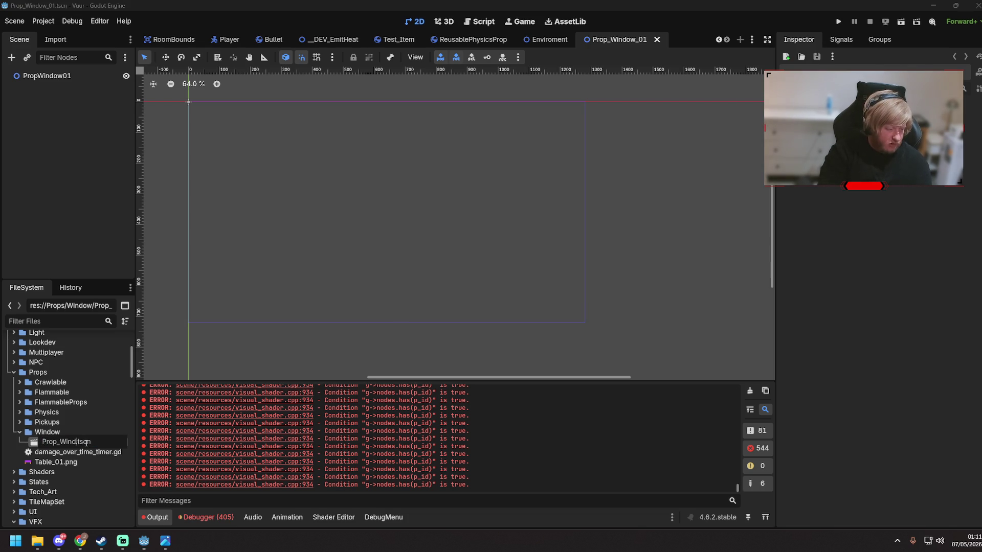
type("op_Window_base")
key("Return")
key("F2")
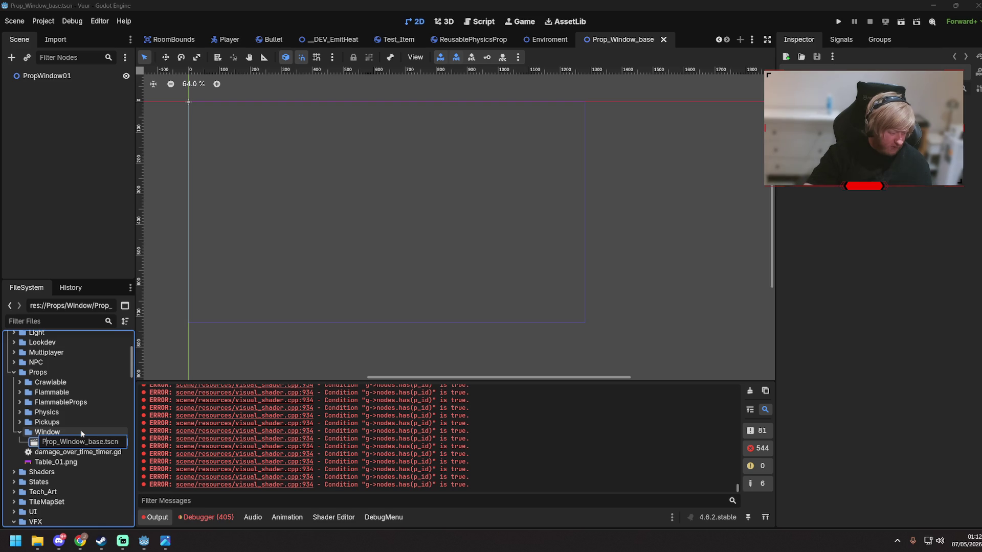
key("BackSpace")
type("B")
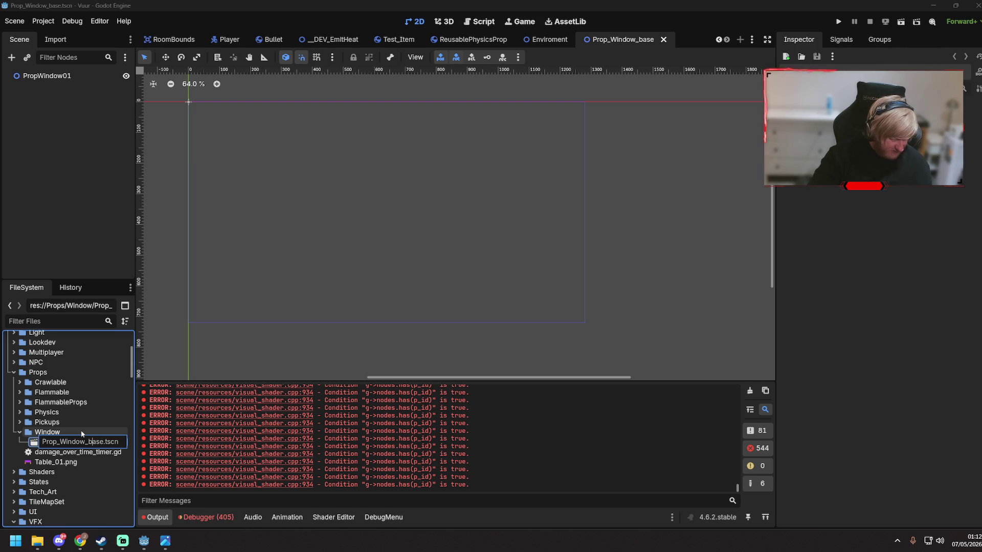
key("Return")
- Rename the root node to PropWindowBase and save the scene
left_click(69, 76)
key("F2")
type("Pr")
type("Base")
key("Return")
key("ctrl+s")
- Add a Sprite2D child node under PropWindowBase
right_click(69, 76)
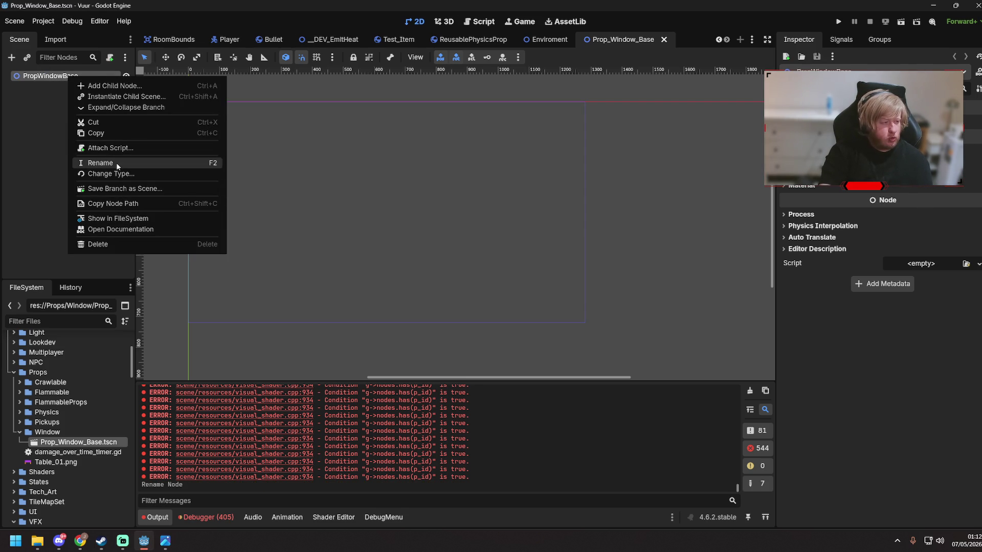
left_click(112, 86)
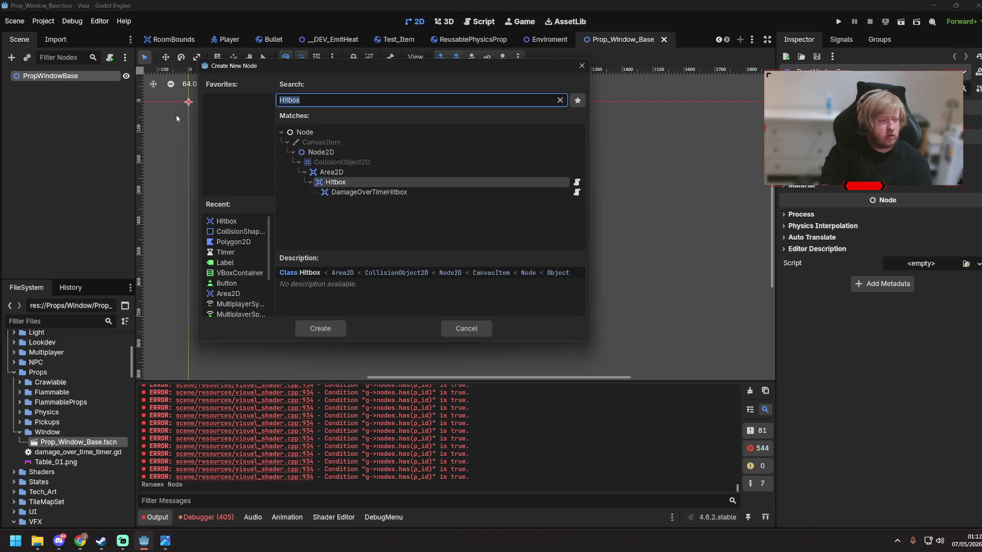
type("Sprite2D")
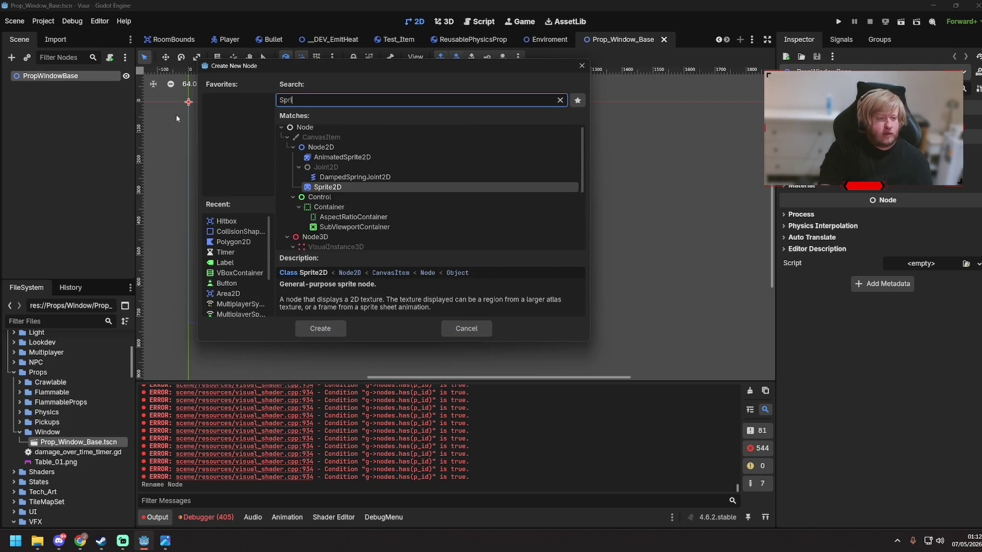
key("Return")
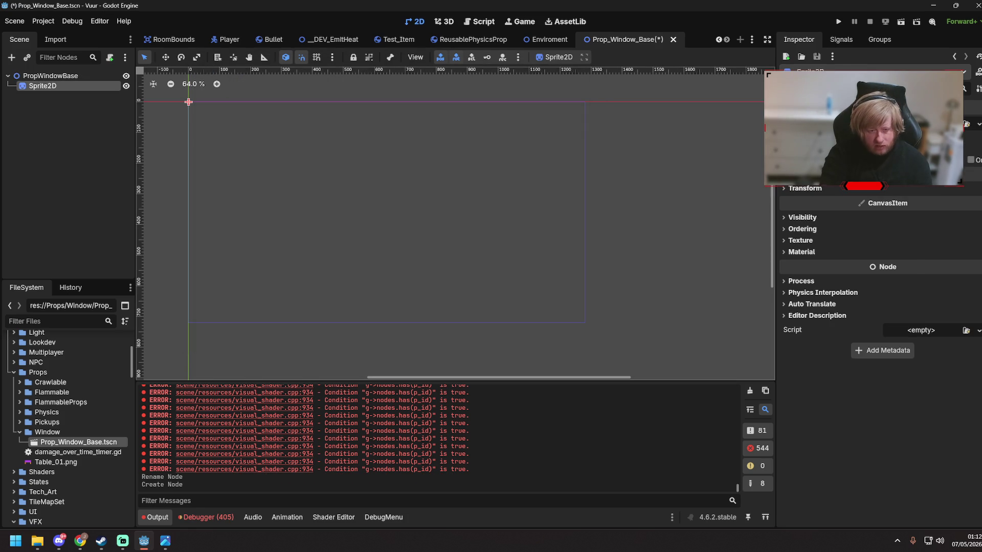
- Search Quick Load for a 'window' texture, then close it without assigning one
left_click(916, 108)
left_click(894, 345)
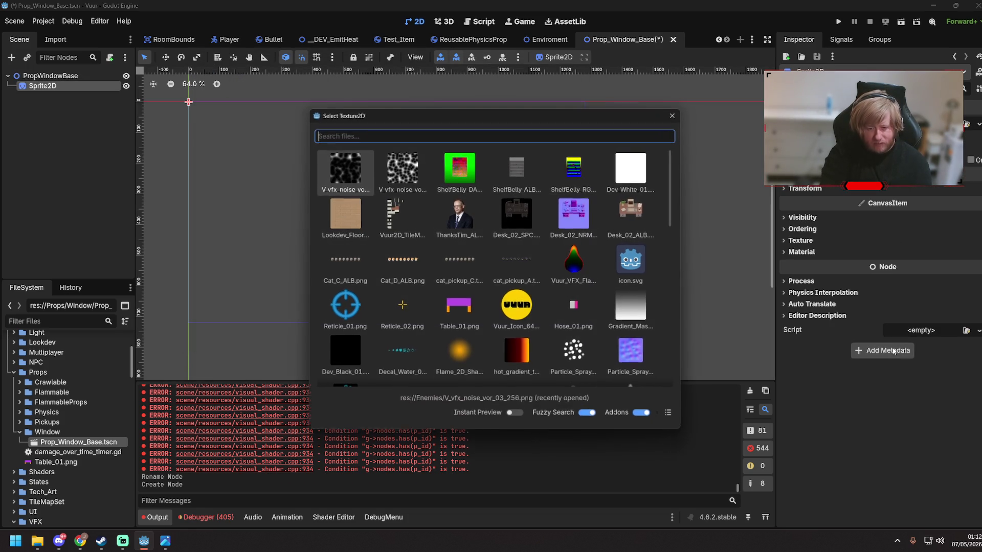
type("window")
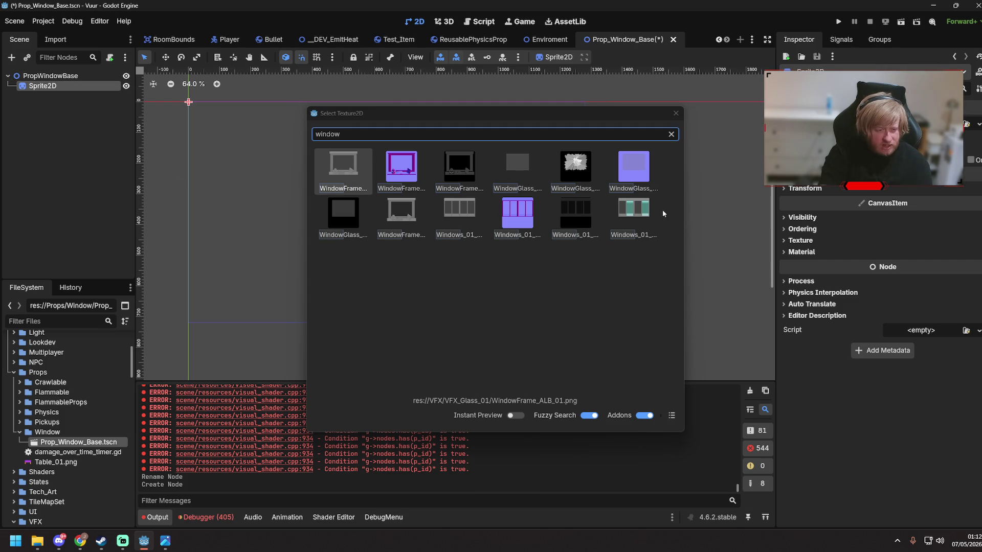
left_click(676, 113)
left_click(978, 124)
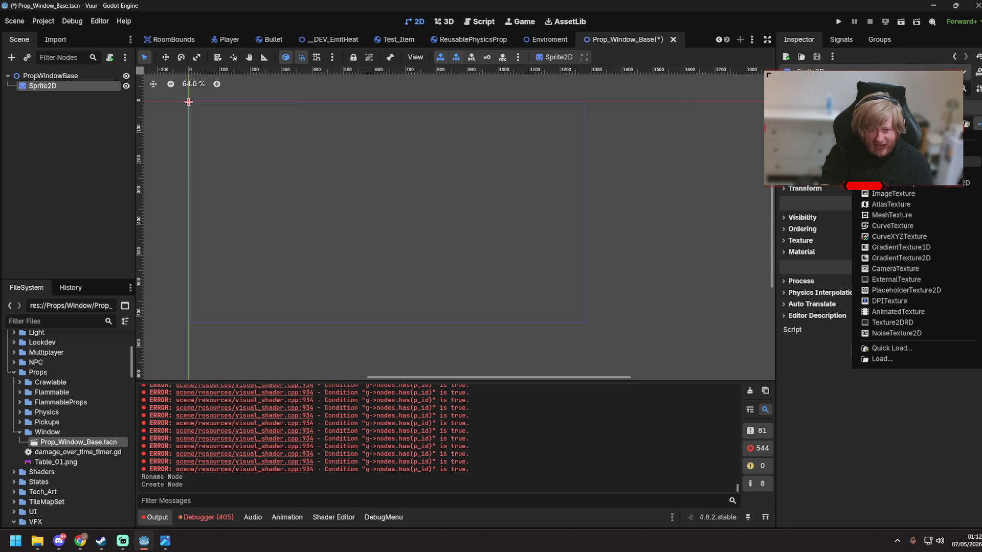
- Assign the WindowFrame texture to the sprite and frame it in the view
left_click(892, 194)
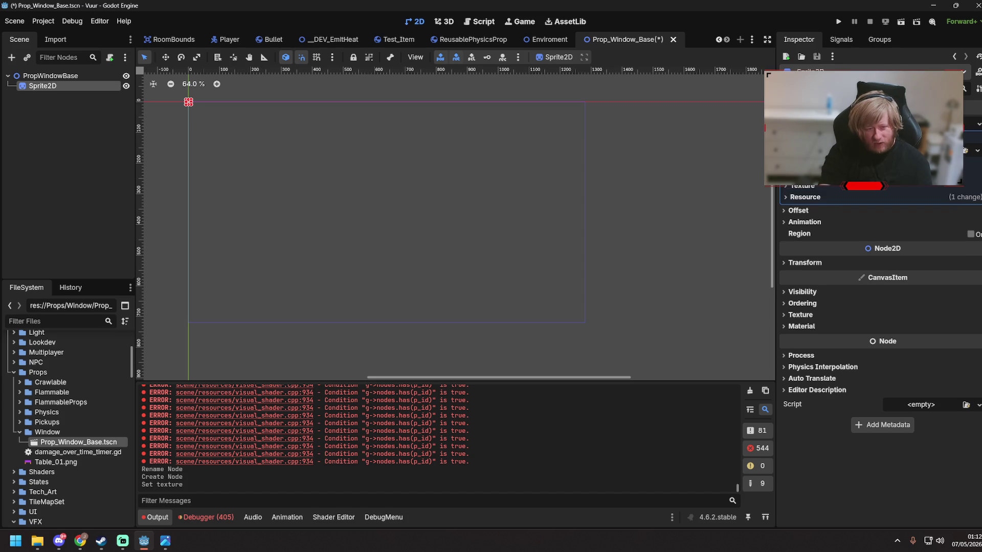
left_click(880, 144)
left_click(916, 374)
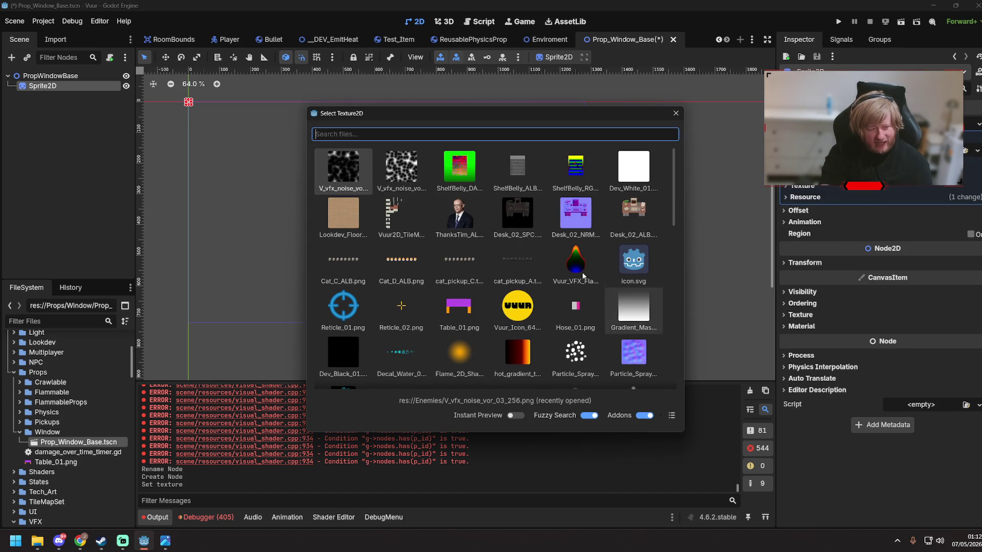
type("window")
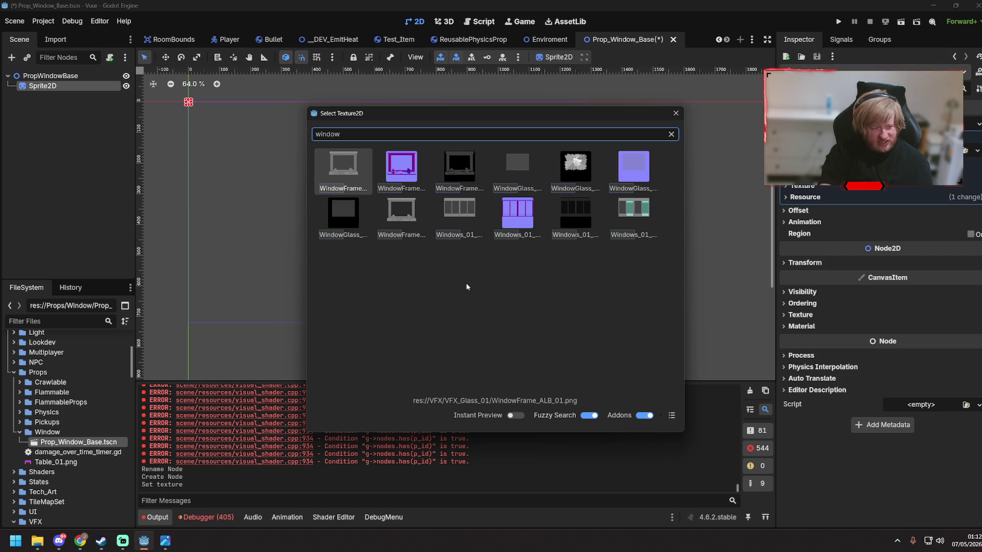
double_click(348, 171)
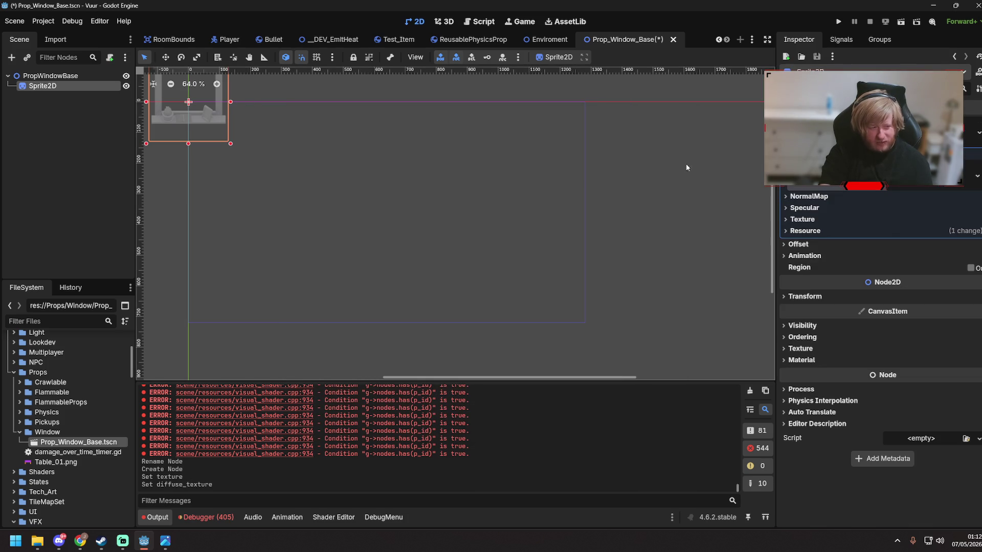
key("f")
scroll(330, 246, "up", 5)
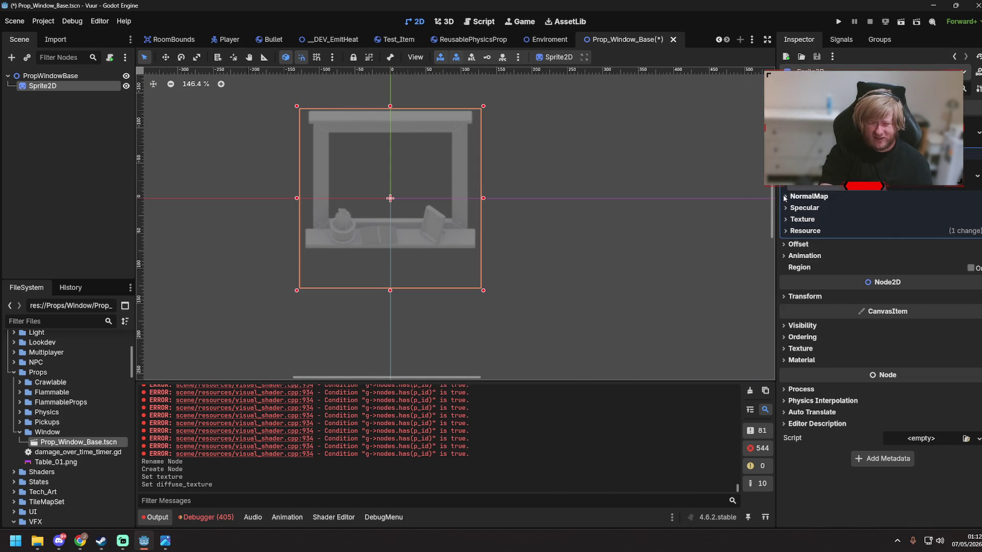
- Set the sprite's normal map to the purple WindowFrame normal texture
left_click(808, 196)
left_click(977, 209)
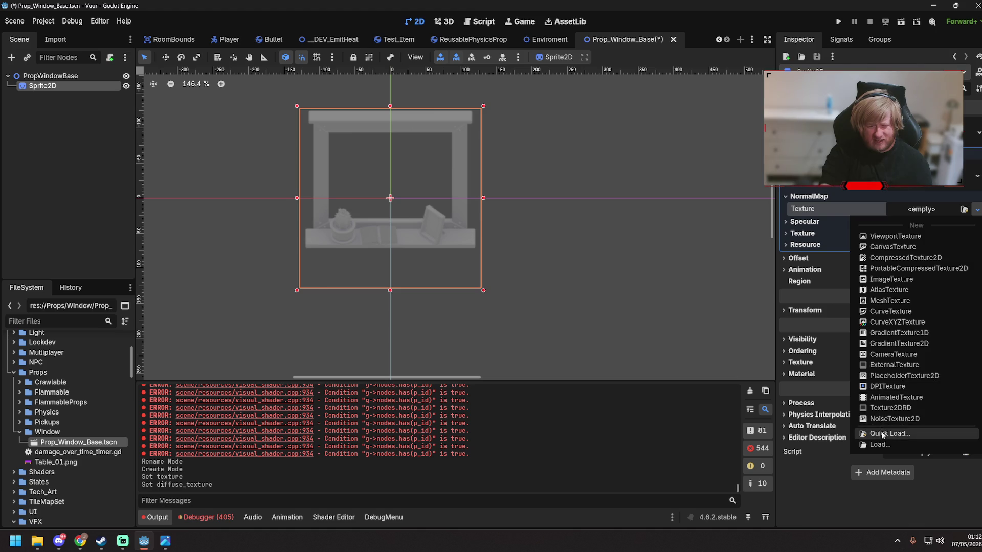
left_click(875, 434)
type("window")
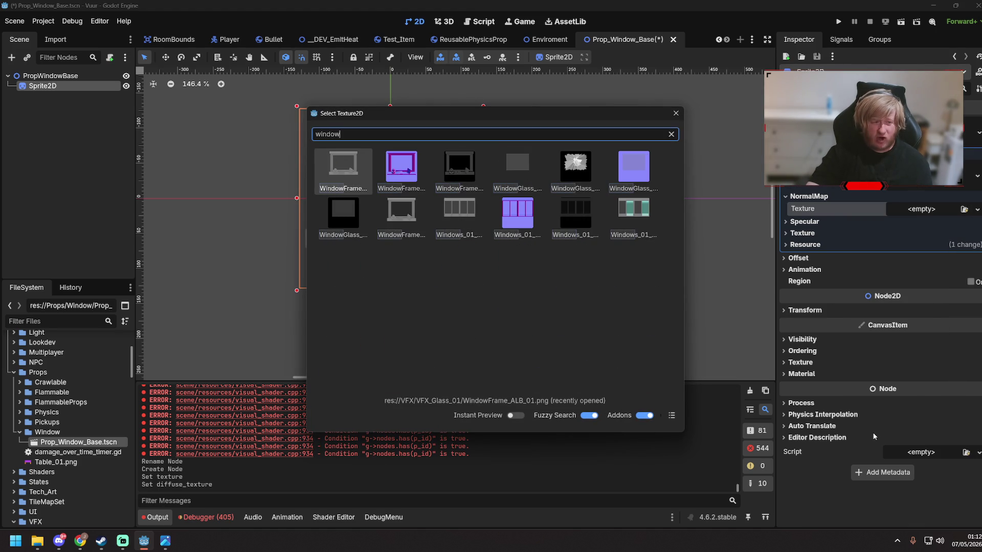
left_click(416, 174)
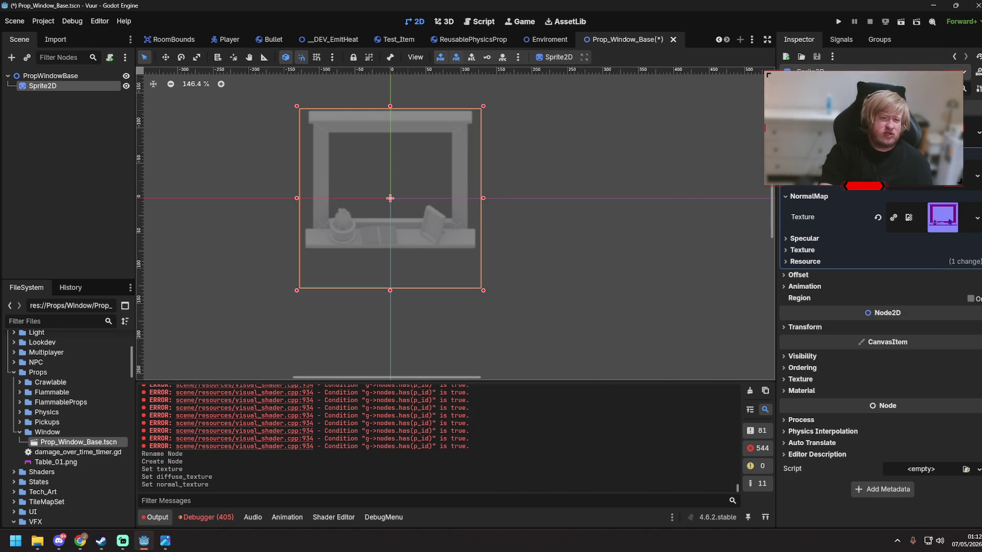
- Assign the window specular texture and save the scene
left_click(787, 239)
left_click(936, 253)
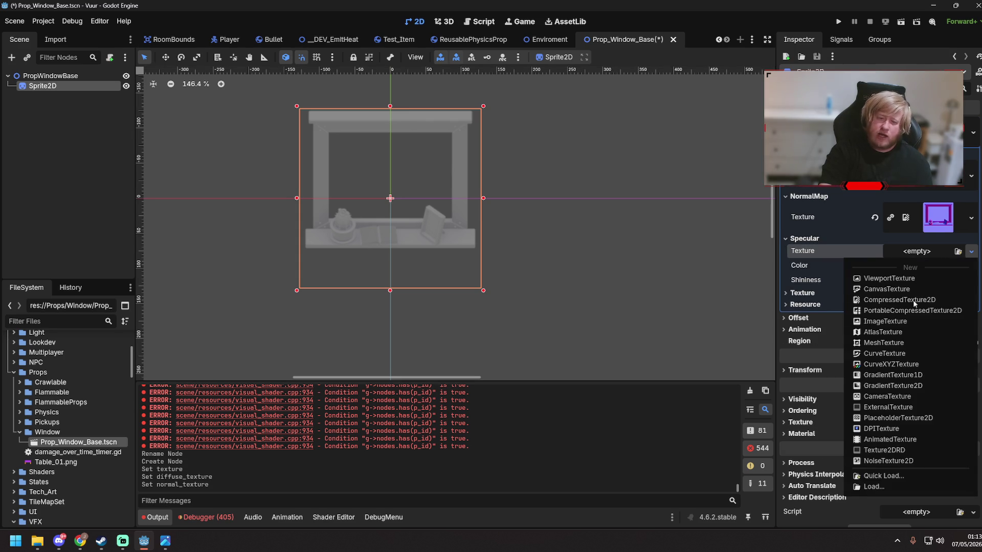
left_click(888, 476)
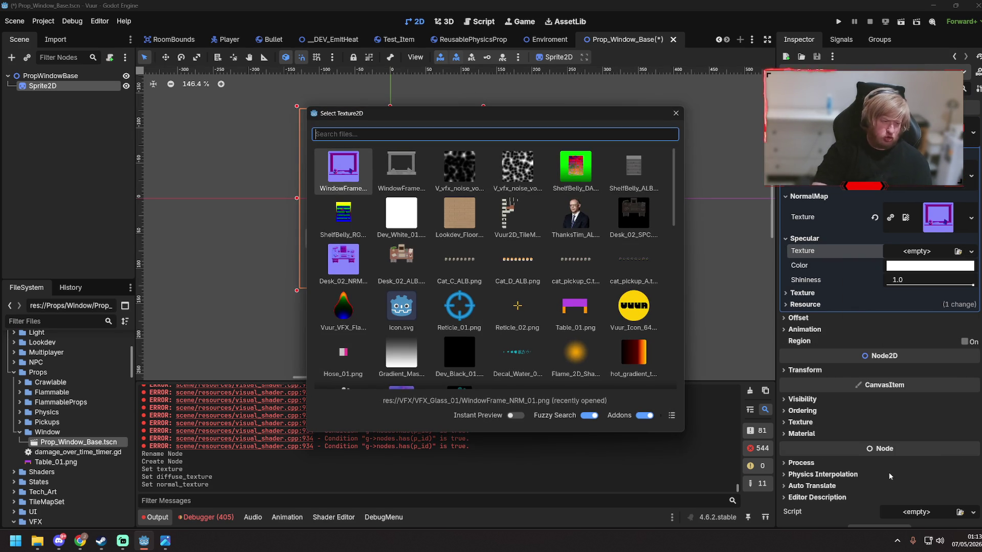
type("window")
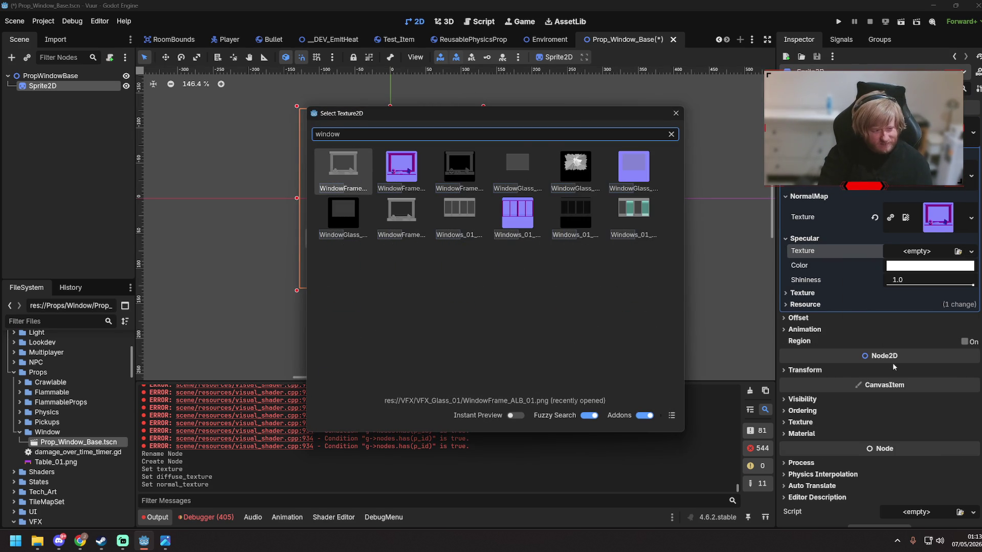
double_click(459, 166)
key("ctrl+s")
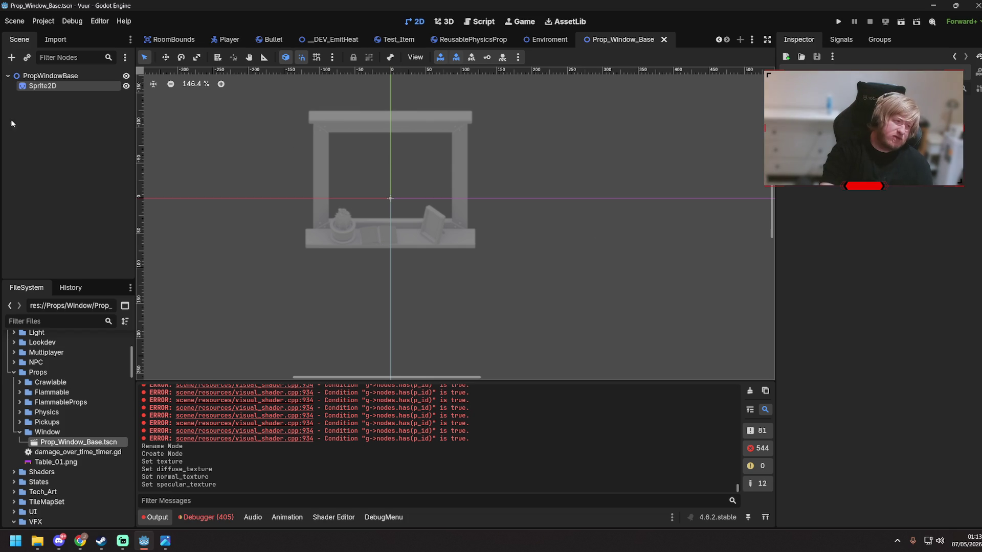
- Rename the sprite to WindowFrame and add a second Sprite2D child under PropWindowBase
double_click(57, 86)
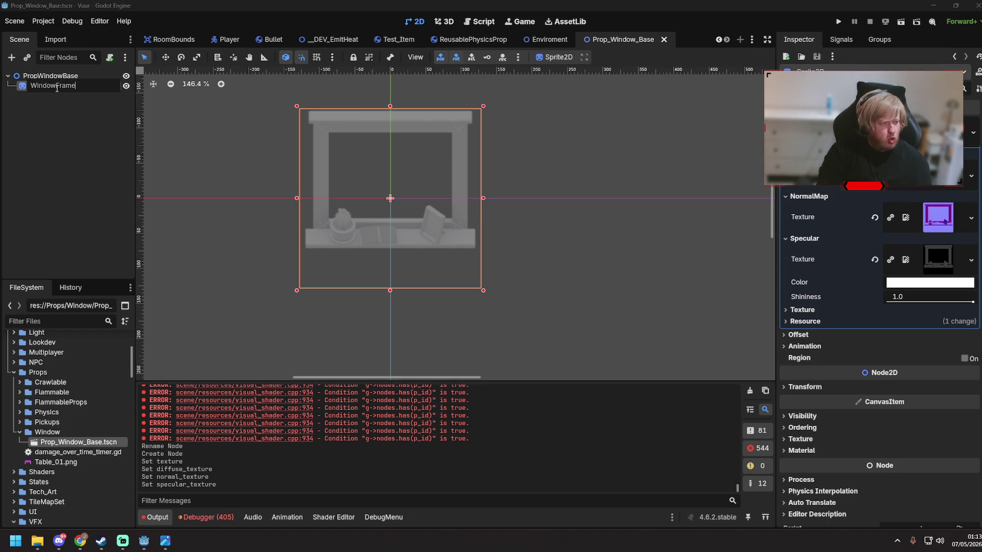
key("Return")
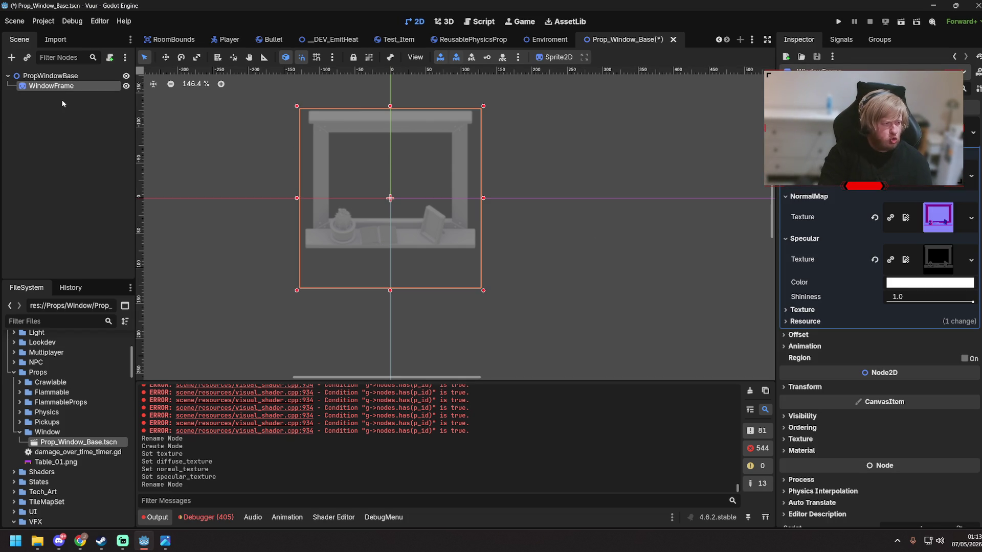
right_click(65, 76)
left_click(94, 91)
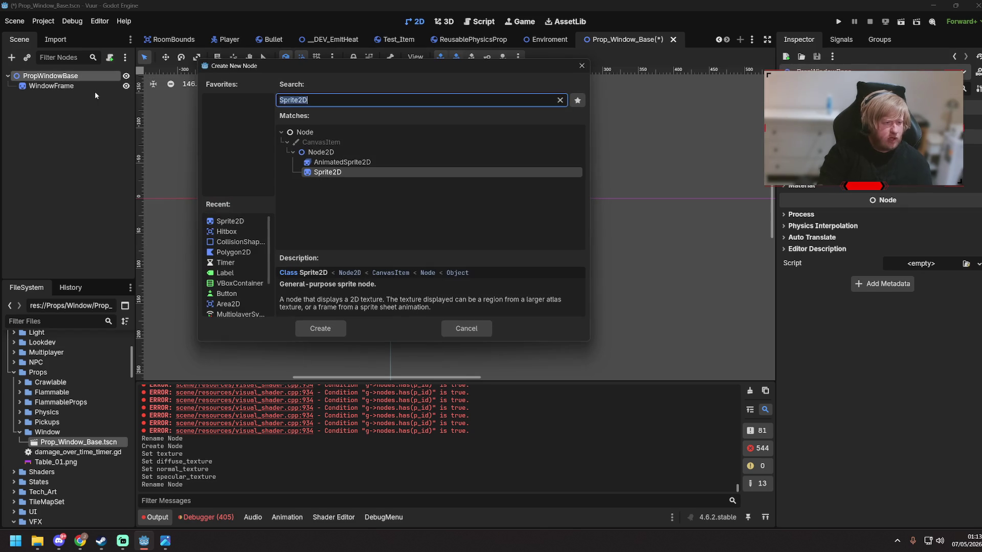
key("Return")
- Rename the new sprite node to WindowGlass
double_click(95, 93)
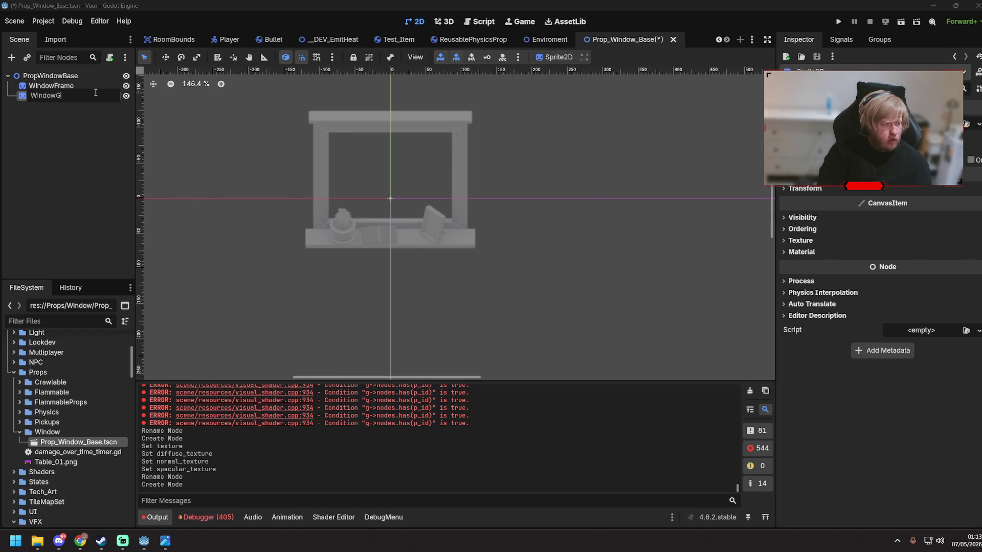
type("lass")
key("Return")
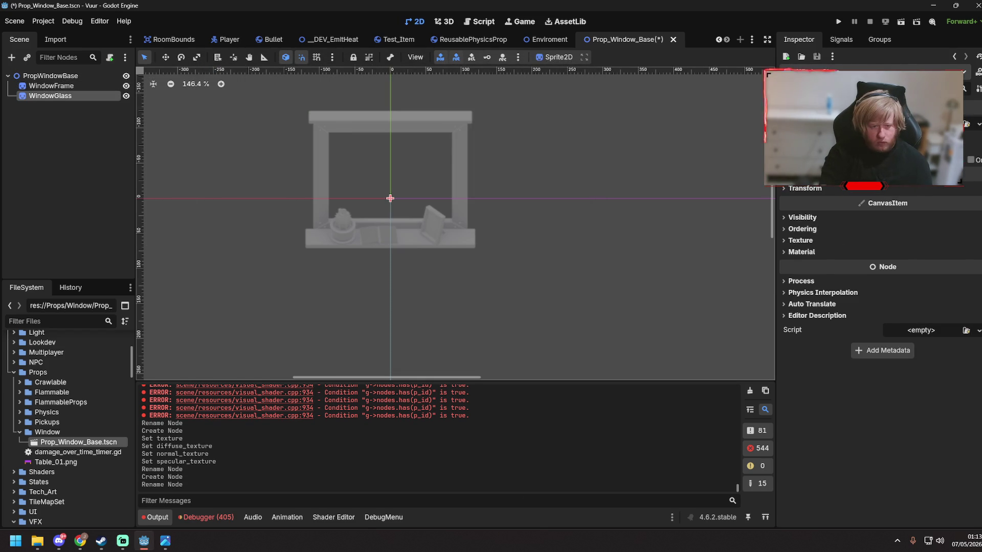
left_click(978, 124)
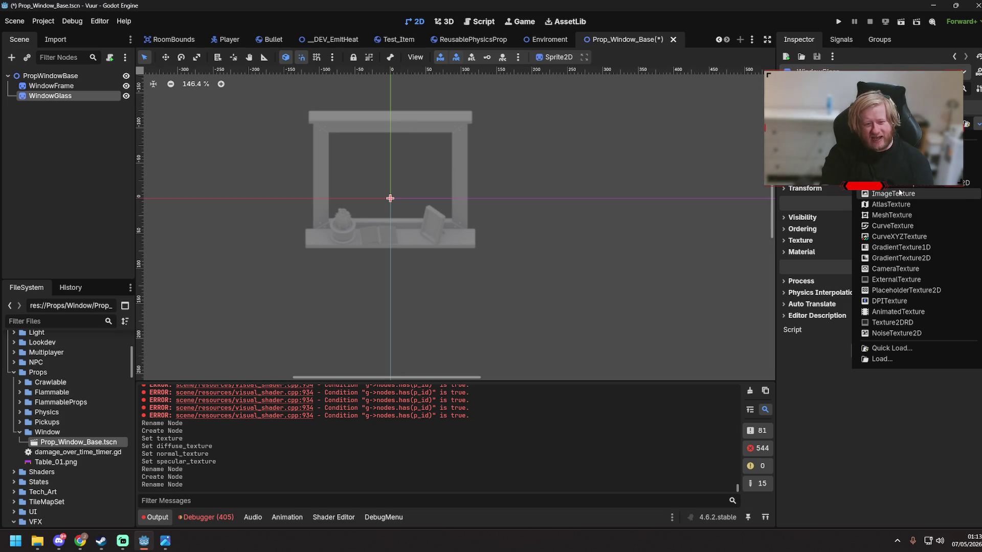
- Quick Load the 'Window' glass texture into the WindowGlass sprite's Texture
left_click(893, 183)
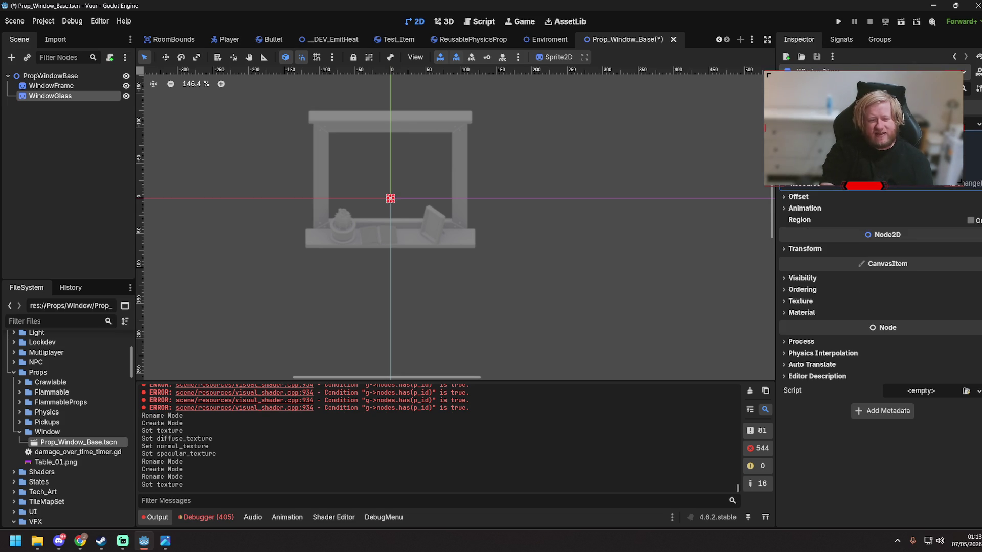
left_click(978, 137)
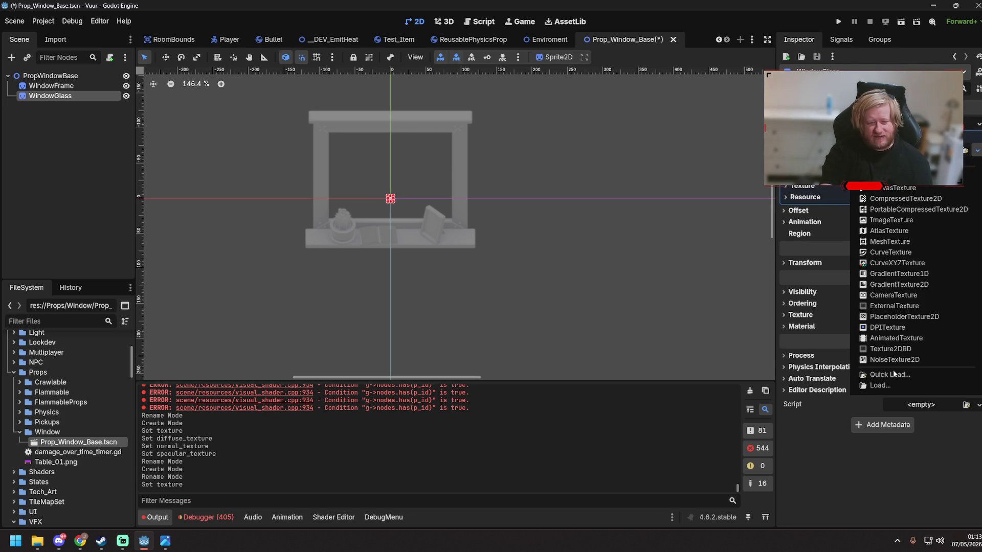
left_click(877, 375)
type("Window")
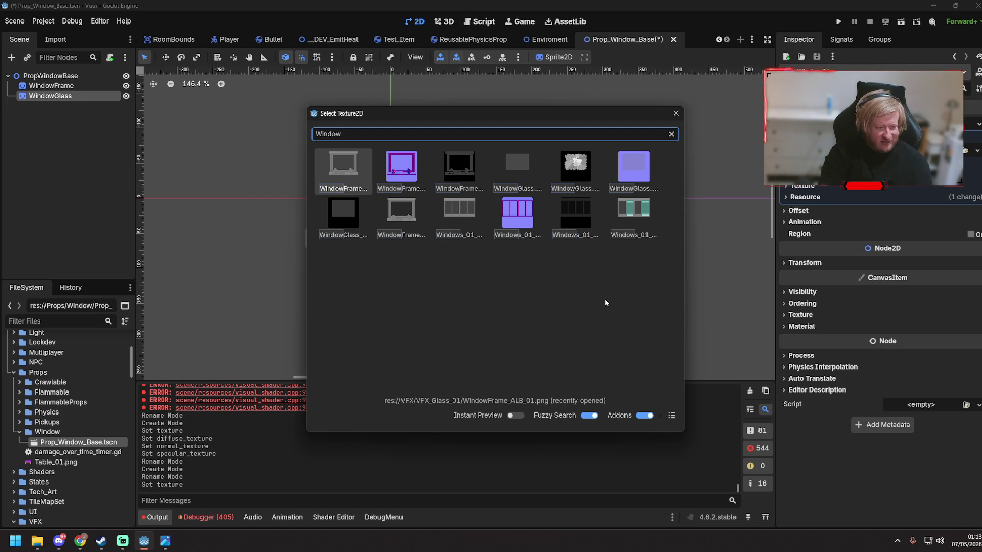
left_click(522, 165)
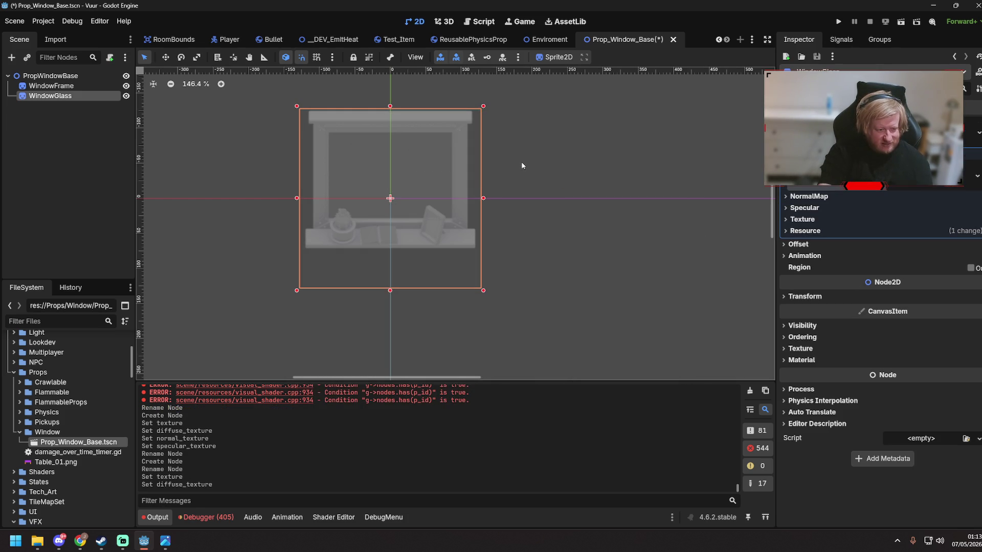
- Search 'Window' for a Specular texture, closing the picker without assigning one
left_click(786, 208)
left_click(918, 226)
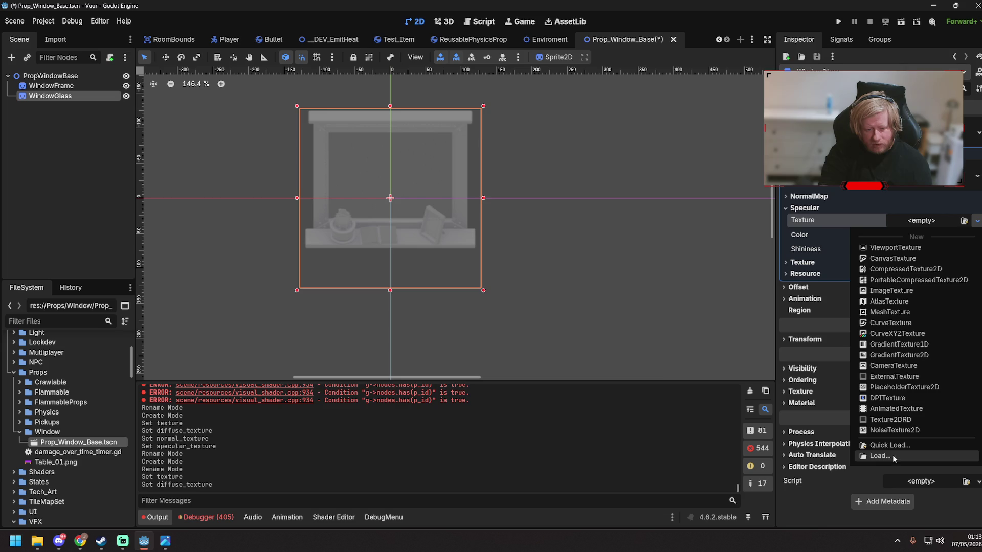
left_click(885, 446)
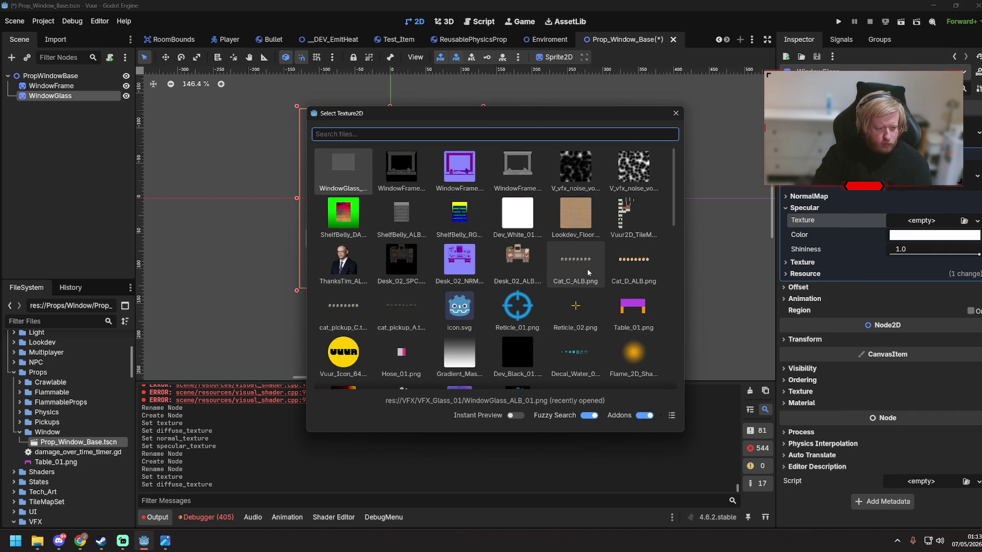
type("Window")
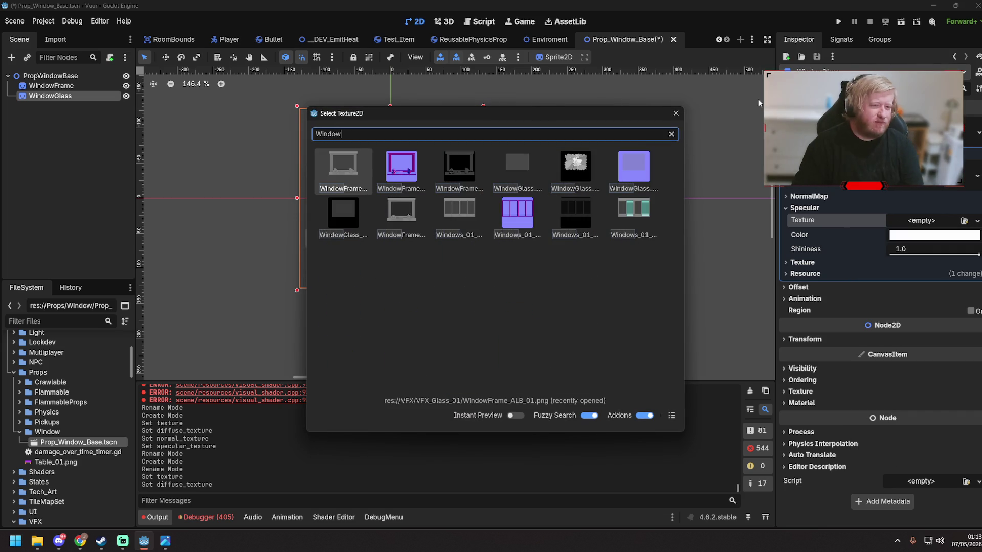
left_click(676, 113)
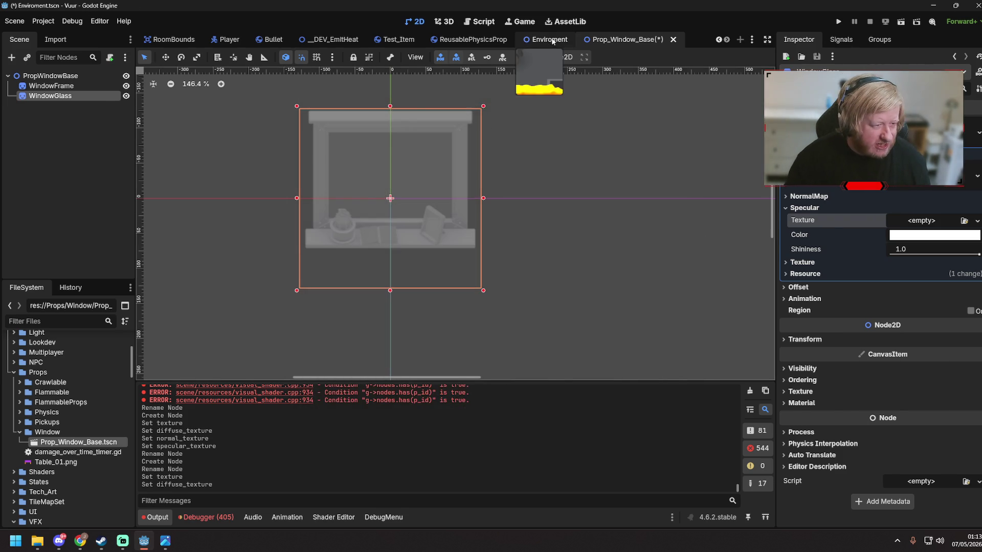
- Open the Glass_Destruction effect scene from the Enviroment level
left_click(549, 39)
scroll(495, 249, "down", 6)
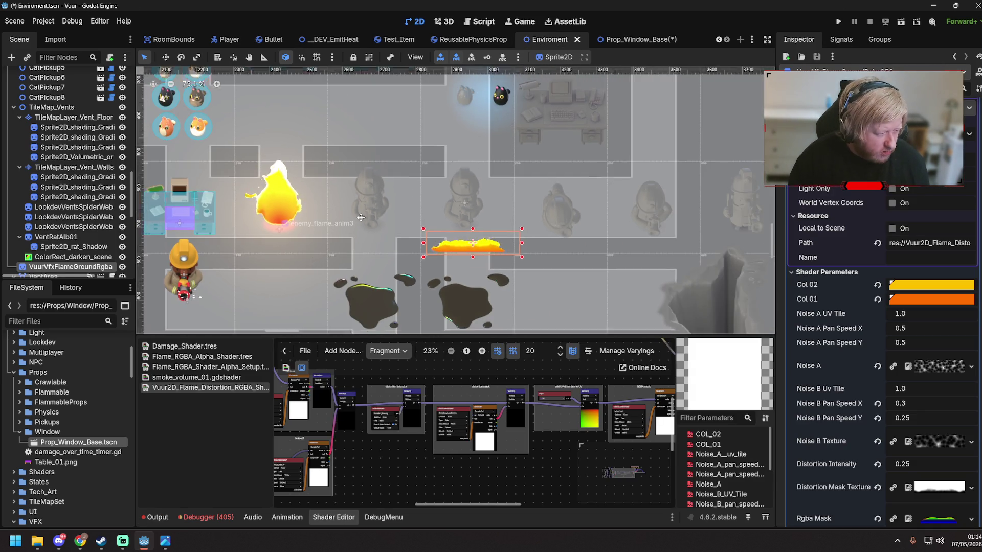
left_click(409, 214)
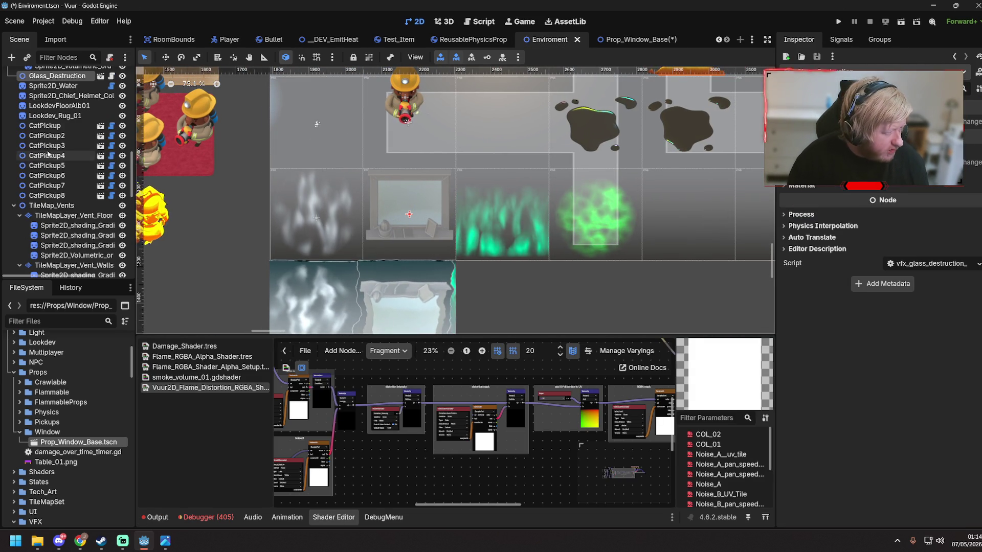
scroll(100, 152, "up", 3)
left_click(101, 175)
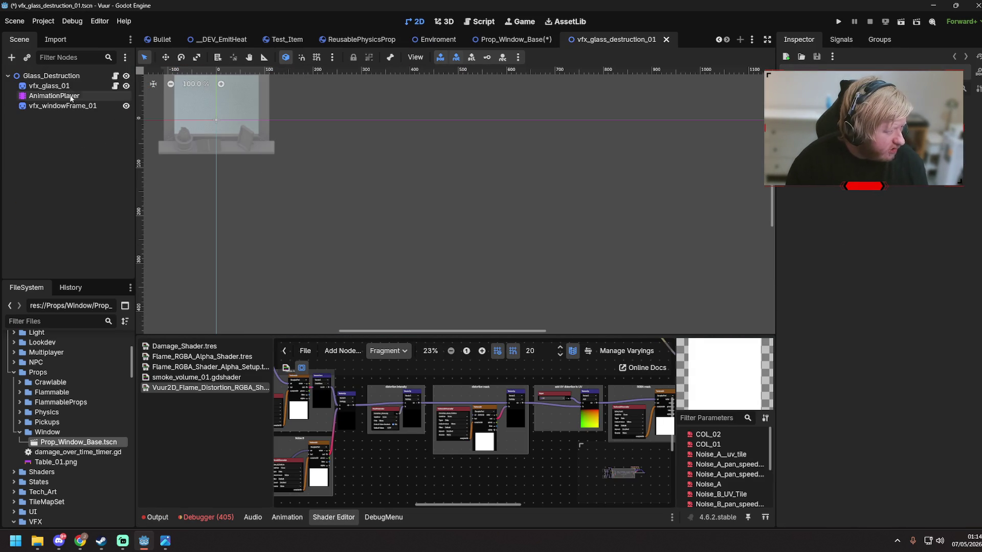
- Hide and re-show the vfx_glass_01 and vfx_windowFrame_01 sprites
left_click(88, 86)
left_click(126, 87)
left_click(126, 87)
left_click(105, 96)
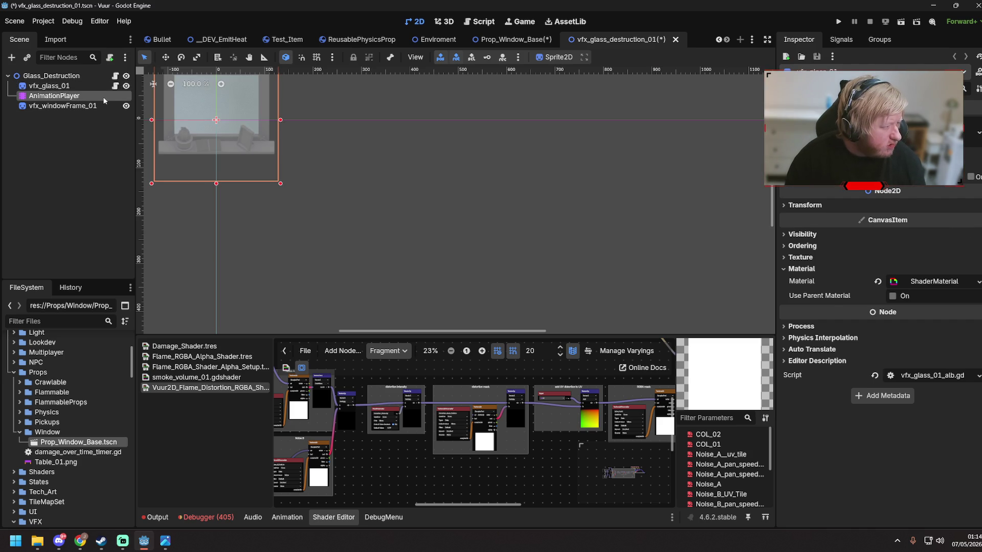
left_click(126, 106)
left_click(126, 86)
left_click(126, 86)
left_click(126, 106)
- Inspect the vfx_windowFrame_01 and vfx_glass_01 sprites, ending on the AnimationPlayer
left_click(95, 106)
left_click(92, 96)
left_click(75, 107)
left_click(74, 96)
left_click(61, 89)
left_click(66, 96)
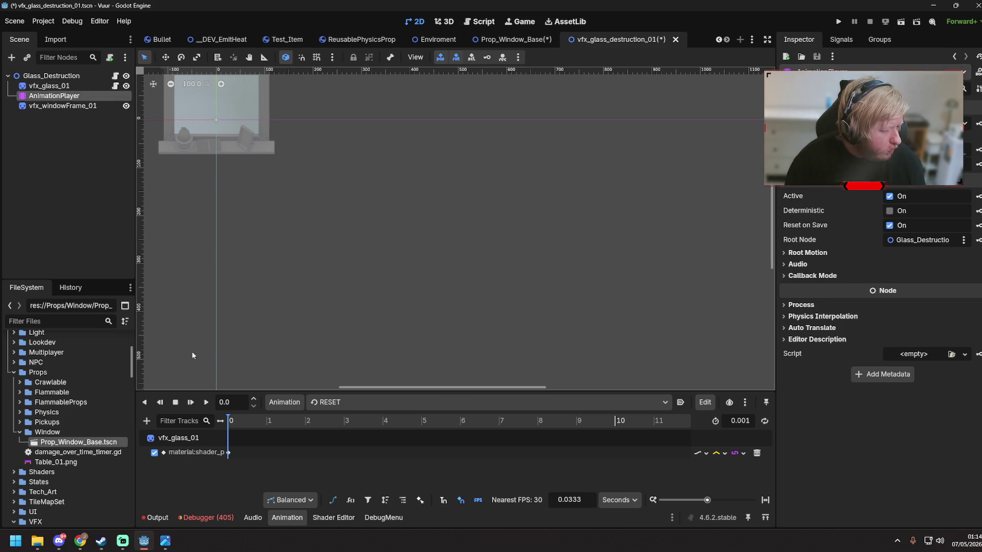
- Switch to the glass_destruction_01 animation and play it
left_click(228, 452)
right_click(230, 454)
key("Escape")
left_click(372, 402)
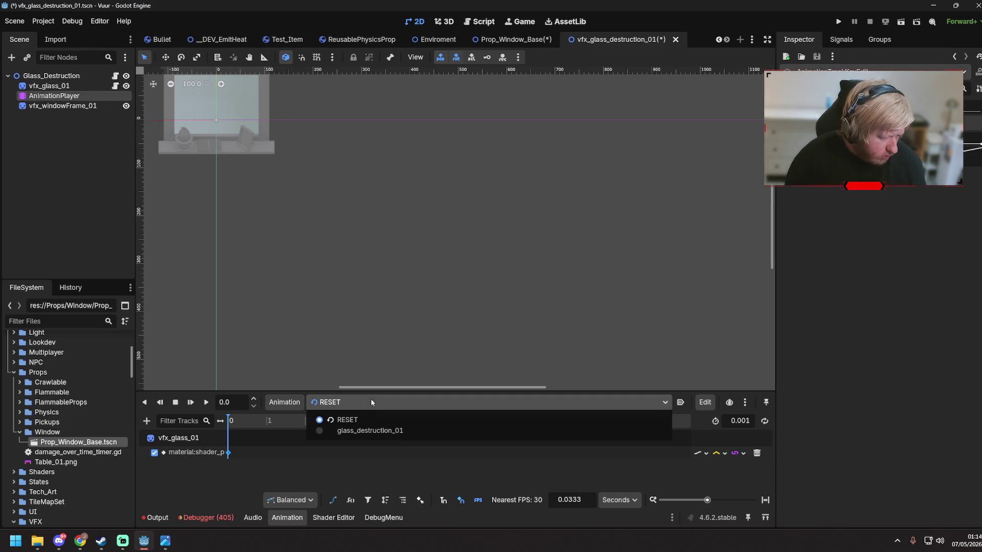
left_click(369, 430)
left_click_drag(204, 199, 296, 346)
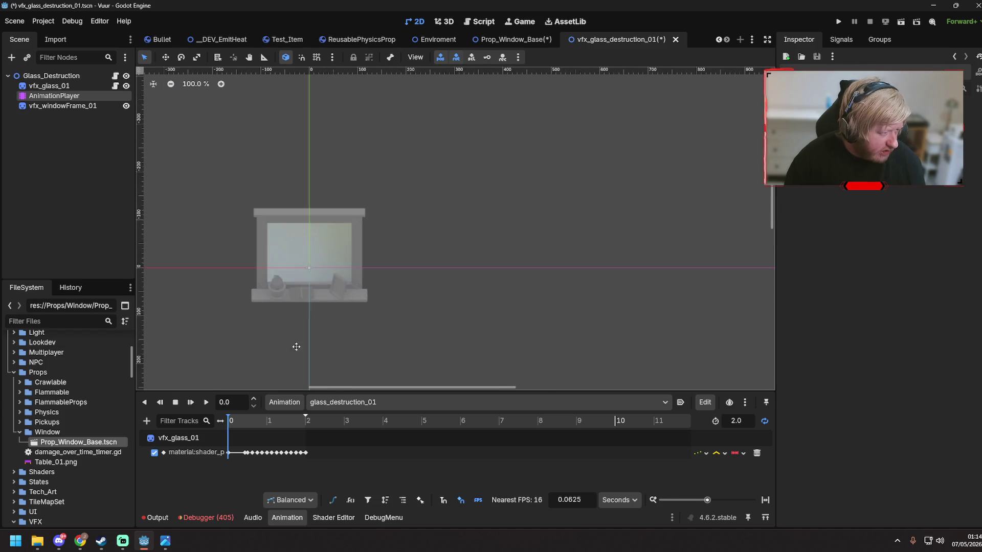
scroll(271, 278, "up", 3)
left_click(207, 403)
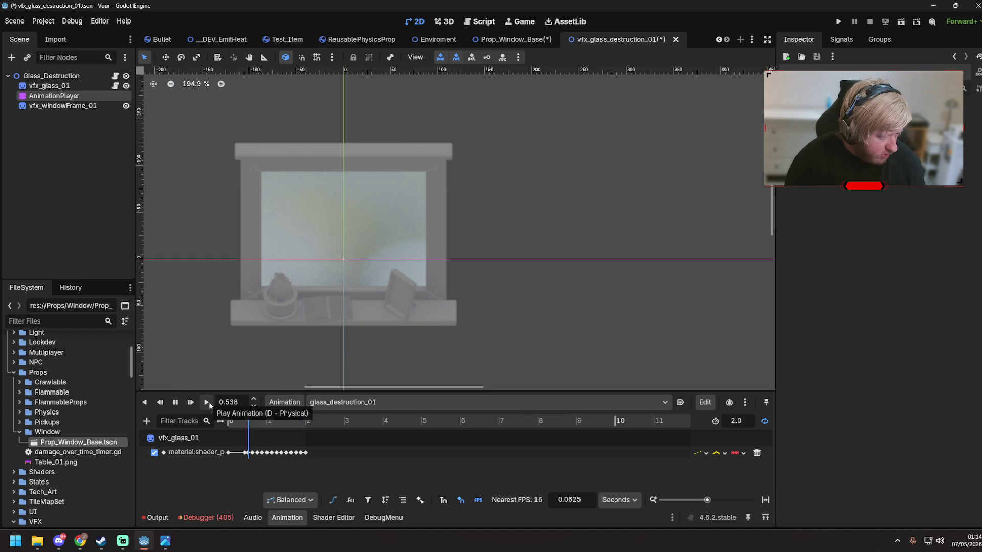
left_click(176, 403)
left_click(175, 402)
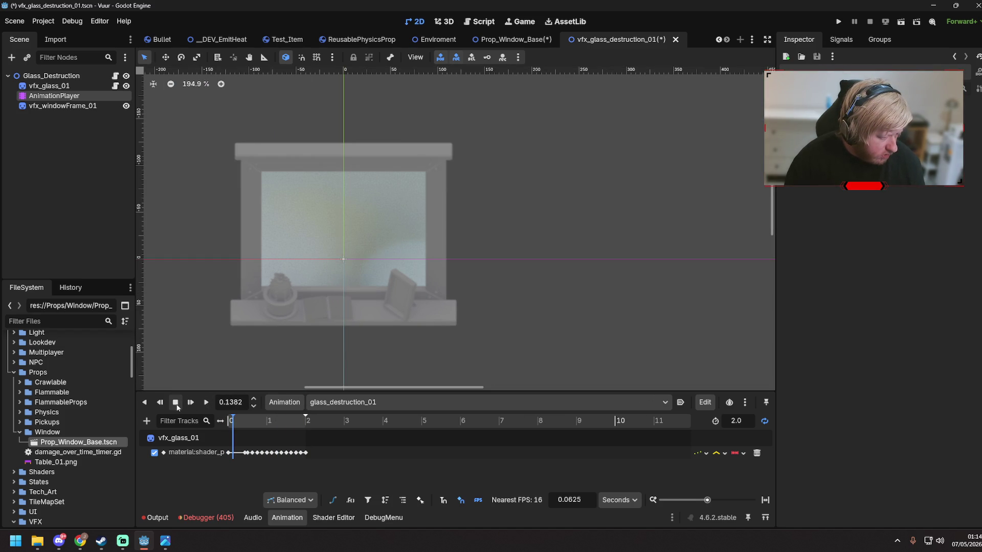
- Set the timeline step to frames (FPS) and replay glass_destruction_01 from frame 0
left_click_drag(252, 428, 341, 428)
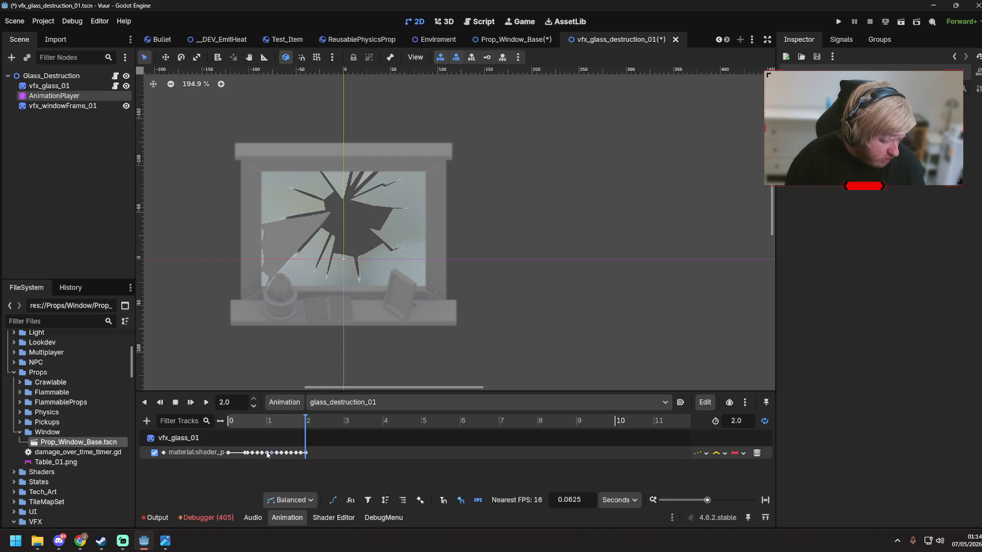
scroll(273, 450, "up", 5)
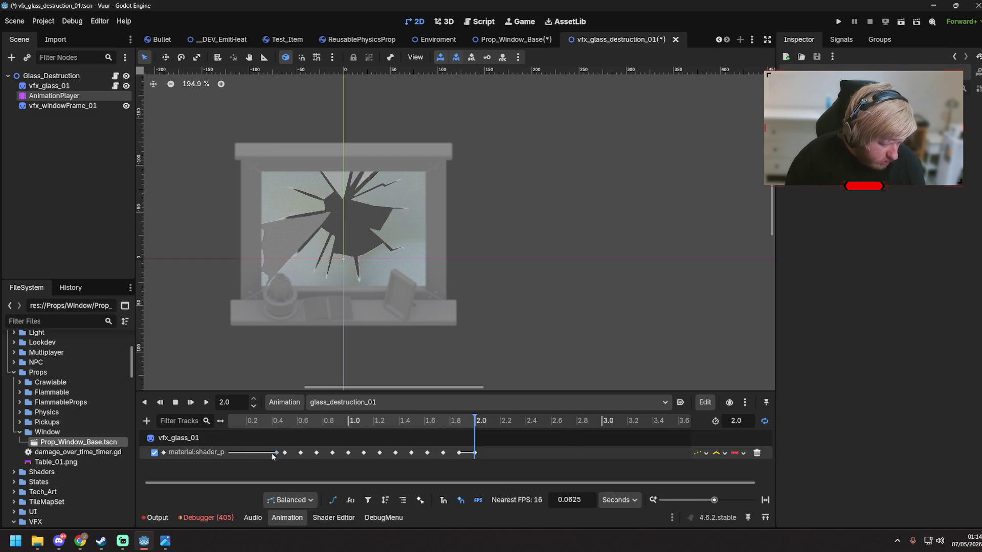
left_click(619, 499)
left_click(616, 517)
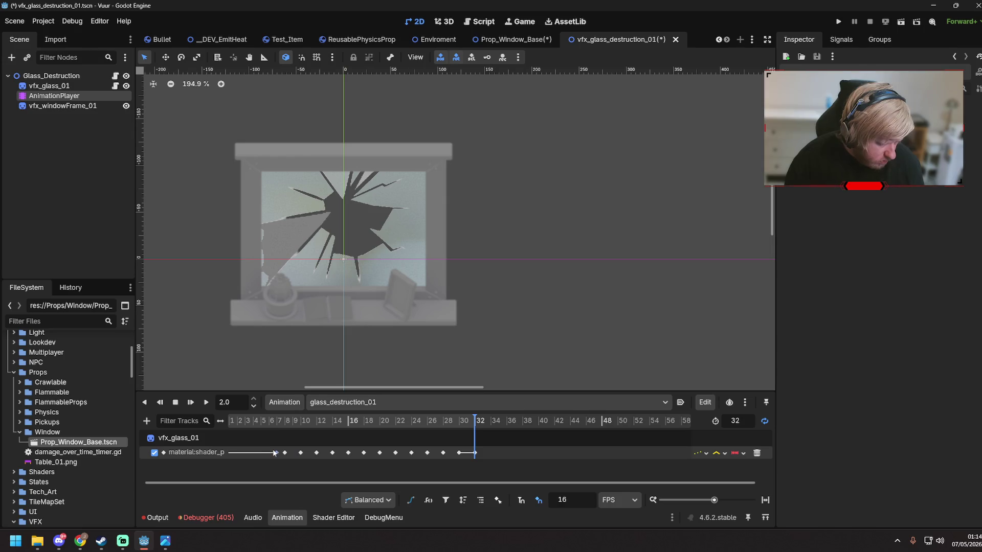
left_click(276, 452)
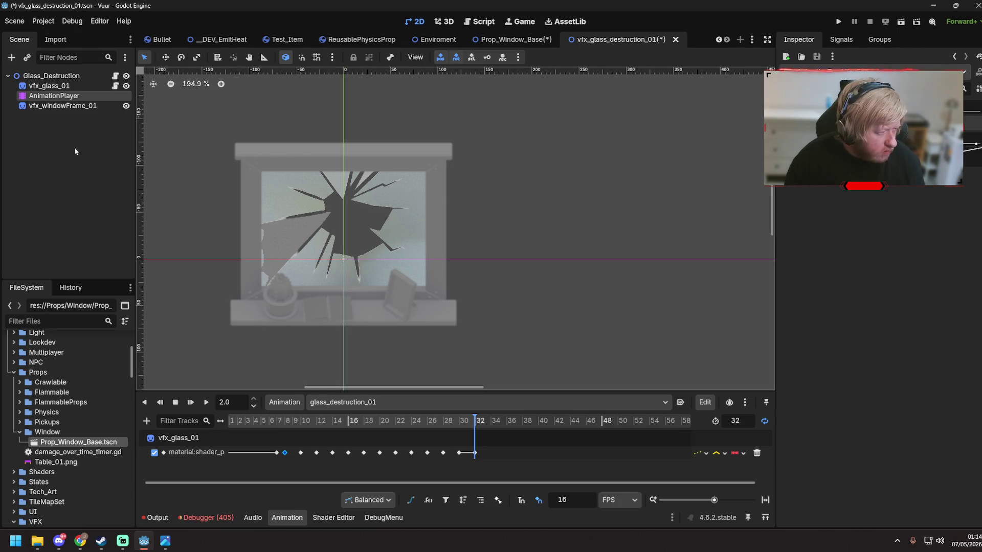
left_click(206, 402)
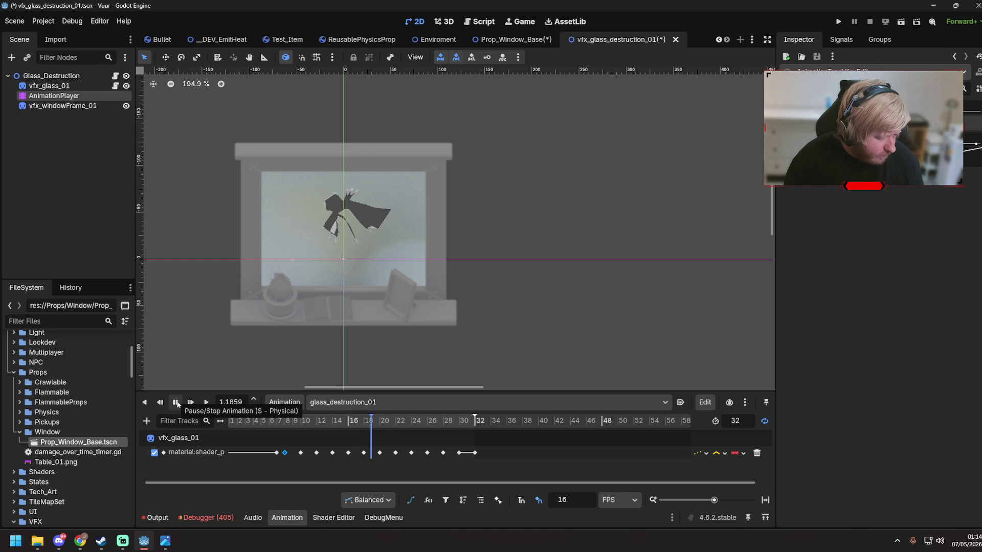
left_click(176, 403)
- Inspect the keyframes near frame 31 and scrub to frame 32's final crack
mouse_move(461, 424)
left_mouse_down()
mouse_move(471, 418)
mouse_move(432, 424)
mouse_move(474, 426)
mouse_move(457, 424)
left_mouse_up()
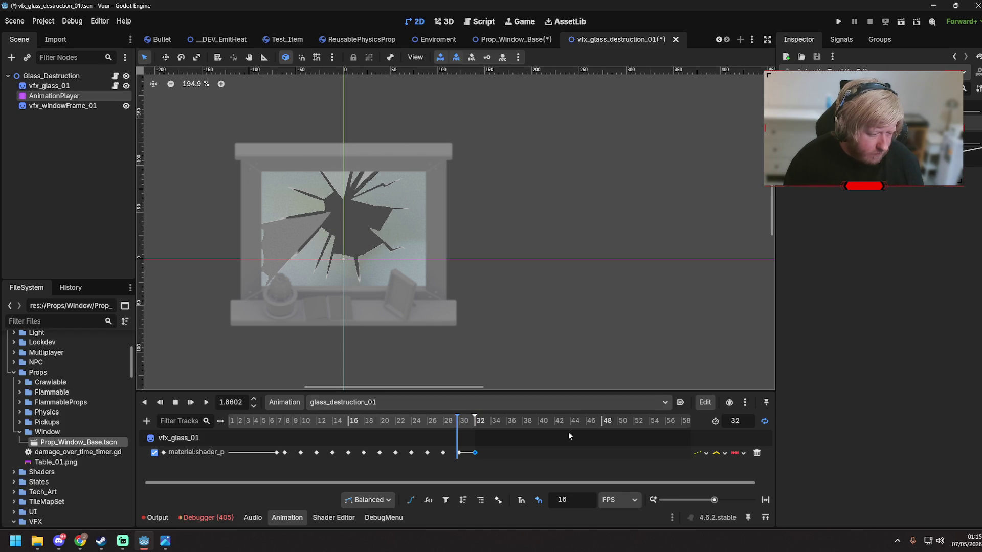
left_click(459, 453)
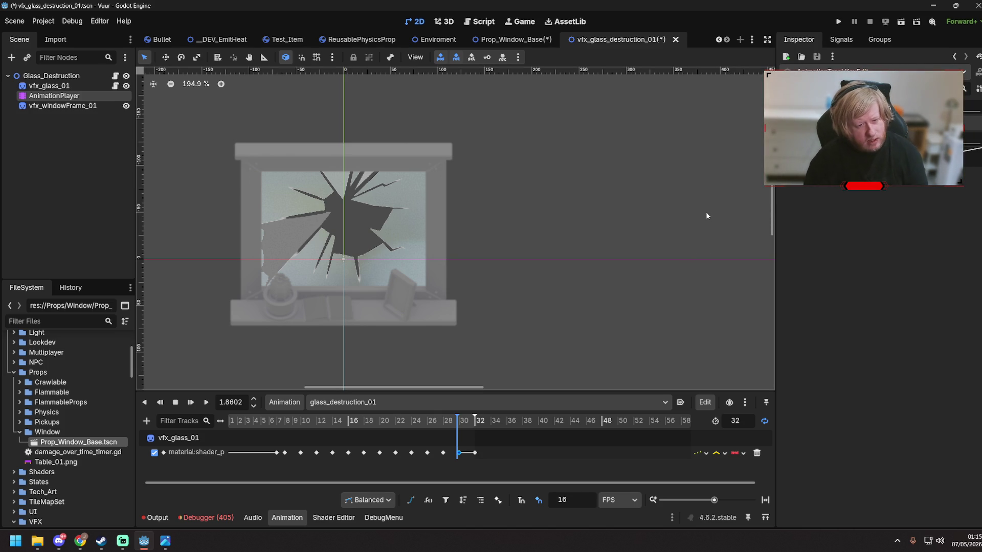
left_click(474, 453, "shift")
left_click(476, 452)
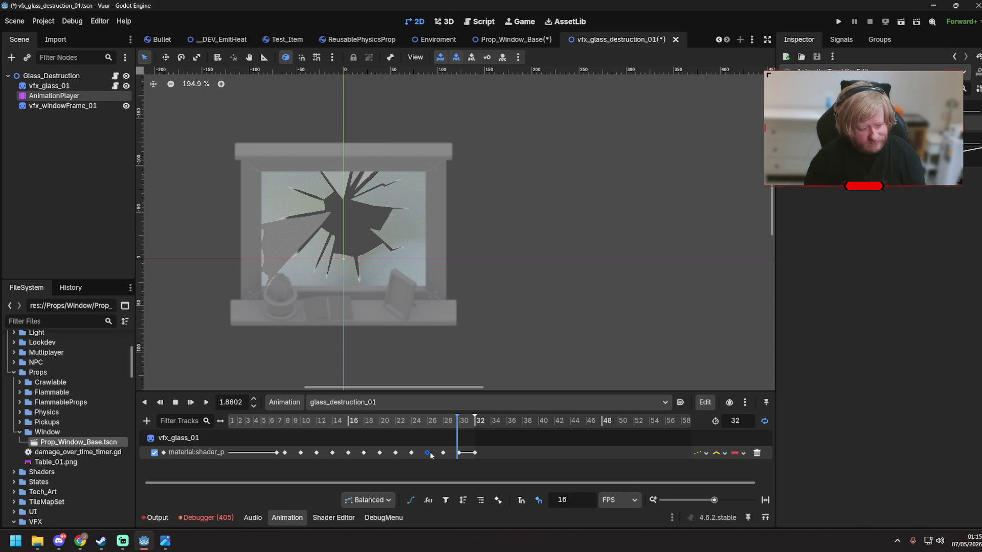
left_click(434, 423)
left_click_drag(436, 427, 526, 427)
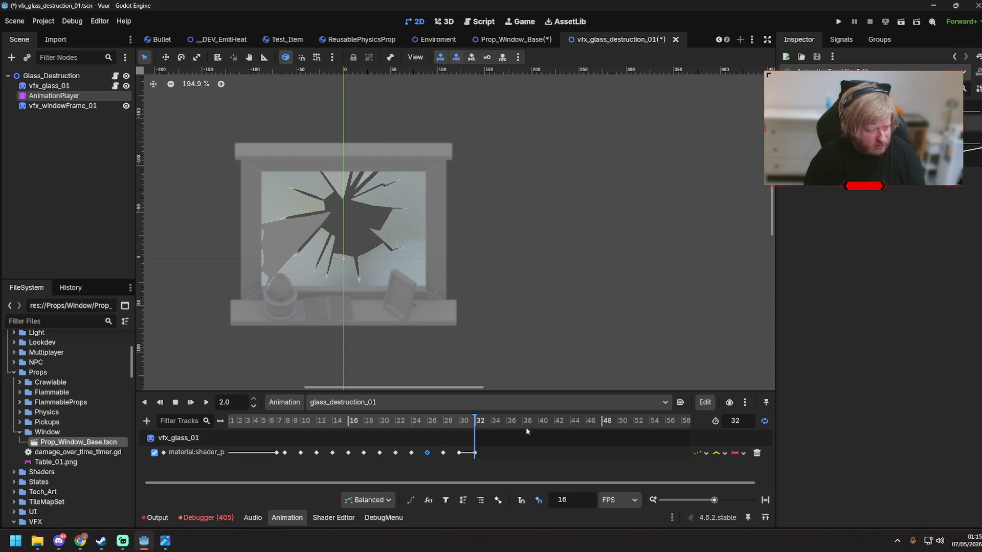
- Save the glass destruction scene, then return to Prop_Window_Base and save it
key("ctrl+s")
left_click(75, 105)
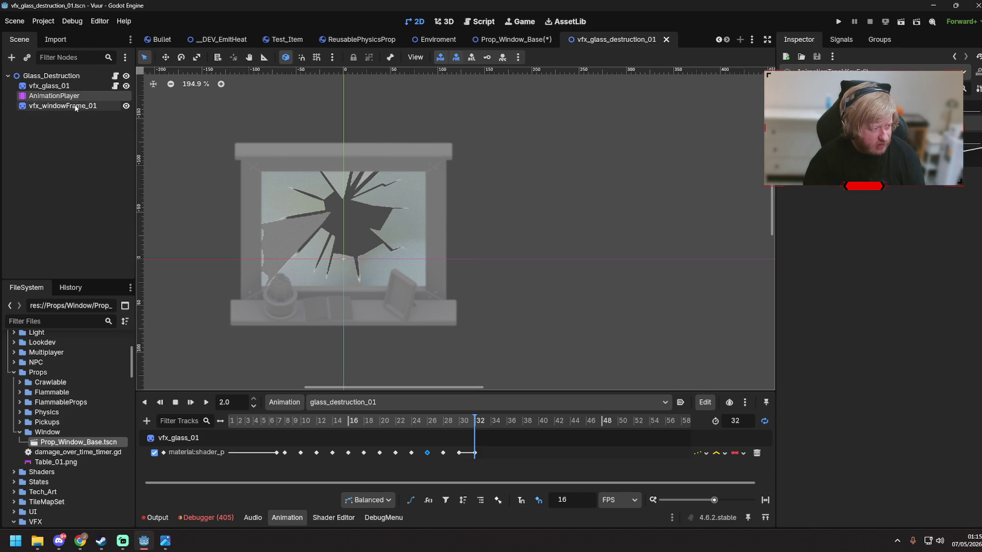
left_click(70, 87)
left_click(511, 226)
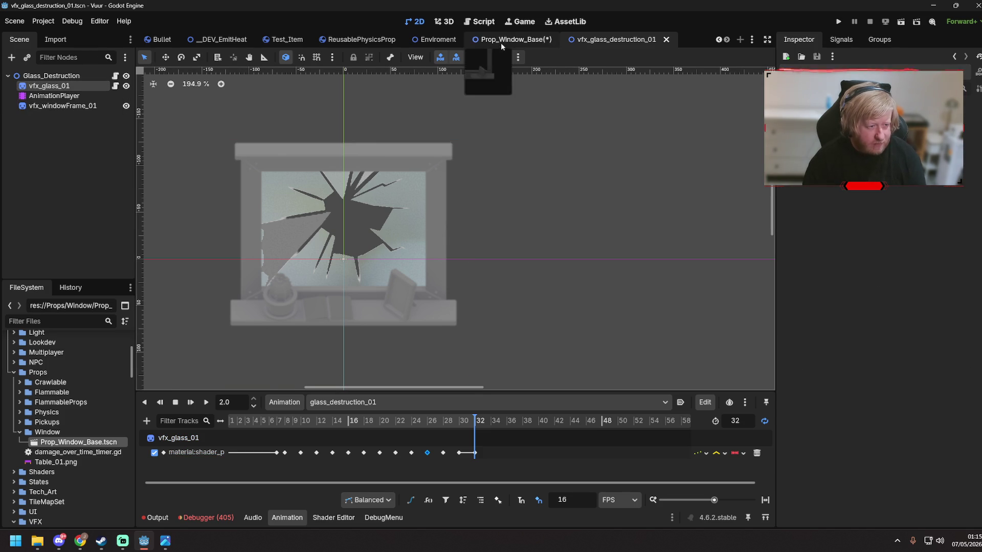
left_click(501, 41)
left_click(516, 118)
key("ctrl+s")
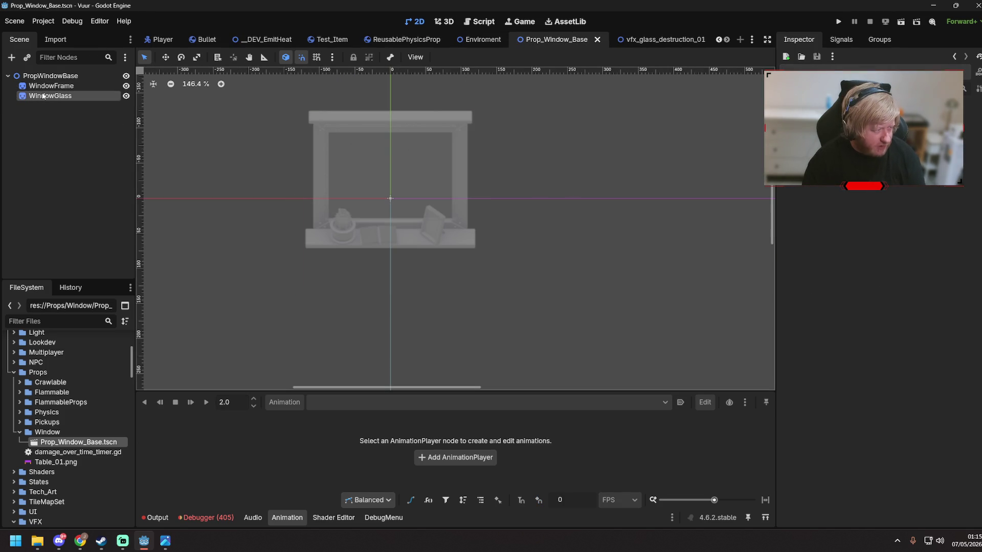
- Attach a new prop_window_base.gd script to the PropWindowBase root and save
left_click(43, 96)
left_click(51, 77)
double_click(56, 77)
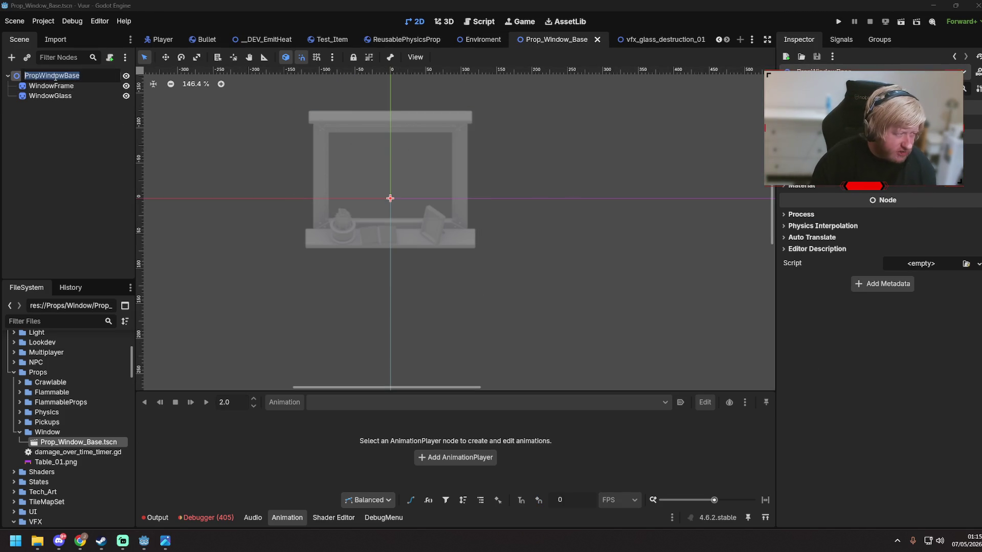
right_click(69, 76)
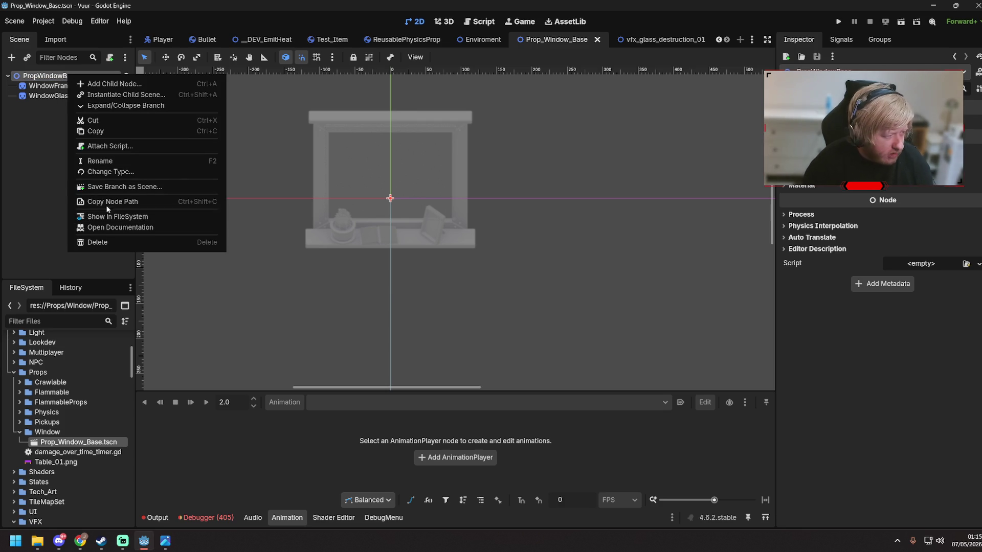
left_click(128, 147)
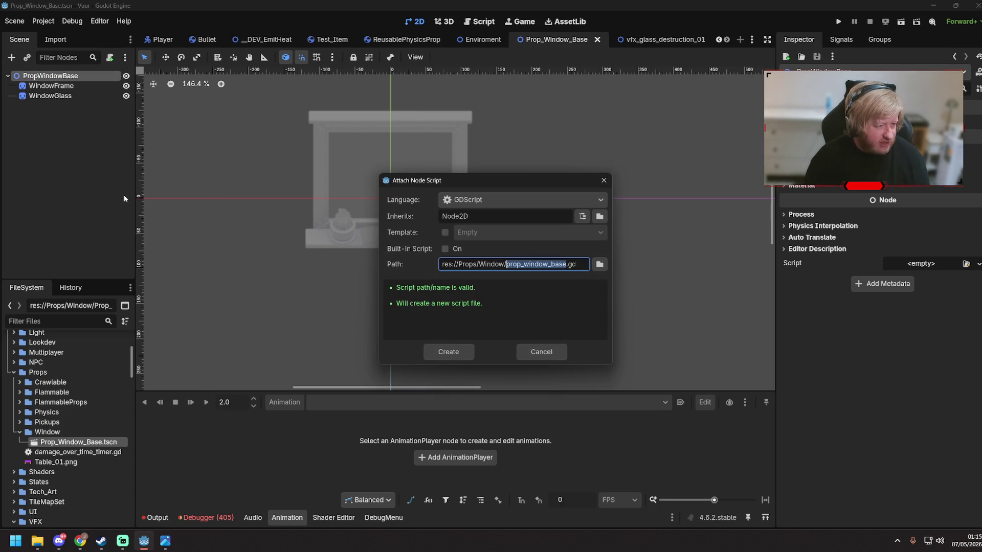
key("Return")
key("ctrl+s")
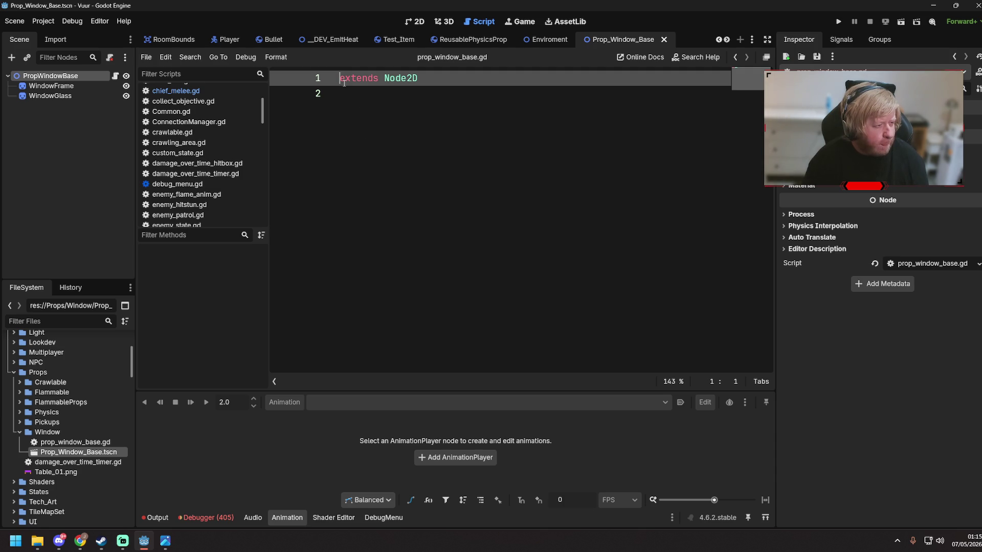
- Declare class_name BreakableWindow in the script, save, and start adding a child node
type("class_na")
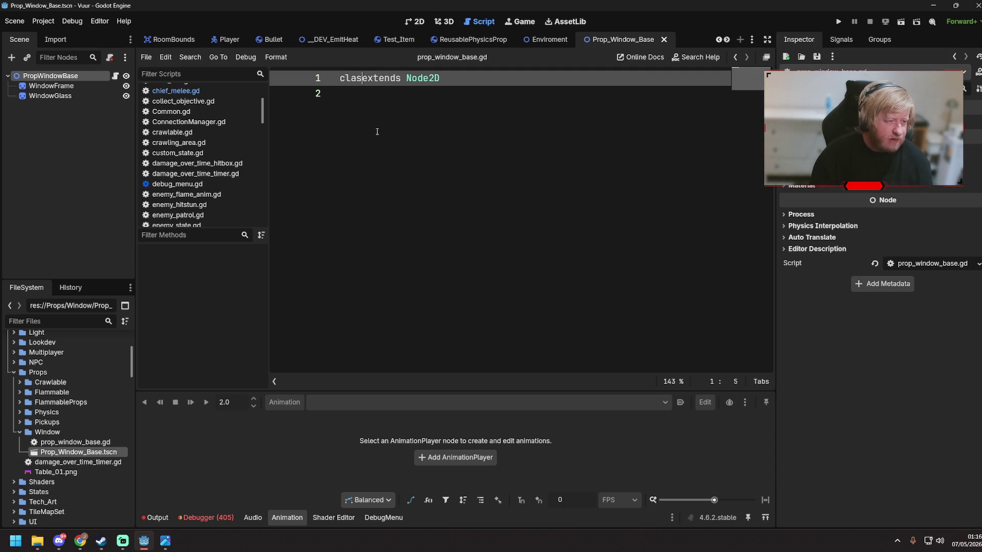
key("Return")
type("Breakable")
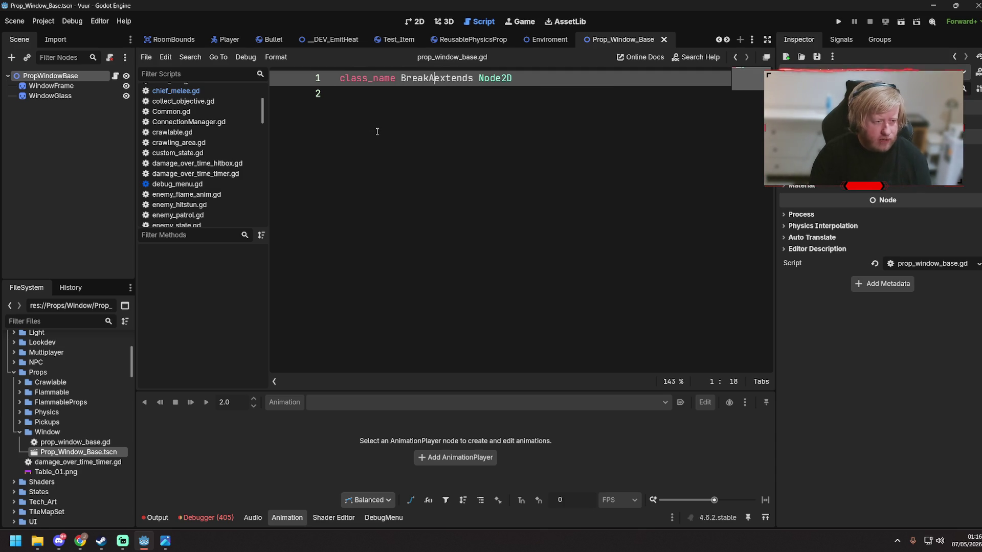
type("Window")
key("ctrl+s")
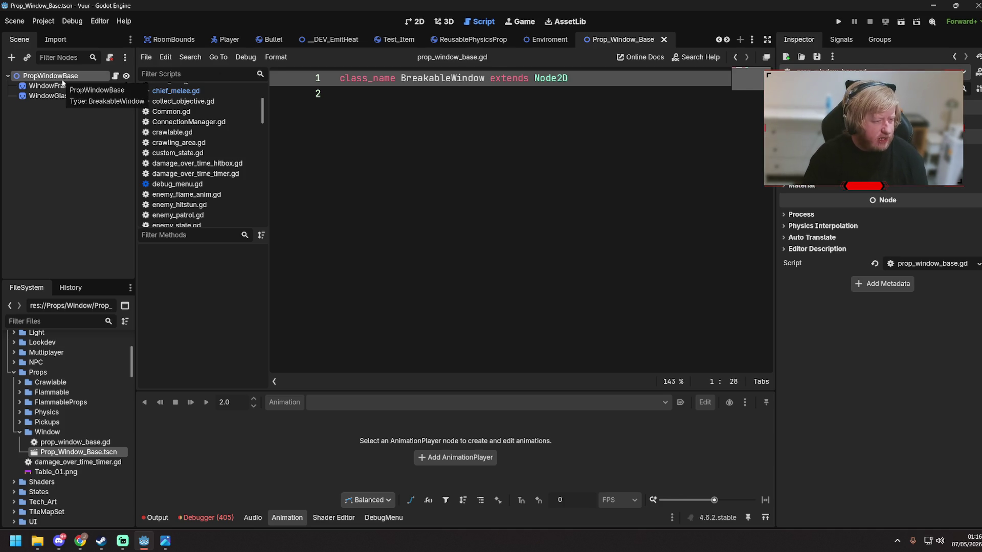
right_click(60, 78)
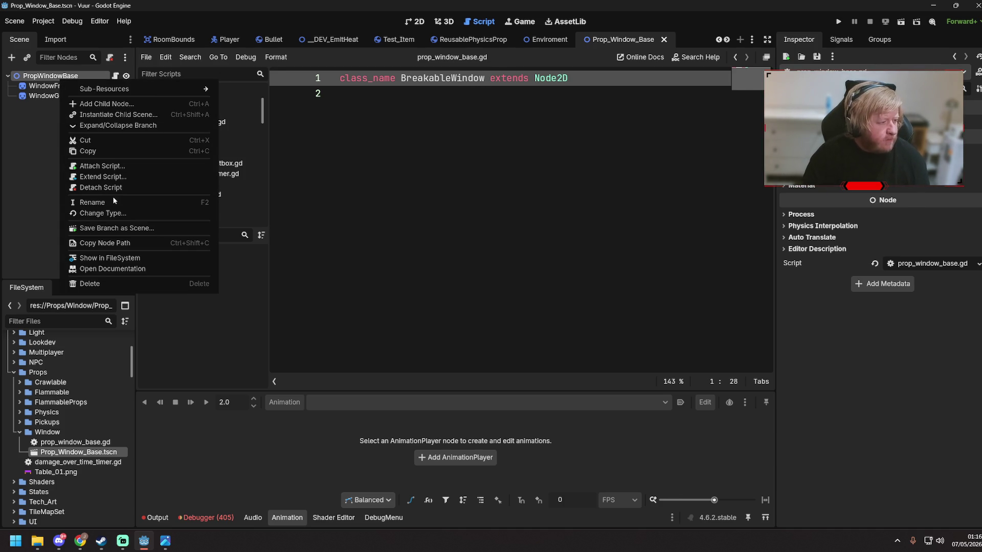
left_click(108, 104)
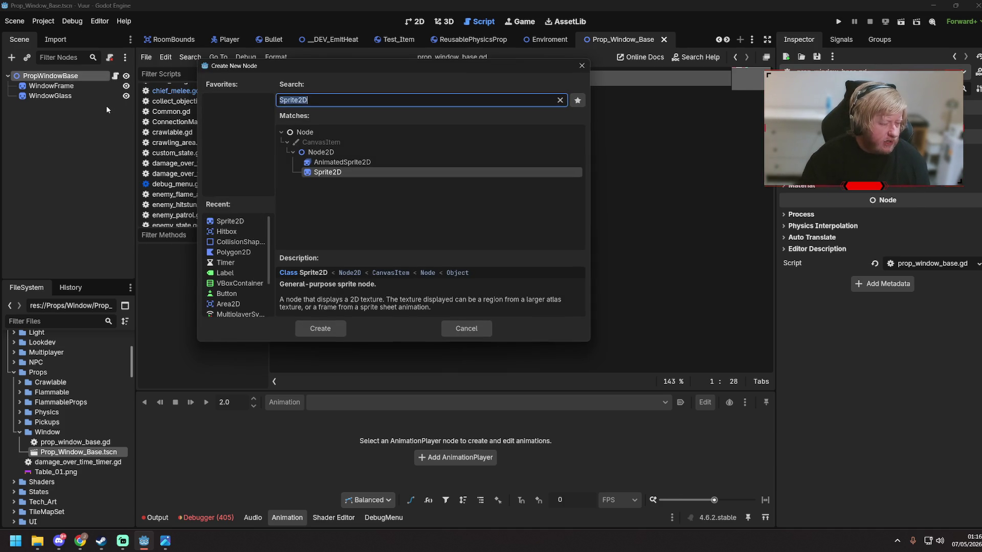
- Add a Hurtbox child node under PropWindowBase
type("H")
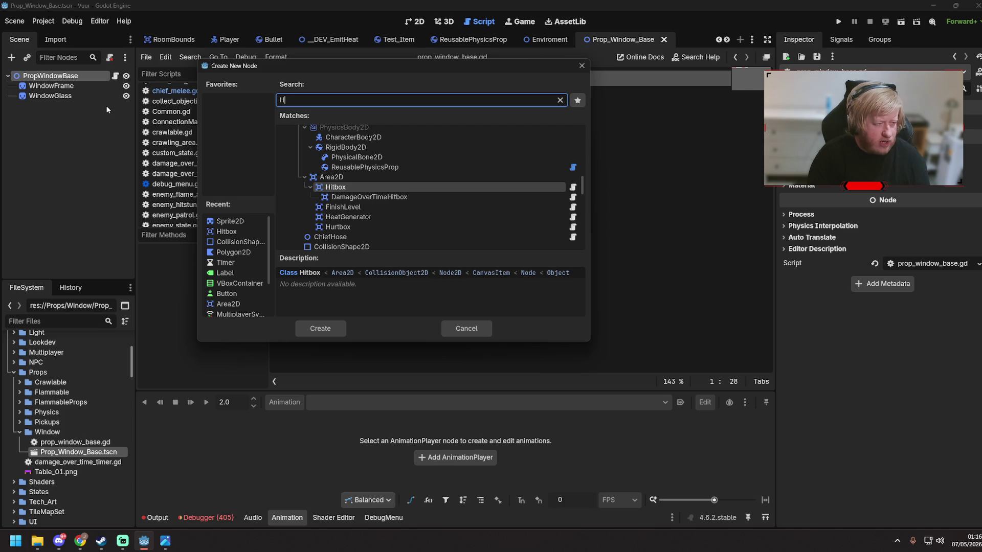
type("itbox")
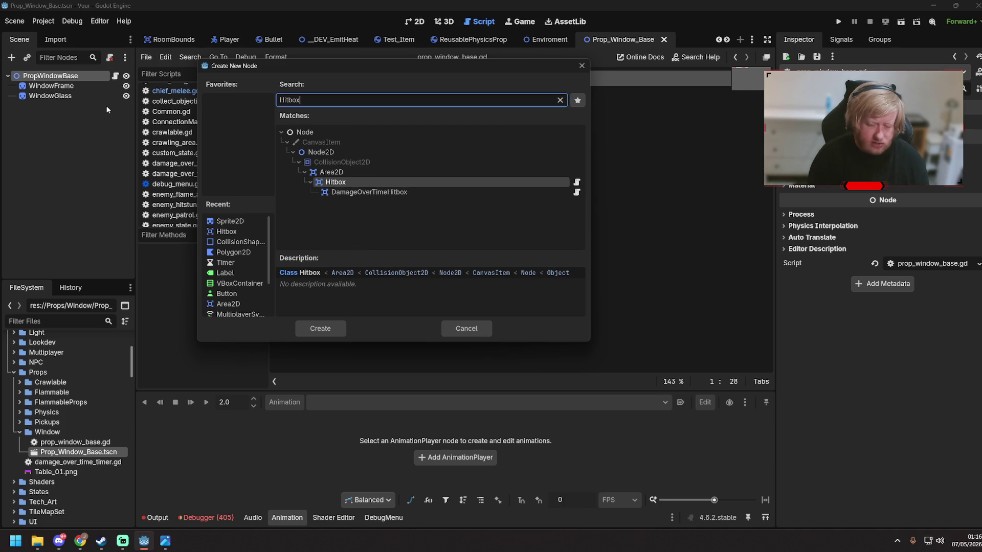
key("BackSpace")
key("BackSpace")
key("BackSpace")
type("urtbox")
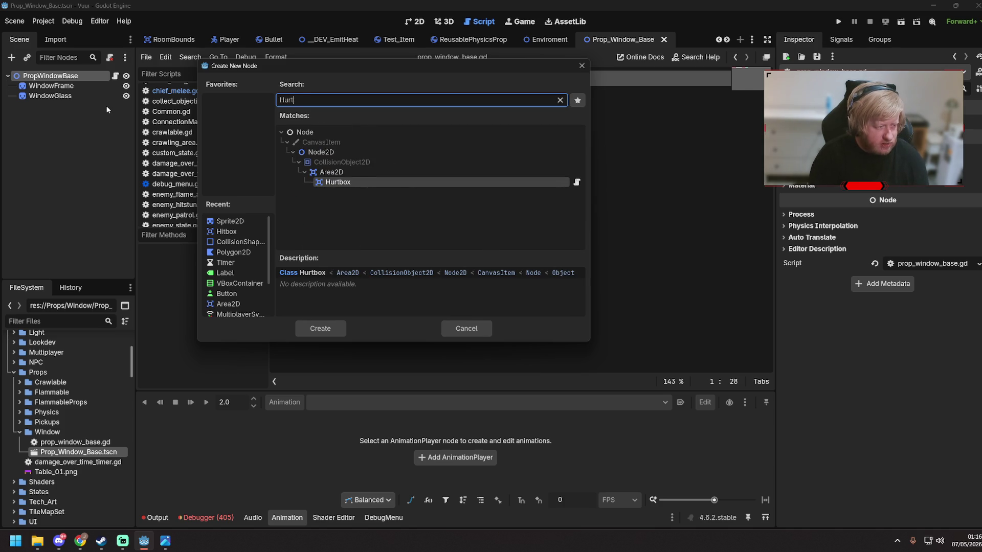
key("Return")
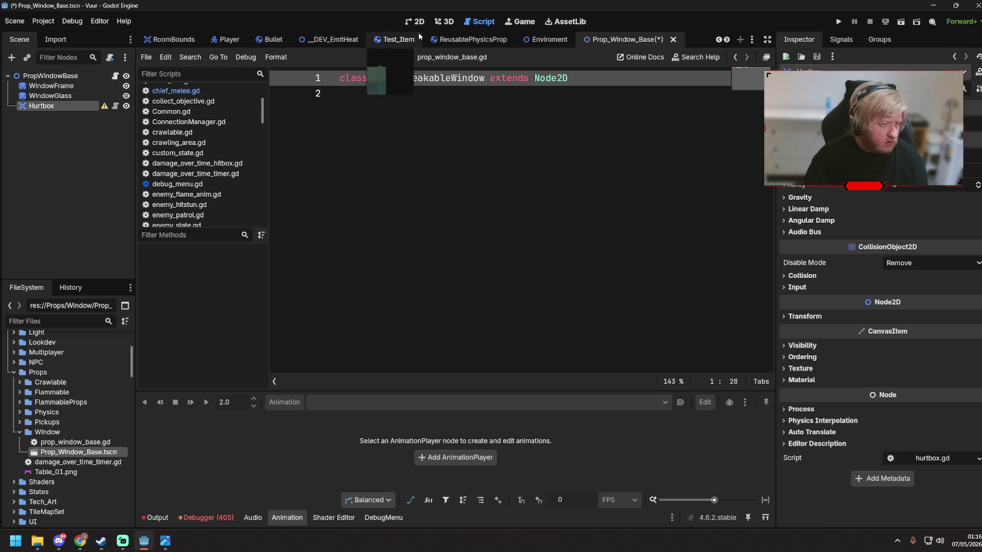
left_click(408, 23)
- Give the Hurtbox a CollisionShape2D with a RectangleShape2D stretched over the glass
right_click(55, 106)
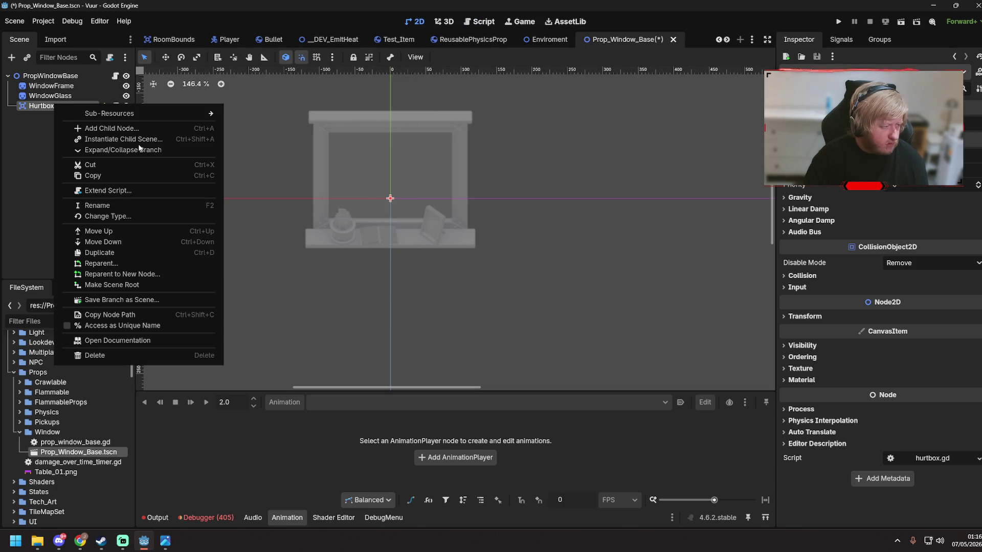
left_click(145, 131)
type("Collision")
key("Return")
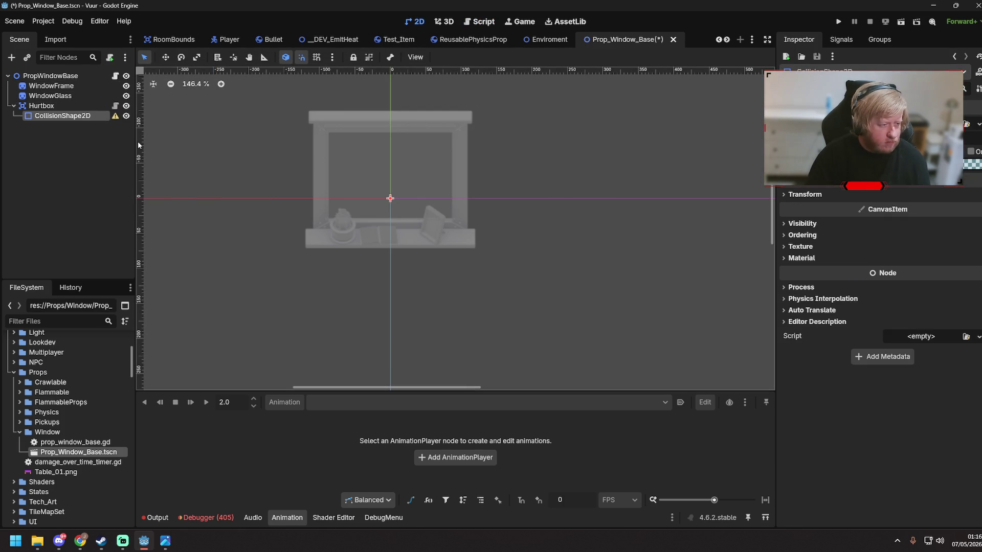
key("ctrl+s")
left_click(920, 123)
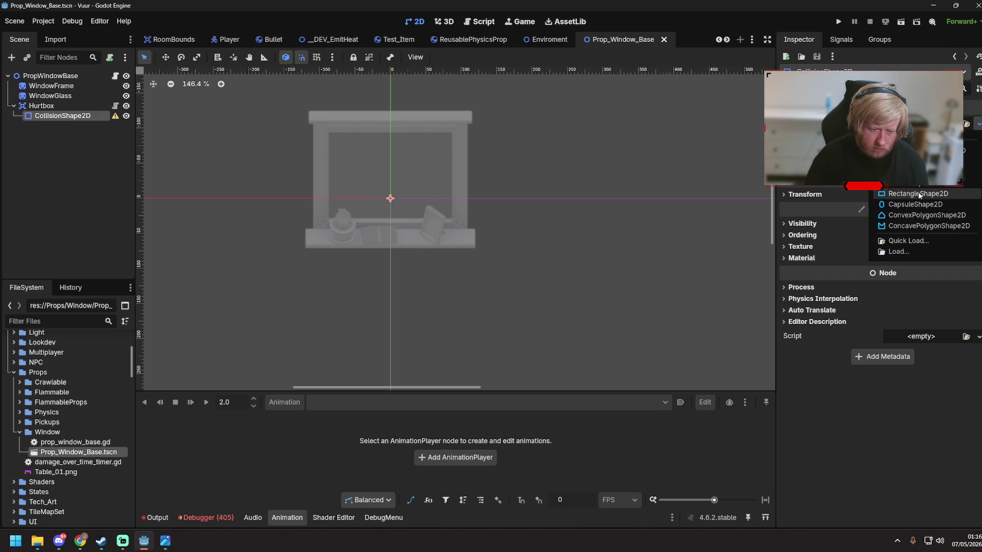
left_click(915, 197)
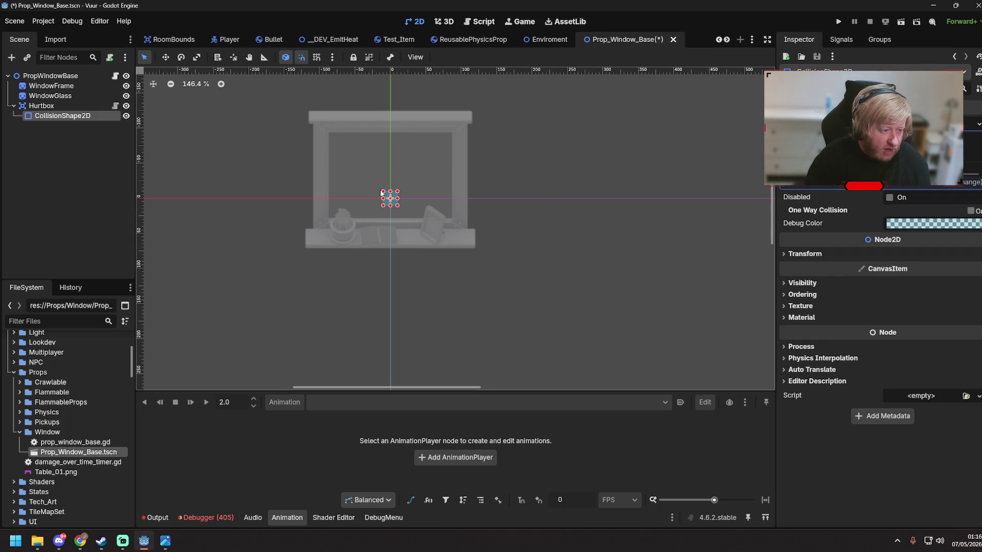
left_click_drag(383, 192, 330, 135)
left_click_drag(398, 206, 454, 222)
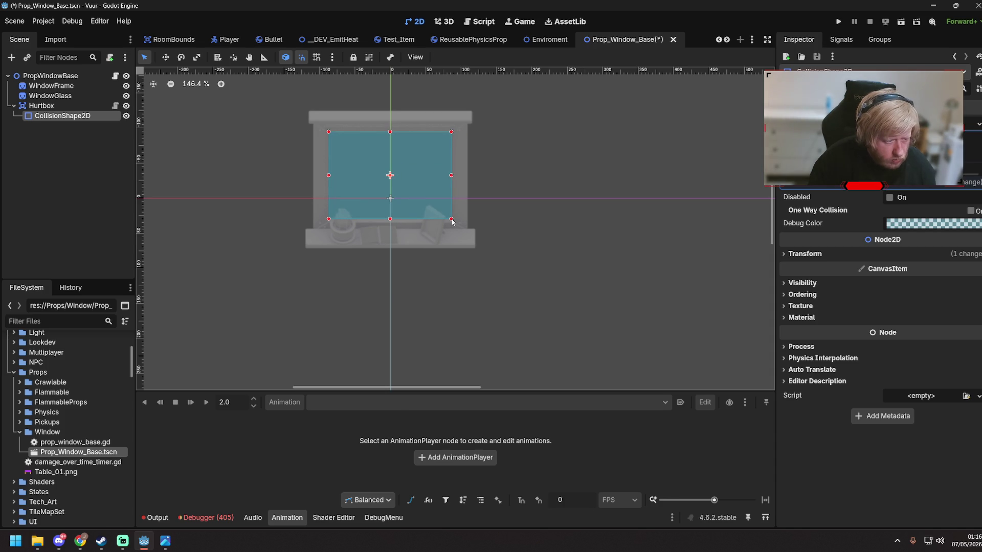
key("ctrl+s")
- Move the Hurtbox to collision layer 6 and save the scene
left_click(41, 106)
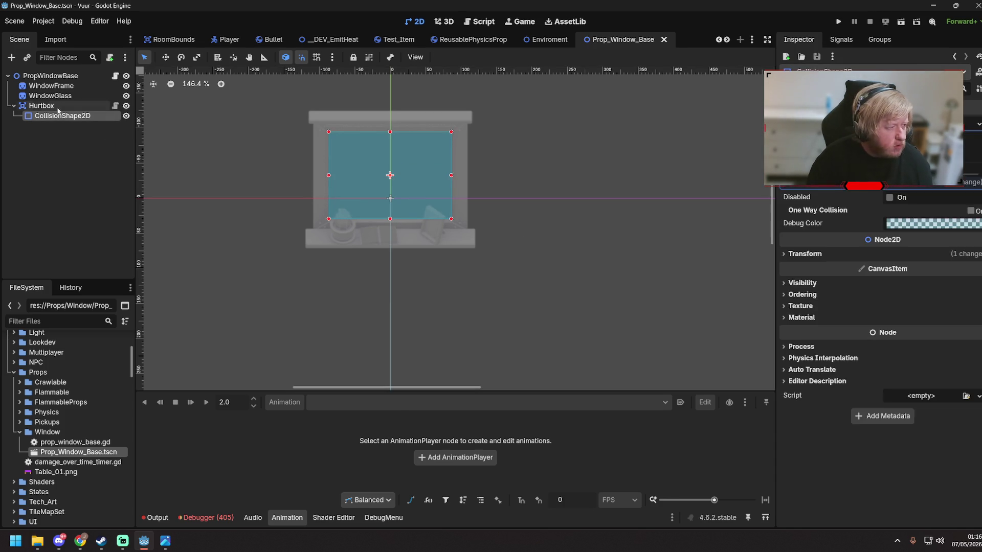
left_click(786, 276)
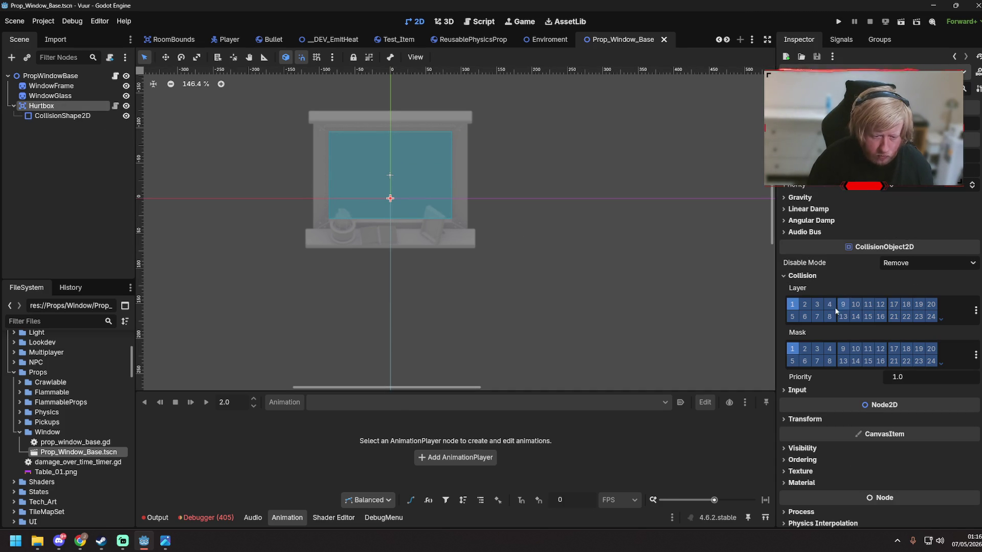
left_click(793, 304)
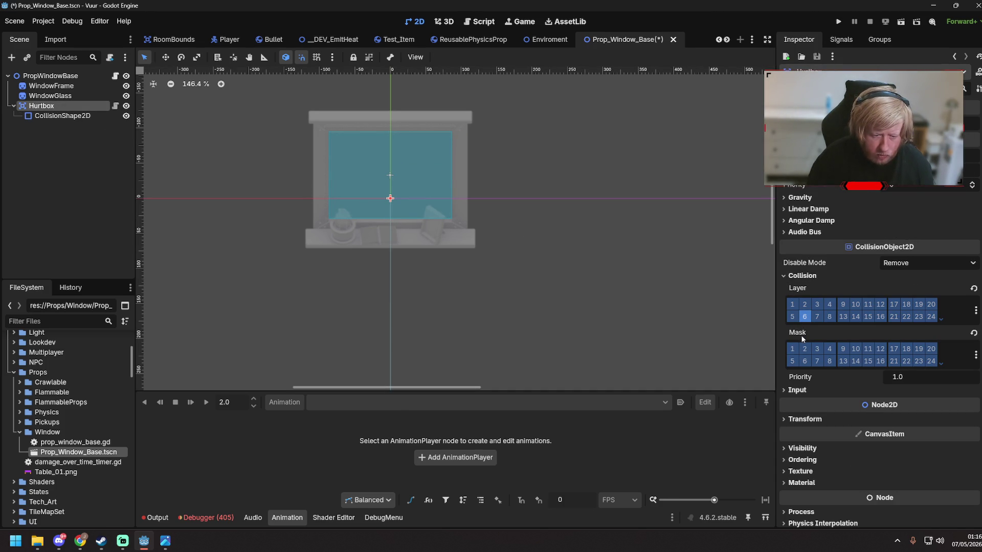
left_click(621, 293)
key("ctrl+s")
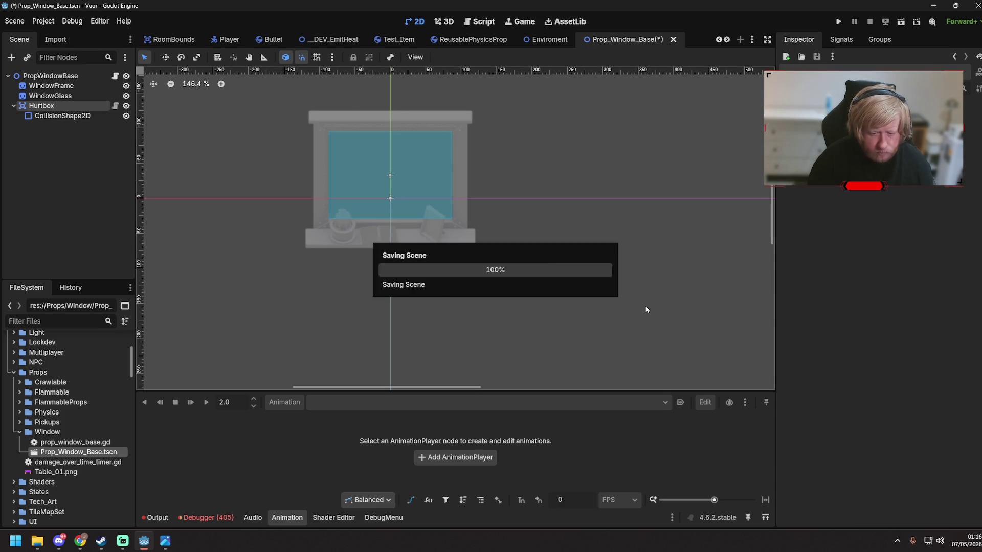
left_click(473, 23)
left_click(366, 155)
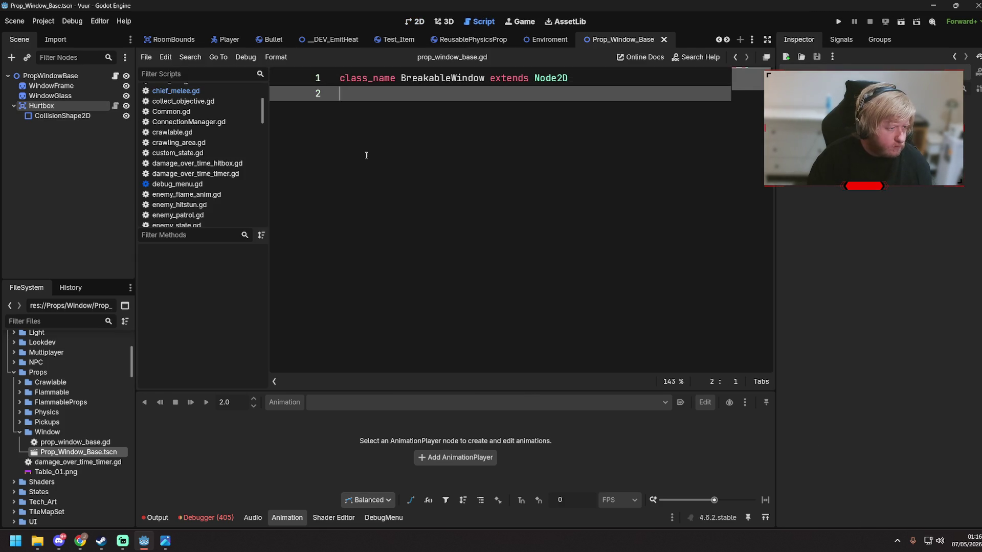
- Connect the Hurtbox's Damaged signal to a new _on_hurtbox_damaged handler
left_click(841, 40)
left_click(41, 106)
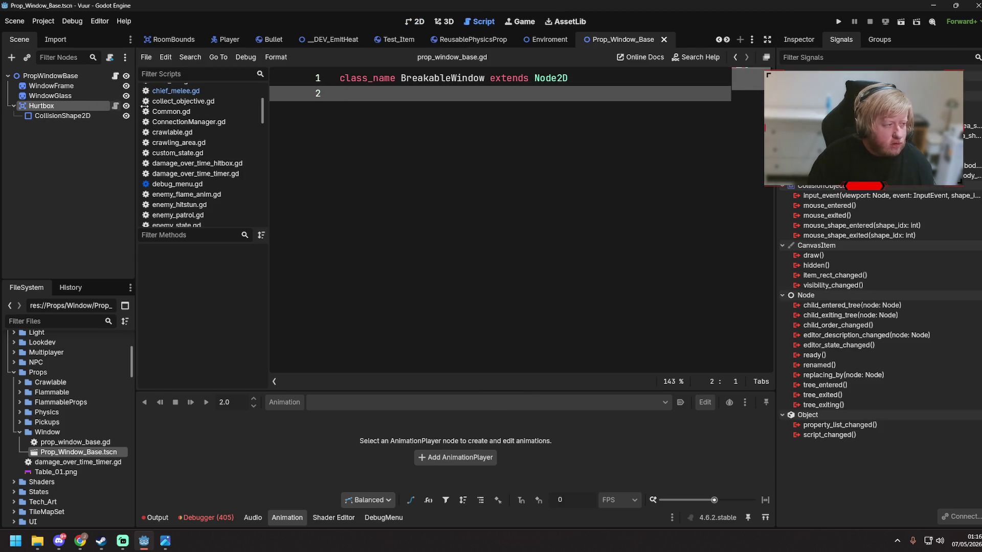
double_click(828, 86)
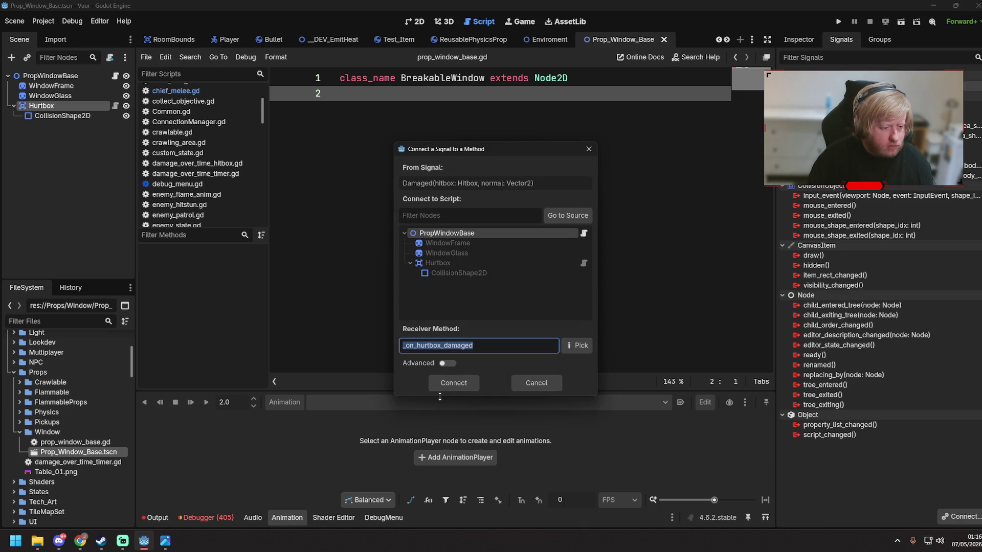
left_click(445, 385)
key("ctrl+s")
- Add a window_glass node reference and a damaged = false variable to the script
left_click_drag(50, 95, 414, 111)
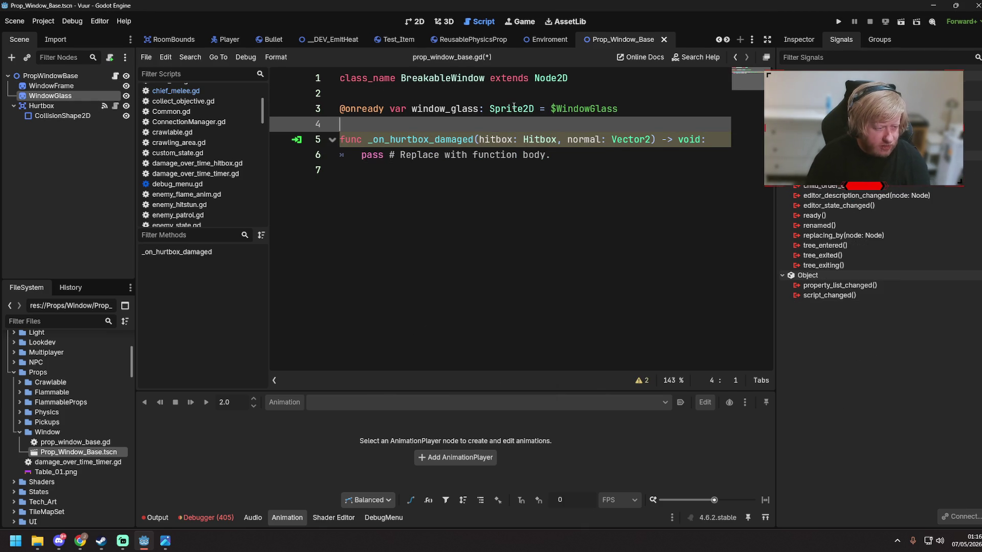
left_click(635, 103)
key("ctrl+s")
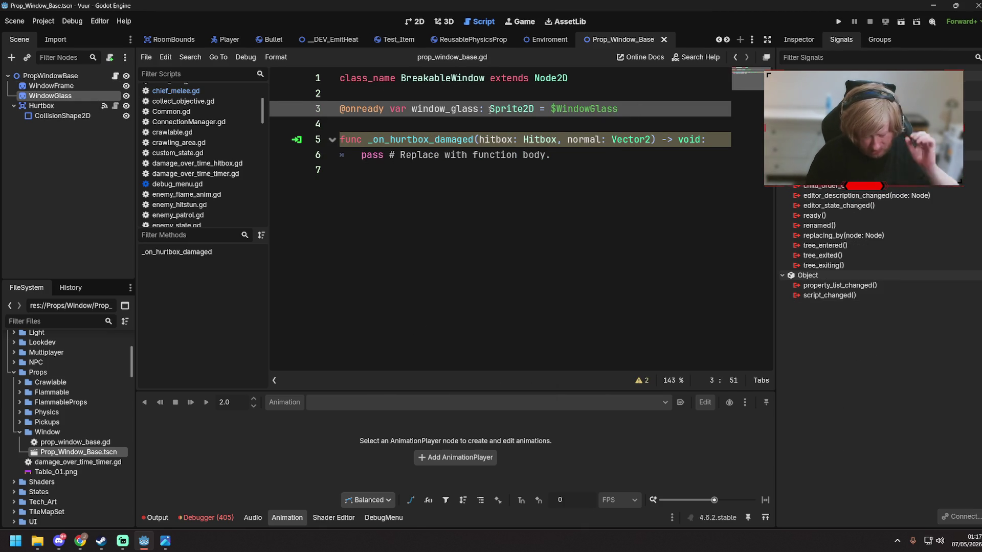
left_click_drag(412, 109, 480, 108)
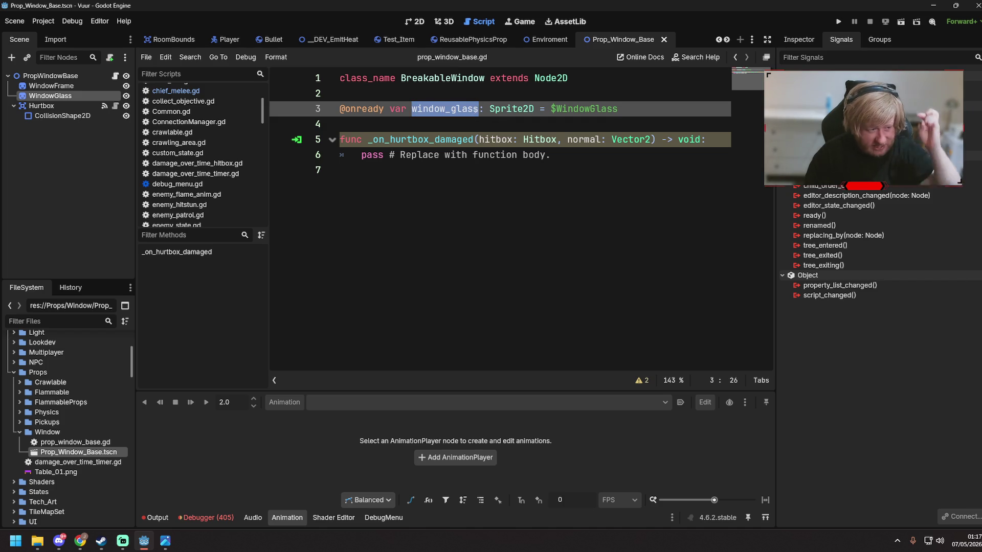
left_click(396, 126)
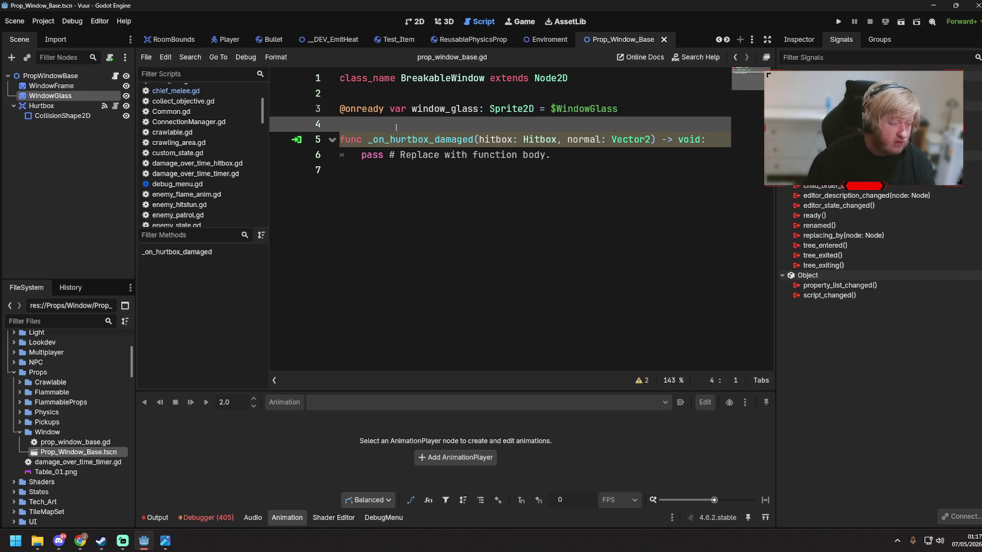
type("var damaged :")
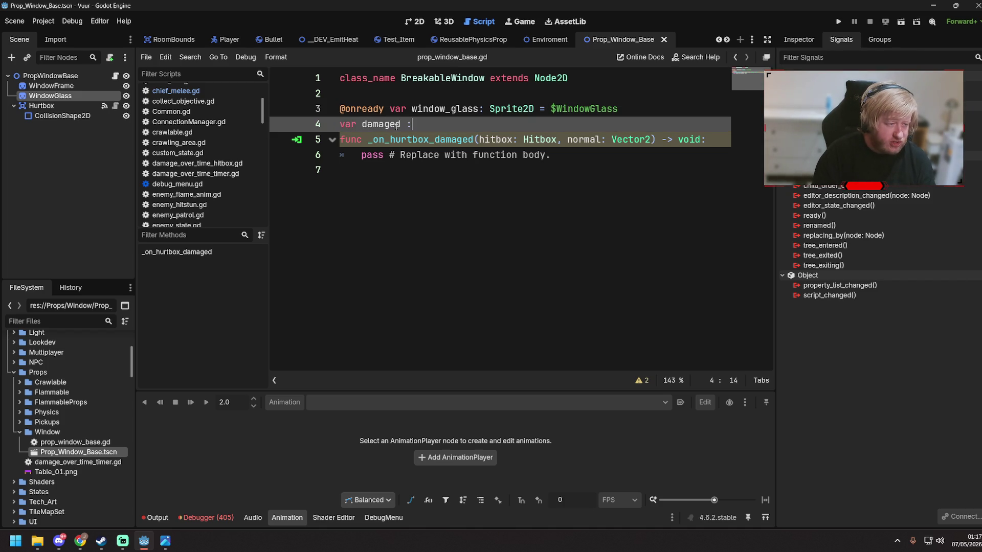
type("lse")
key("Return")
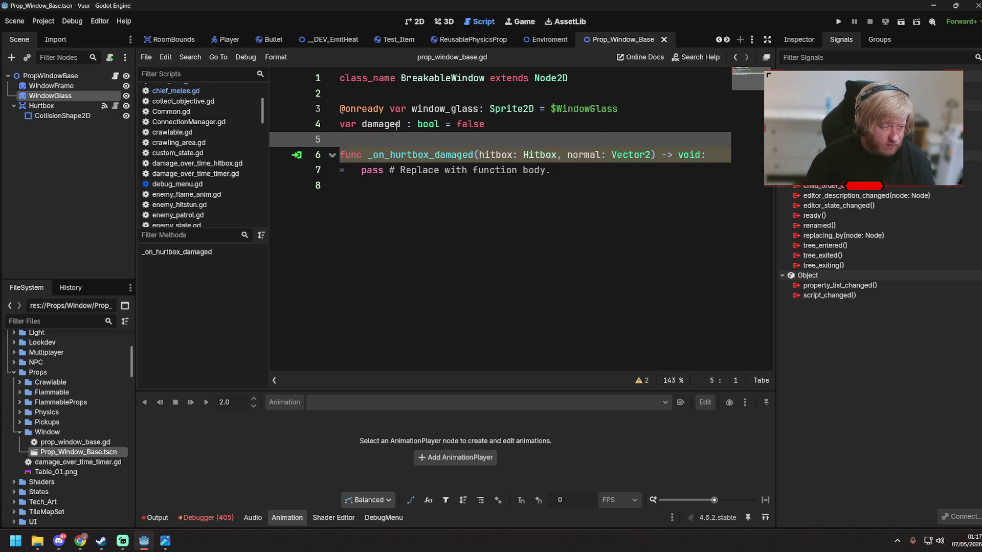
- Replace the handler's pass with 'if not damaged: window_glass.visible = false'
left_click_drag(362, 170, 568, 169)
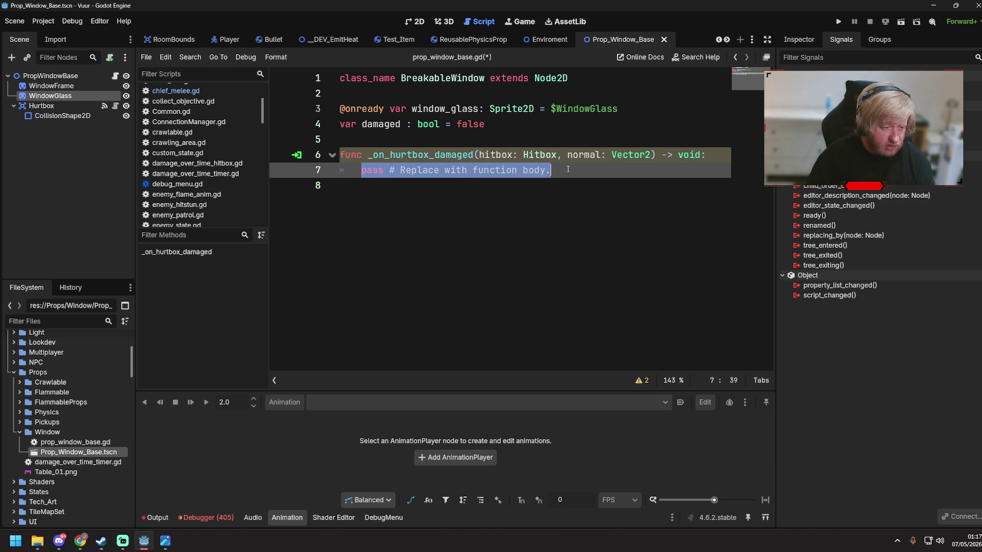
type("if damaged =")
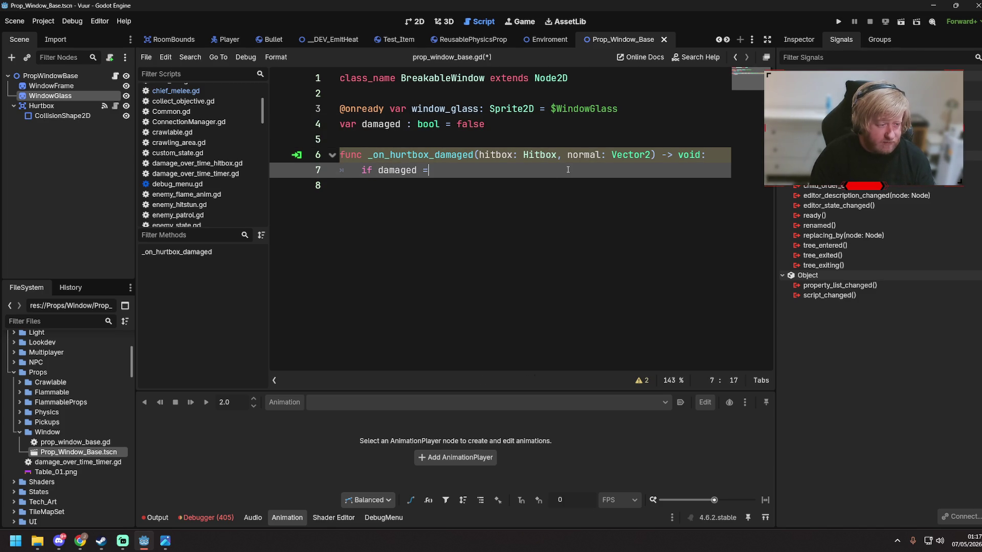
type("se")
key("BackSpace")
key("BackSpace")
key("BackSpace")
type("not dama")
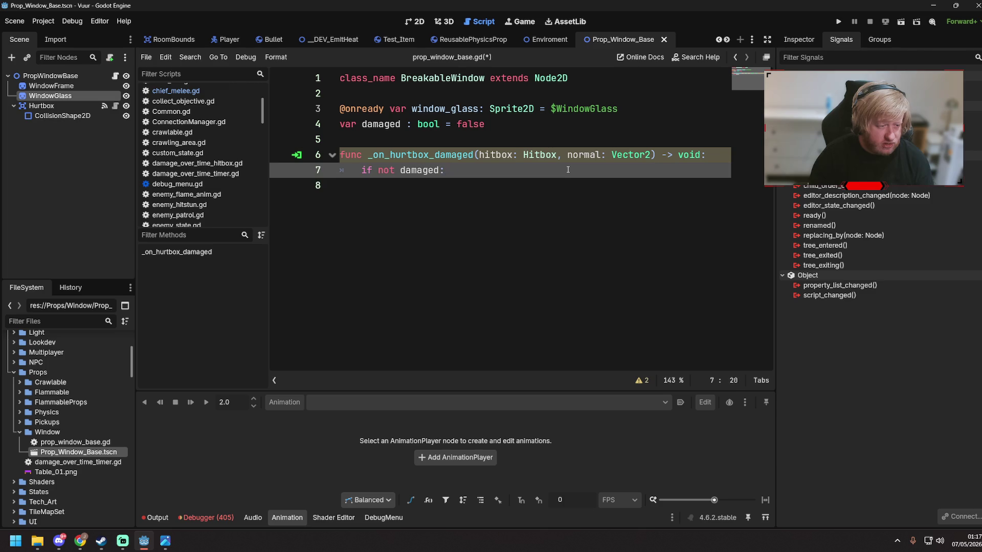
key("Return")
type("window_glass.visib")
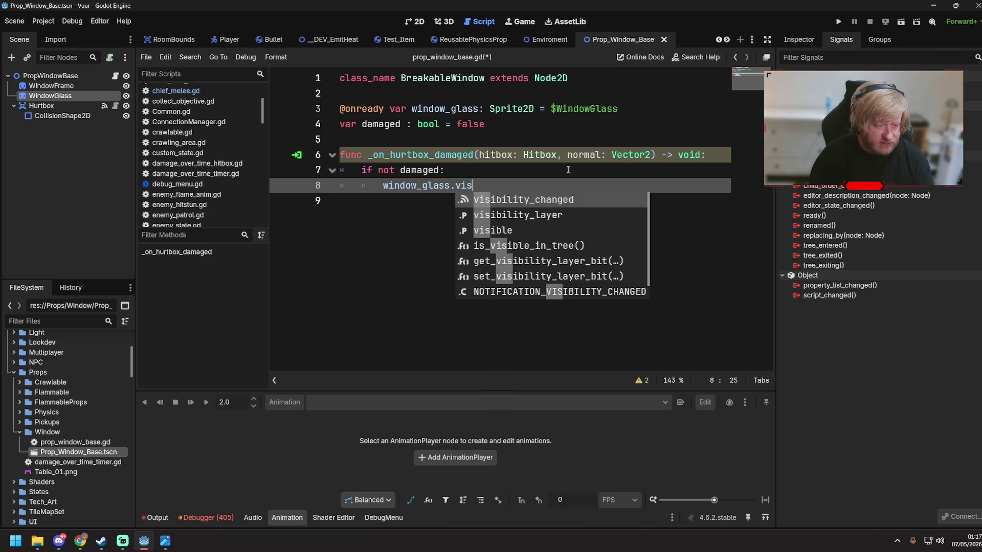
type("l")
key("Return")
type("= fa")
key("Return")
key("ctrl+s")
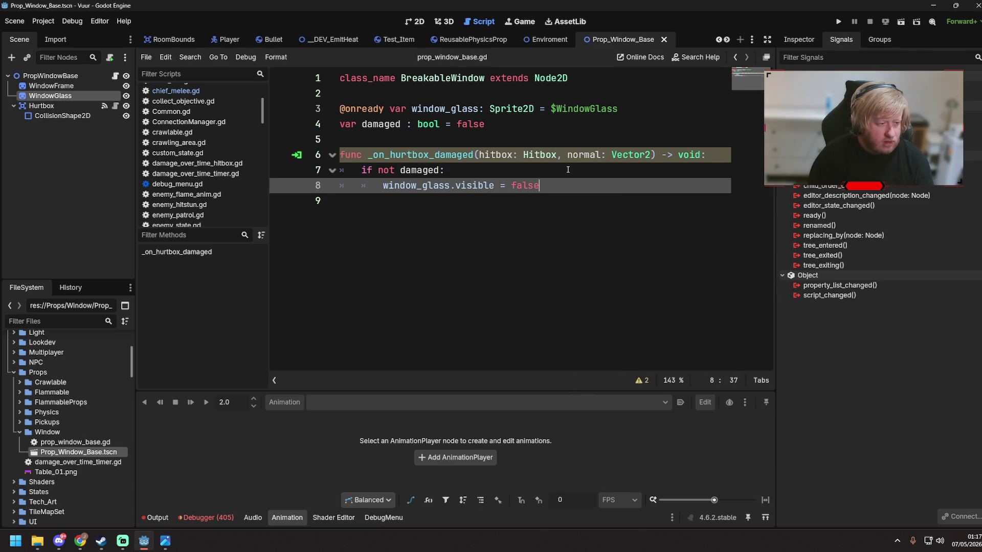
- Add damaged = true inside the if block and save the script
key("Return")
key("Return")
key("BackSpace")
type("damaged")
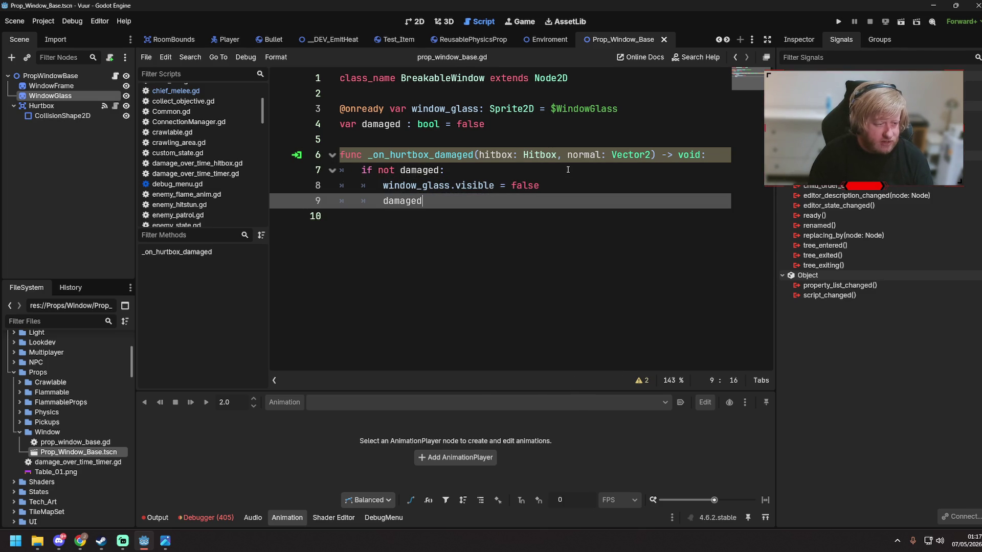
key("BackSpace")
key("BackSpace")
type("true")
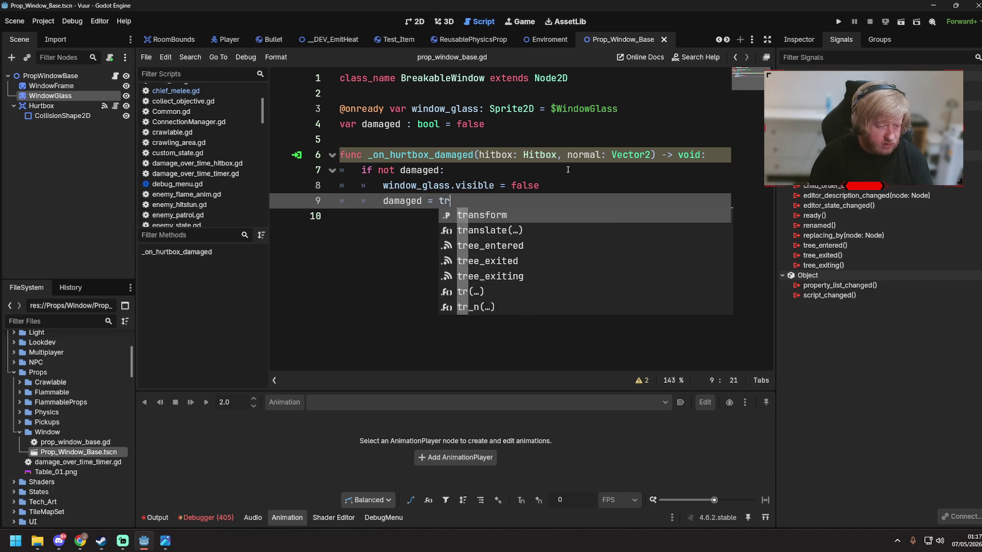
key("ctrl+s")
left_click(471, 225)
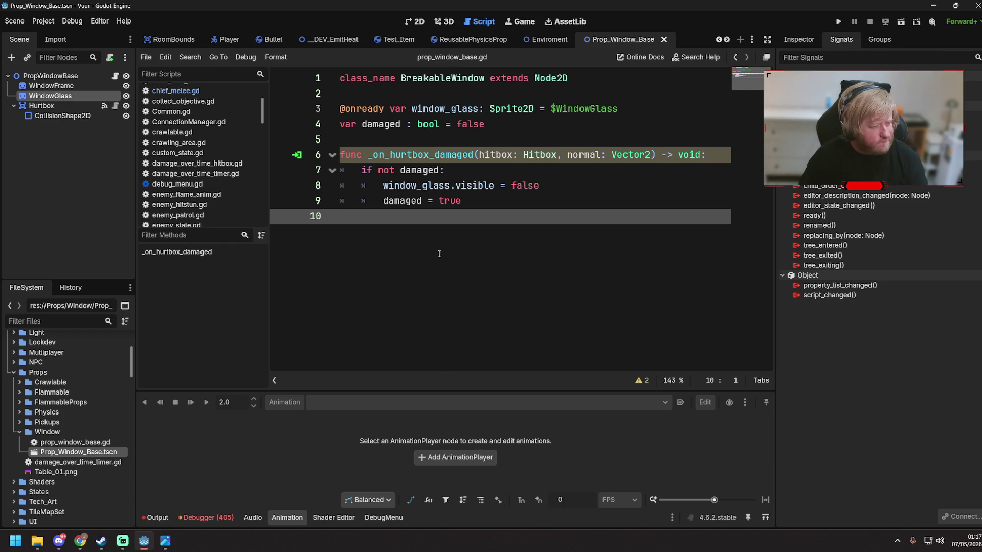
left_click(116, 77)
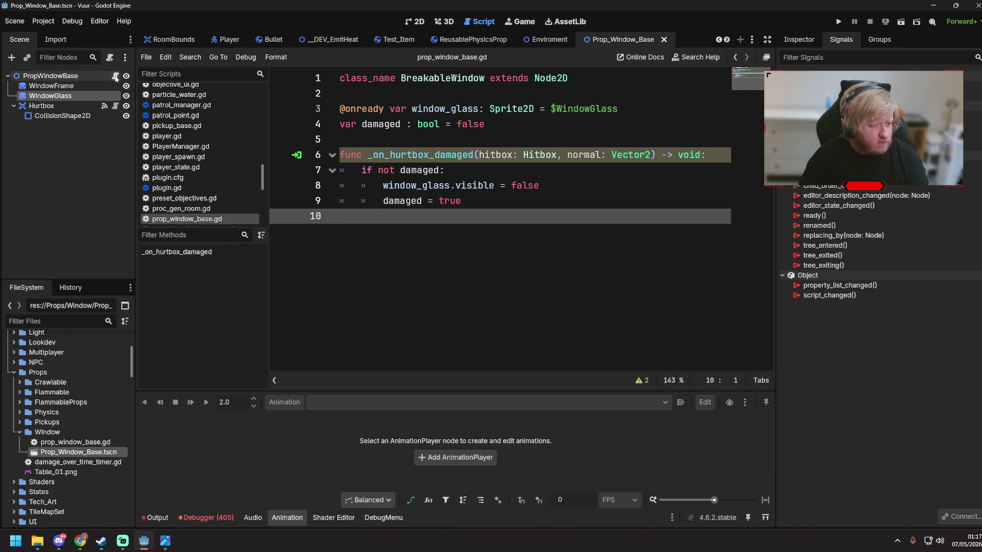
- Save the window scene, then show the _DEV_EmitHeat test level on the 2D canvas
left_click(415, 21)
key("ctrl+s")
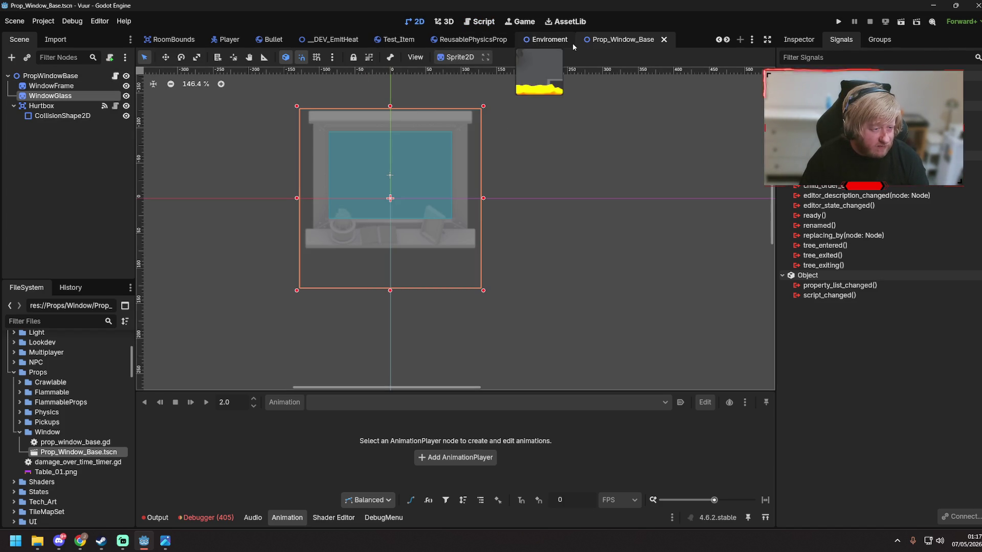
left_click(479, 21)
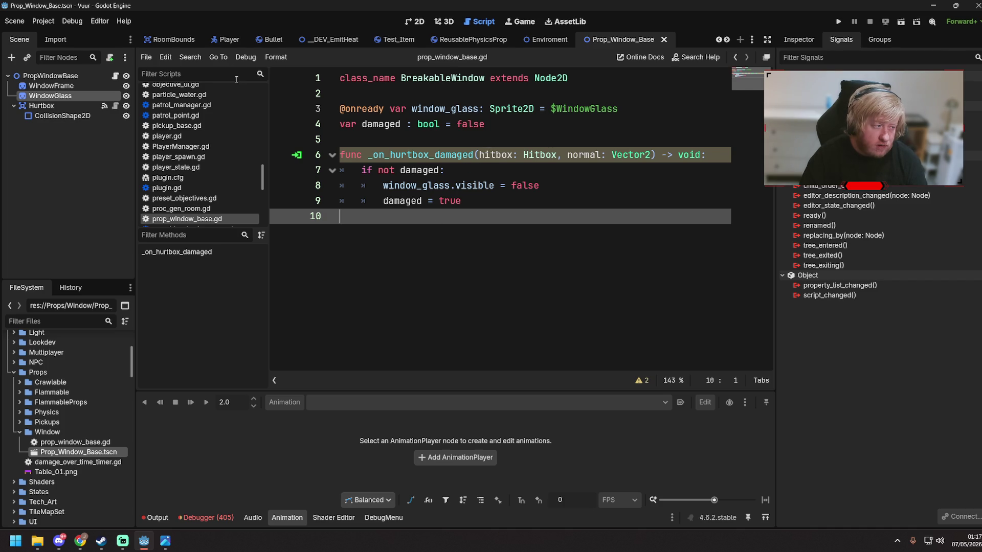
left_click(340, 41)
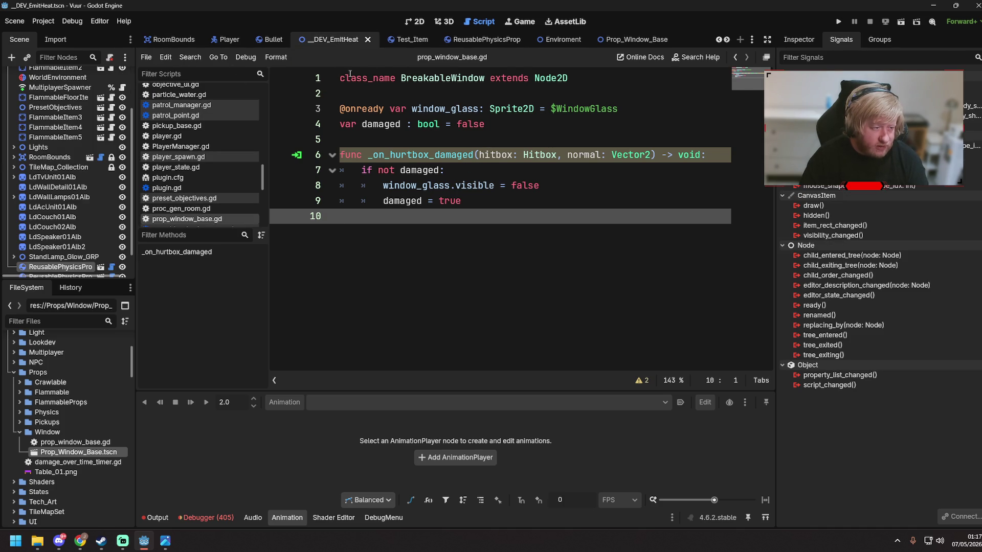
left_click(415, 20)
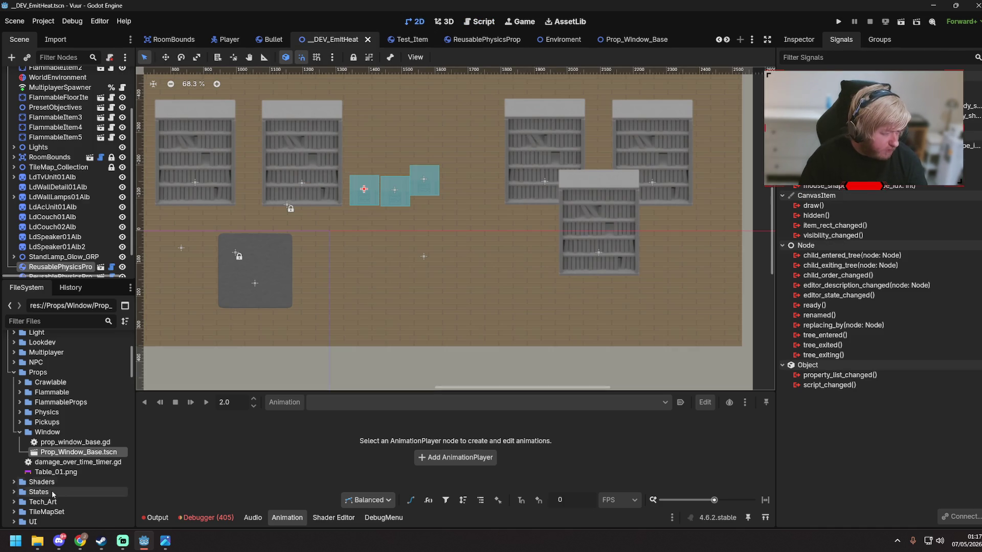
scroll(423, 112, "up", 6)
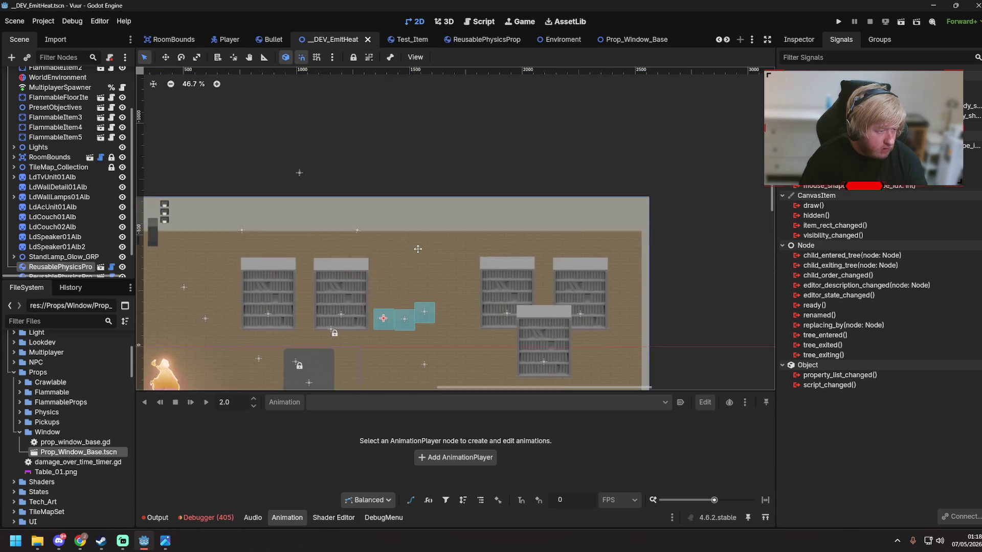
mouse_move(77, 452)
left_mouse_down()
mouse_move(102, 453)
mouse_move(448, 245)
mouse_move(460, 223)
mouse_move(453, 239)
left_mouse_up()
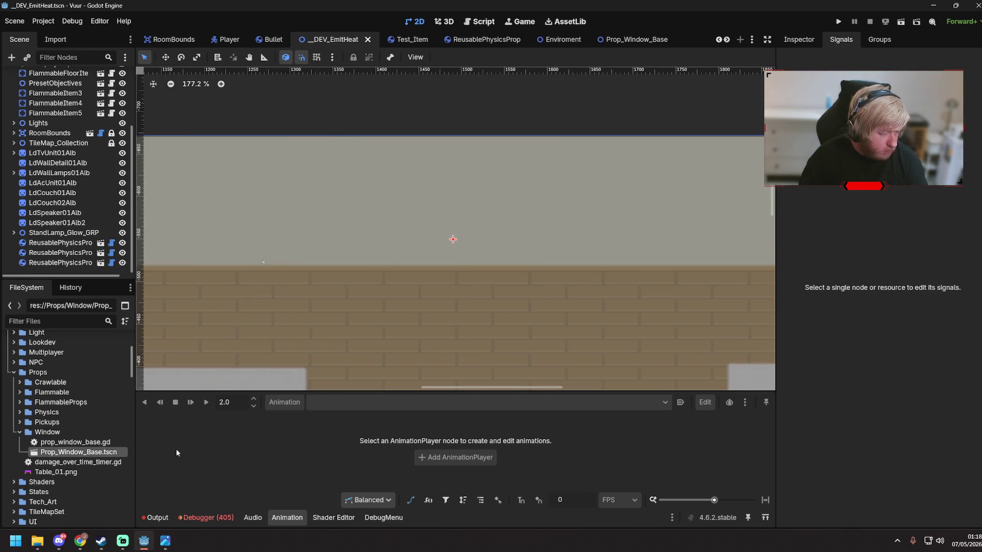
- Open Prop_Window_Base, adjust a property of its PropWindowBase root node, and save it
double_click(76, 452)
left_click(51, 76)
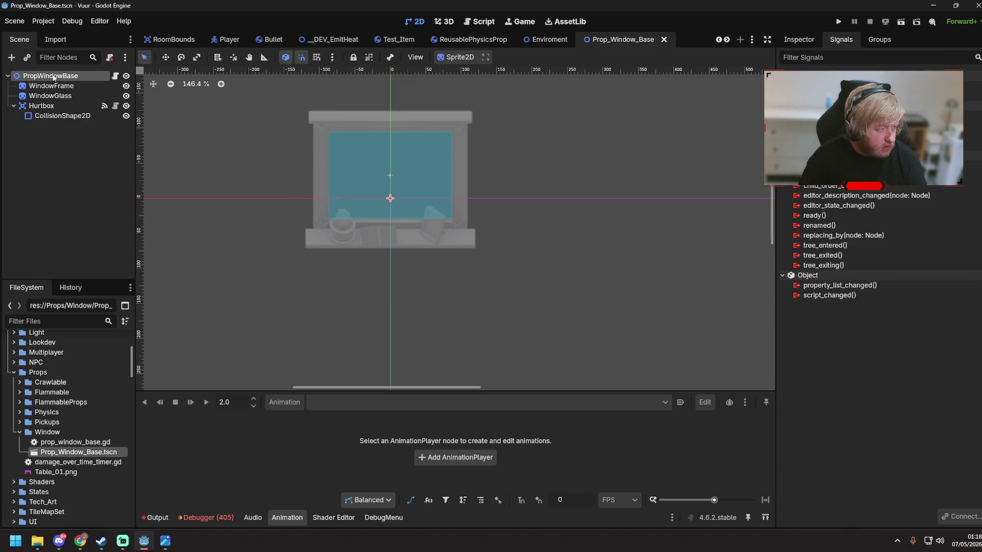
left_click(796, 39)
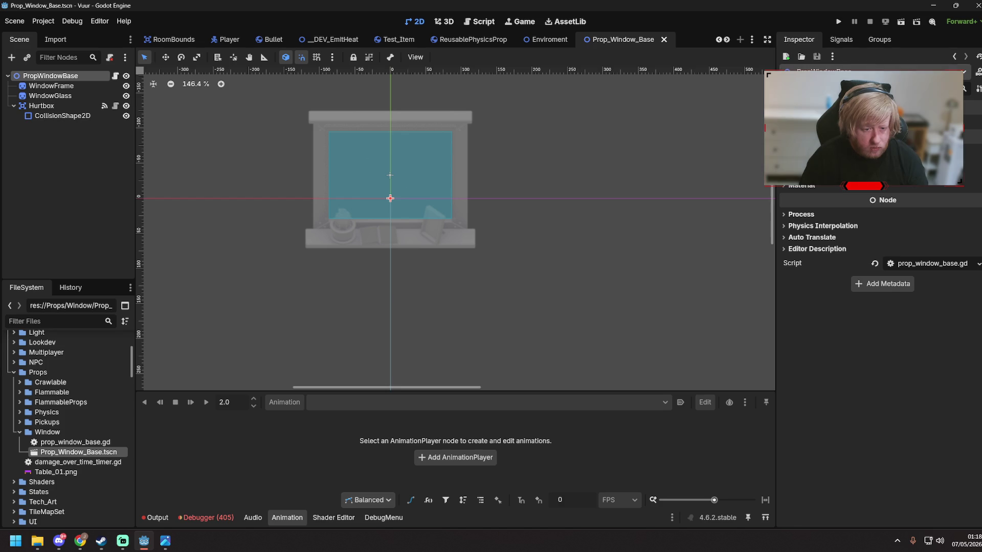
scroll(873, 190, "up", 2)
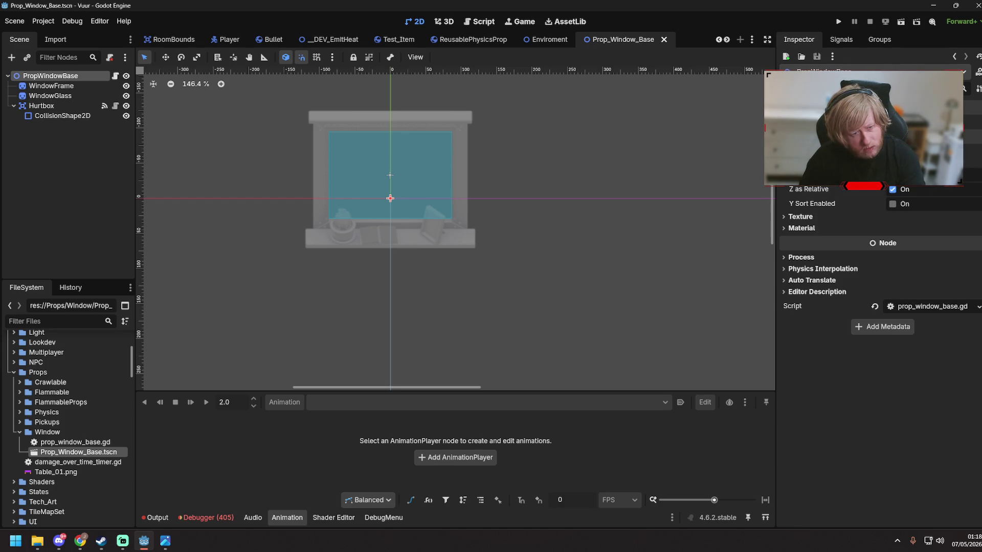
left_click(977, 175)
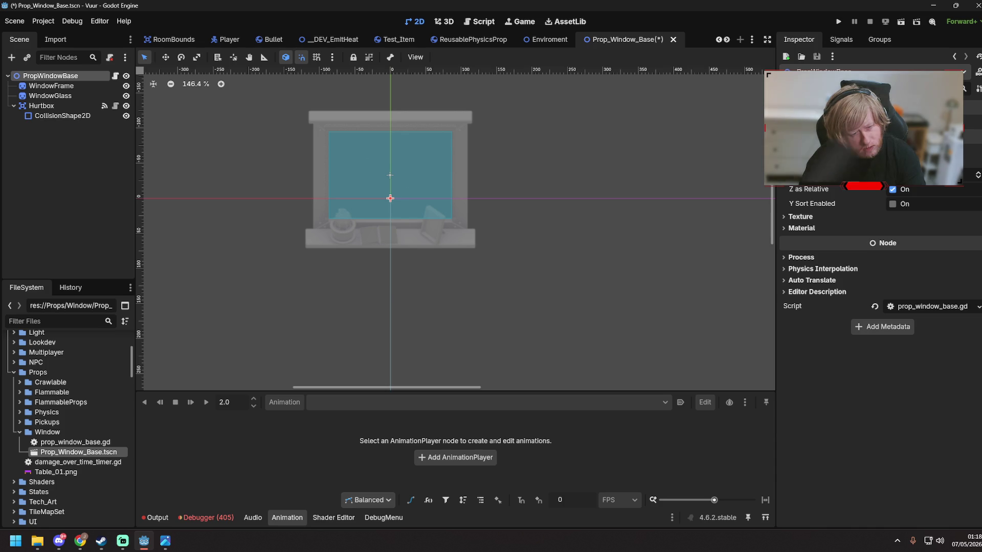
left_click(674, 173)
key("ctrl+s")
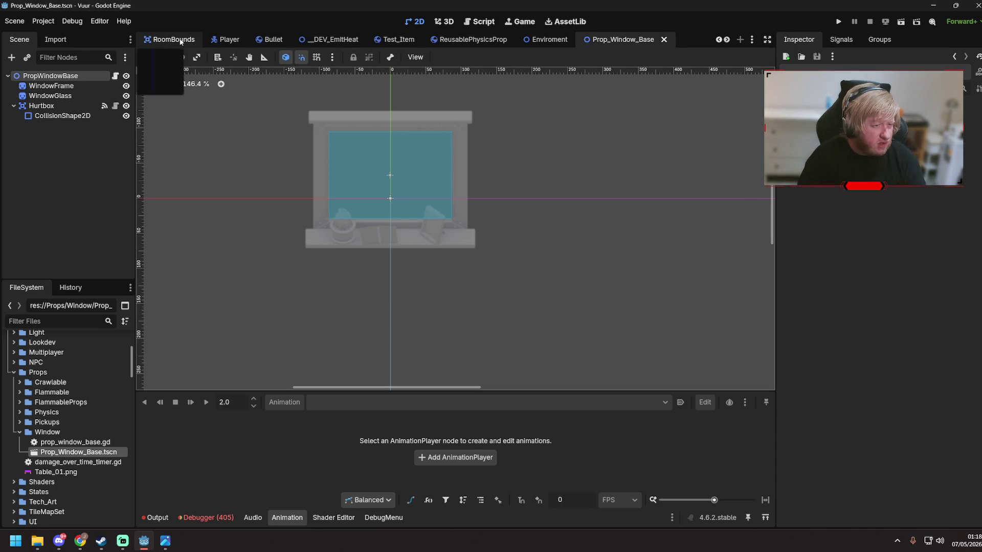
- Return to the _DEV_EmitHeat test level scene
scroll(179, 42, "up", 2)
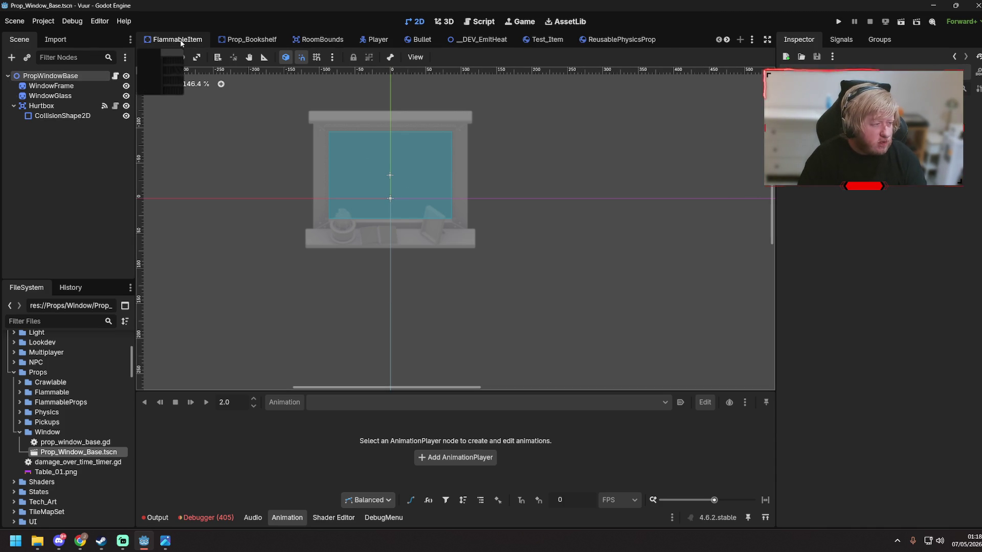
scroll(180, 39, "down", 3)
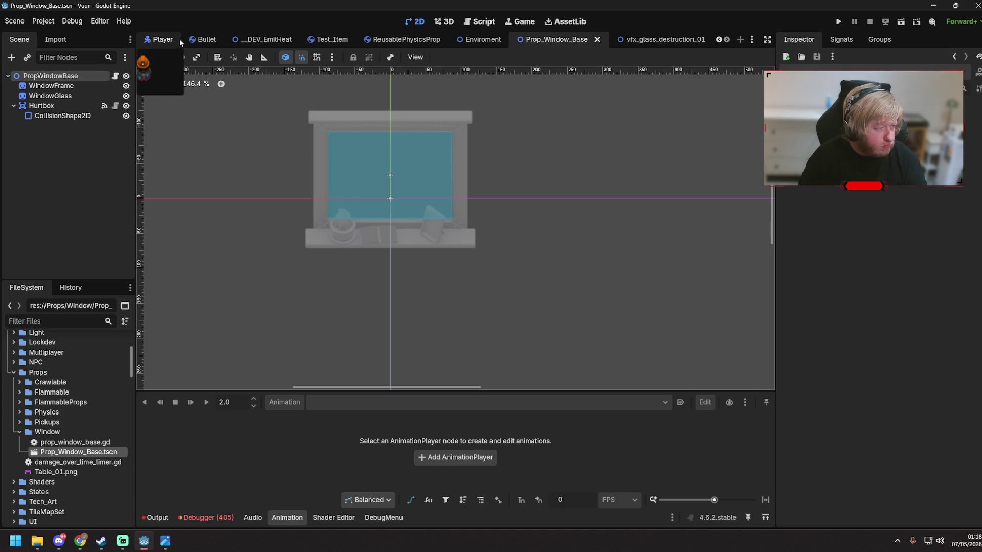
scroll(186, 40, "up", 3)
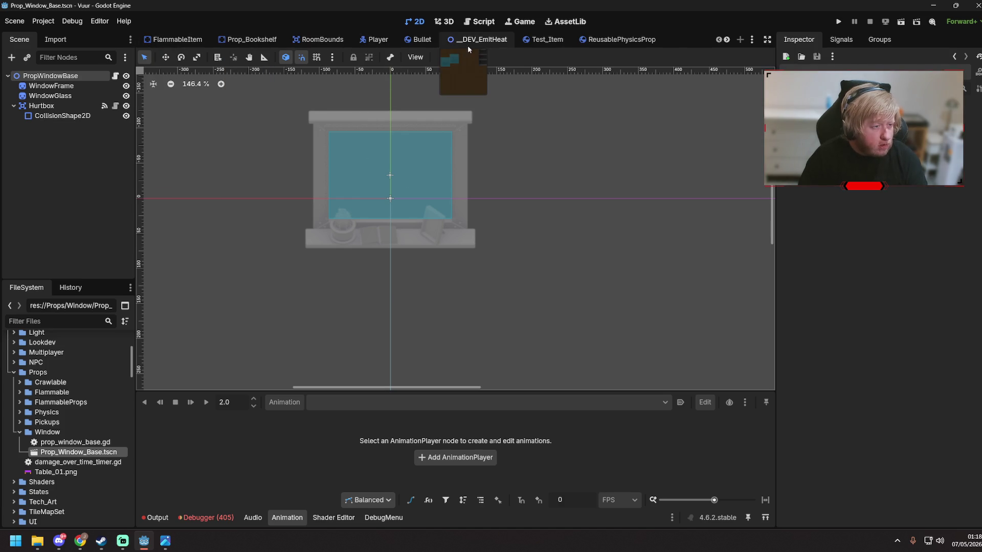
scroll(470, 44, "down", 3)
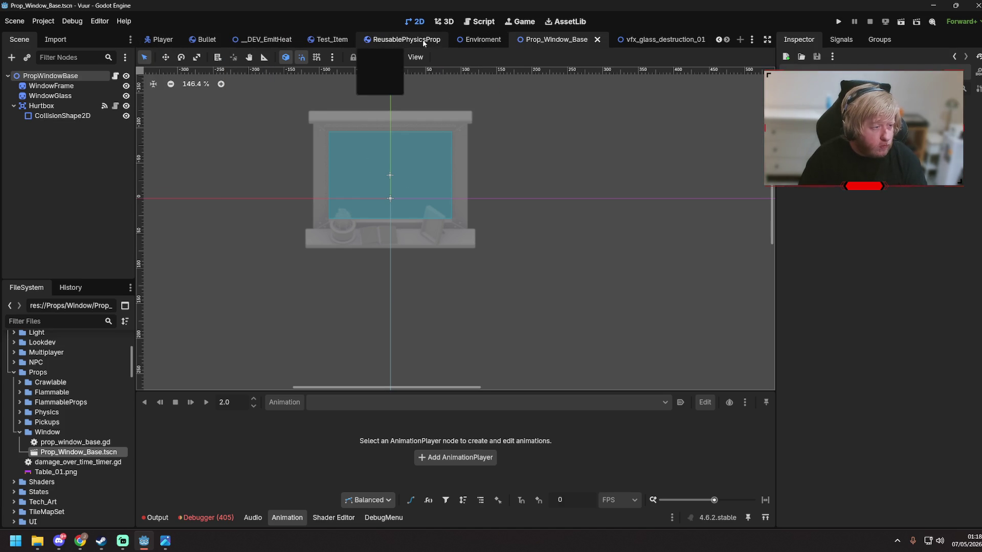
scroll(422, 38, "up", 3)
left_click(408, 40)
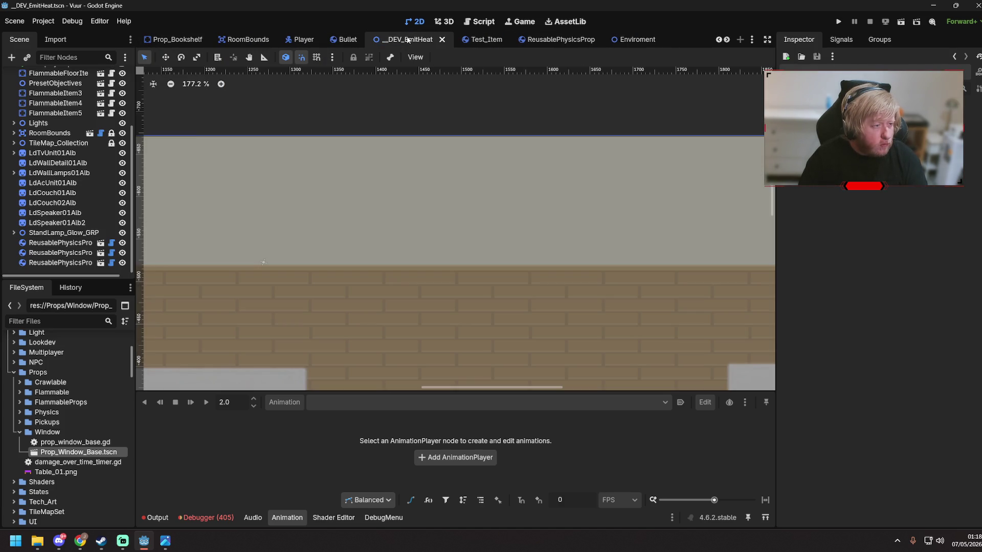
- Place a Prop_Window_Base instance on the level's upper wall at 0.5 scale and save
mouse_move(105, 453)
left_mouse_down()
mouse_move(467, 239)
mouse_move(489, 181)
left_mouse_up()
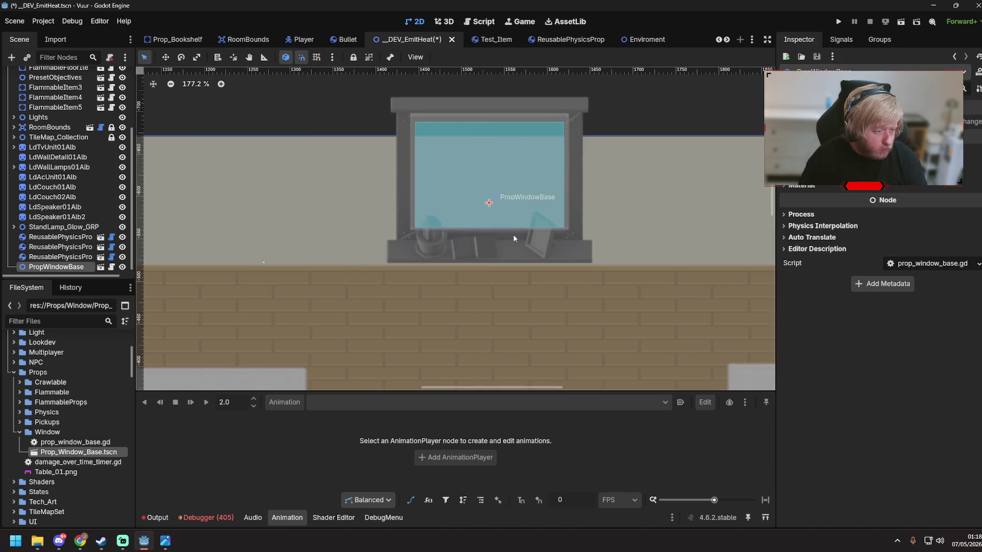
scroll(513, 237, "down", 8)
scroll(509, 233, "up", 6)
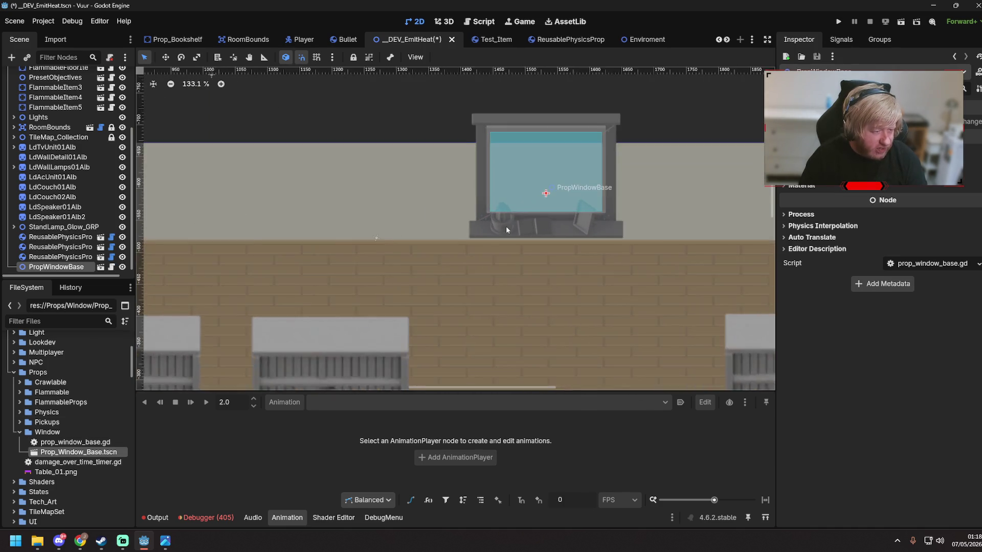
scroll(507, 229, "up", 5)
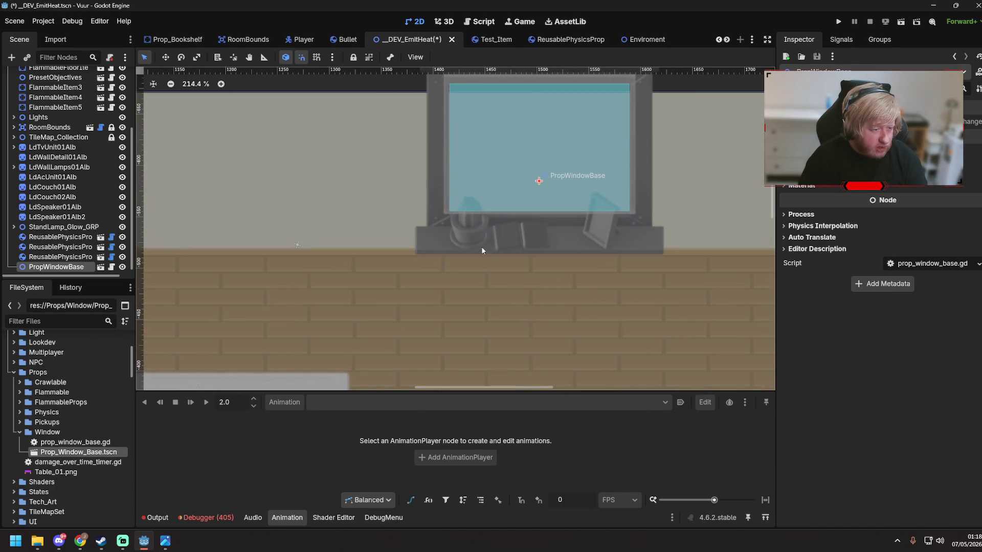
scroll(482, 250, "down", 8)
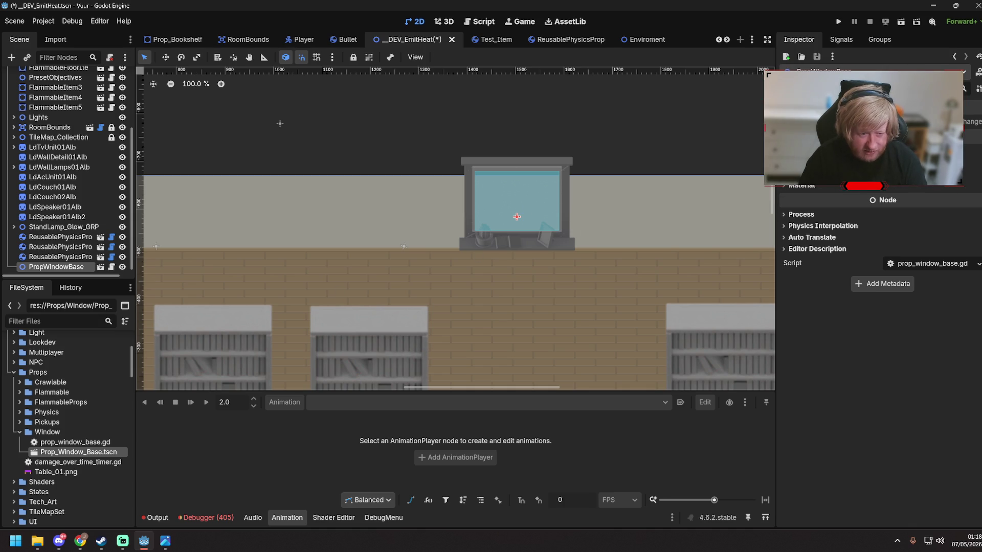
scroll(879, 245, "up", 3)
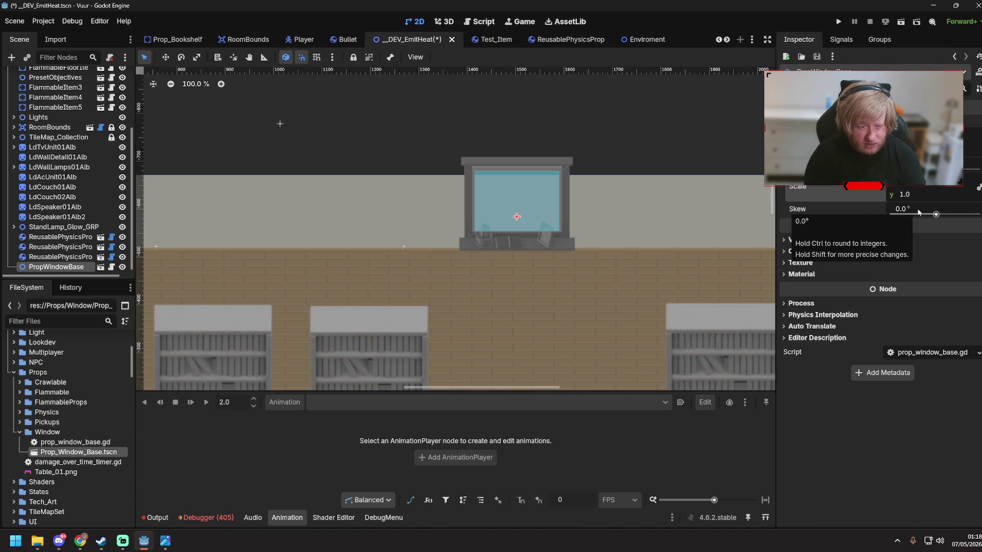
key("ctrl+z")
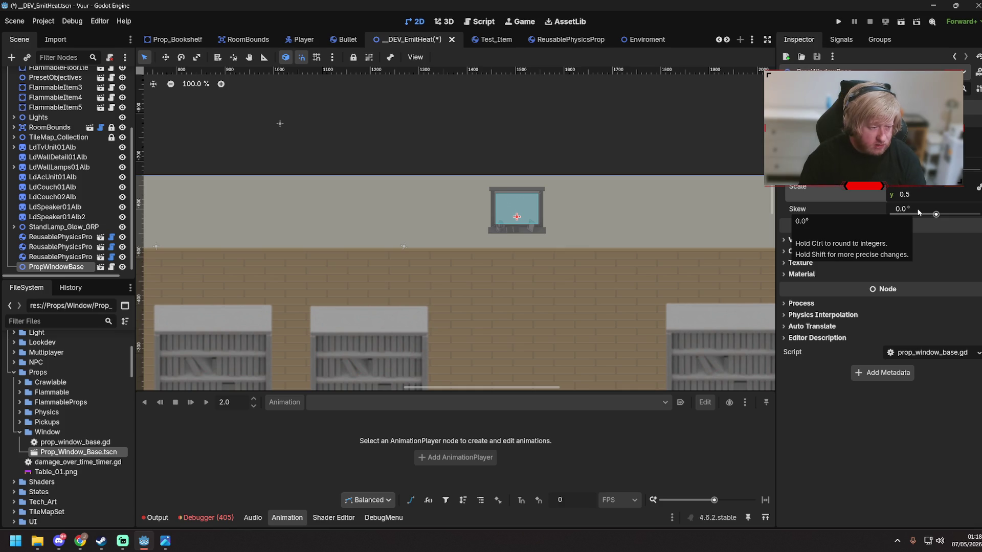
scroll(518, 240, "down", 1)
scroll(518, 241, "down", 2)
scroll(530, 278, "up", 3)
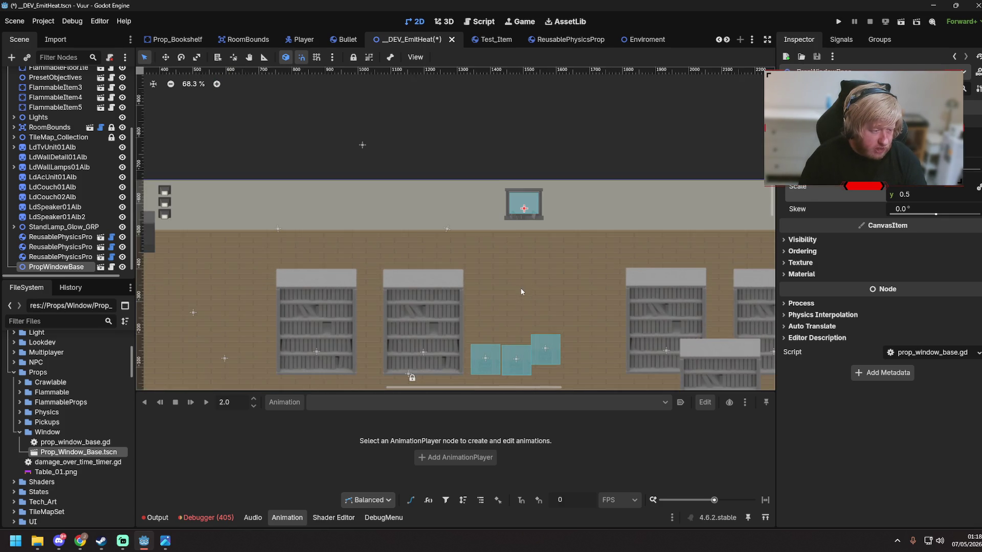
key("ctrl+s")
- Nudge the window slightly along the wall with the Move tool, deselect, and save the level
key("w")
left_click_drag(526, 185, 547, 185)
key("q")
left_click(593, 270)
key("ctrl+s")
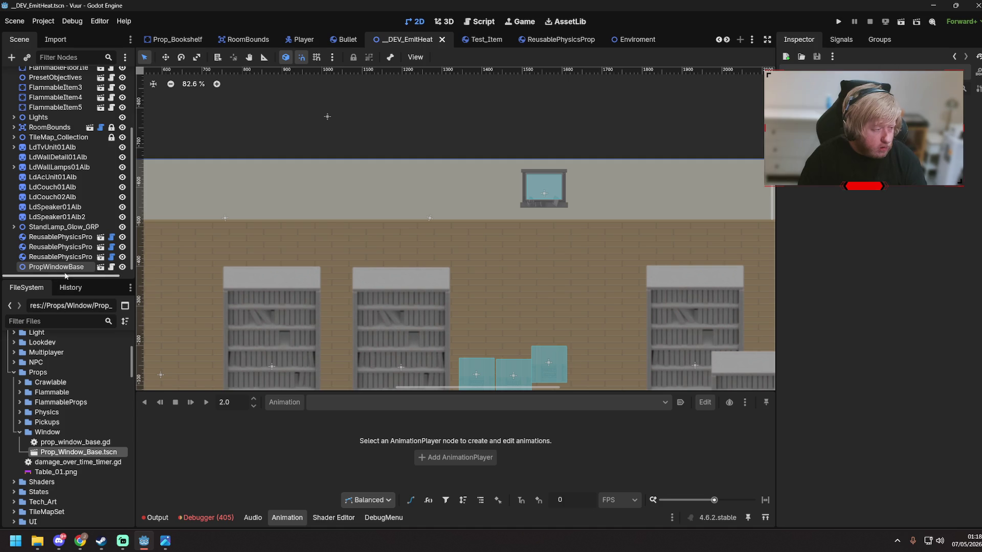
scroll(149, 273, "down", 5)
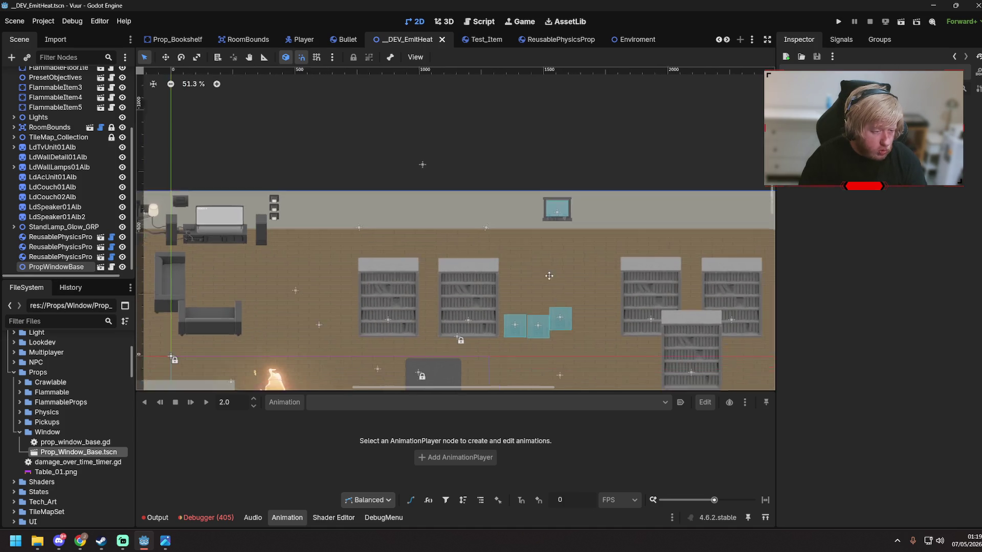
- Run the level with F5, close the game window, and select the PropWindowBase instance
key("F5")
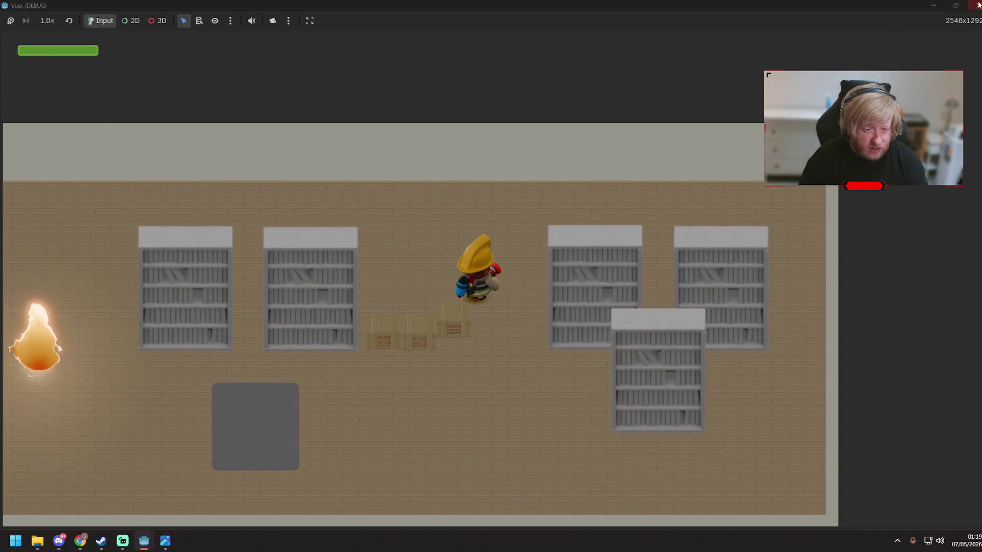
left_click(978, 4)
left_click(59, 267)
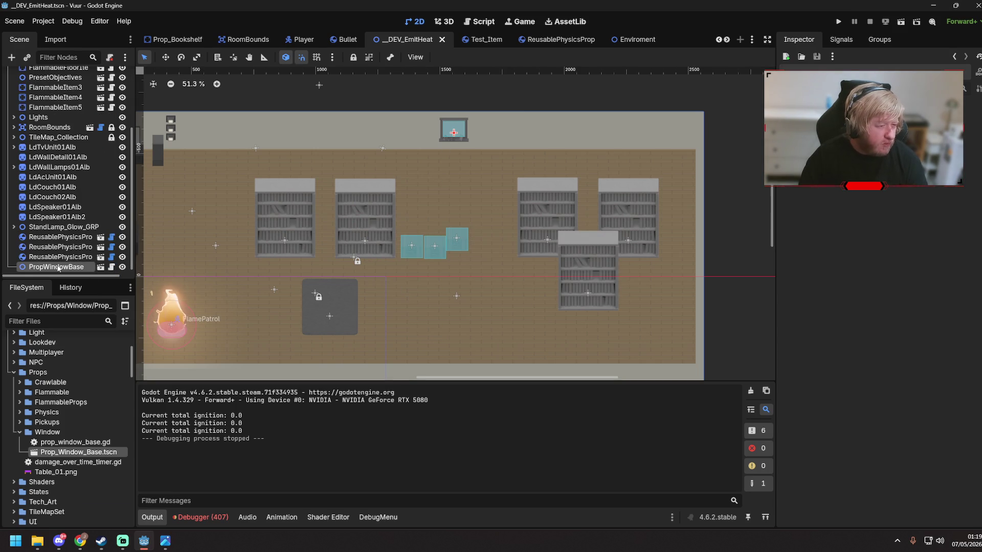
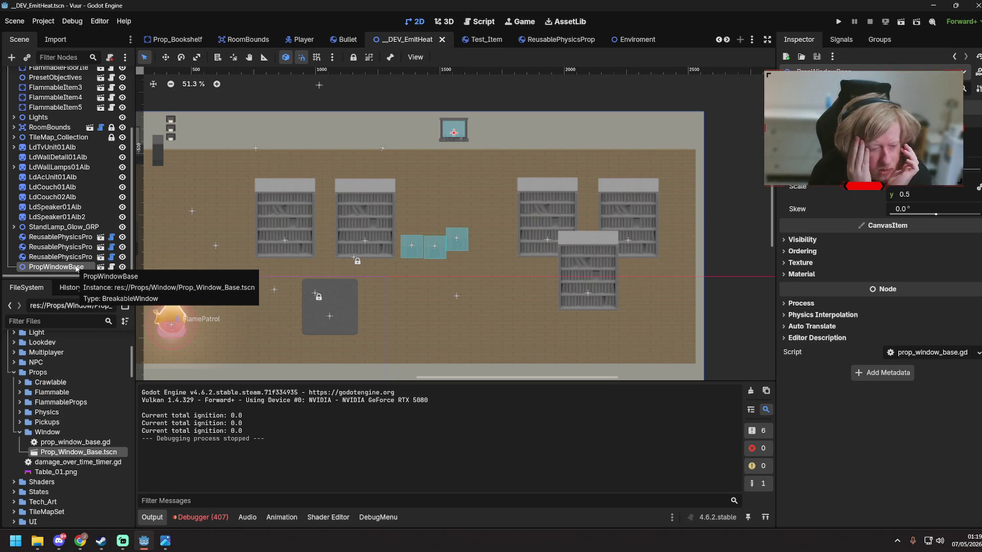
- Expand PropWindowBase's Ordering properties and open its Prop_Window_Base scene in a new tab
scroll(77, 270, "down", 1)
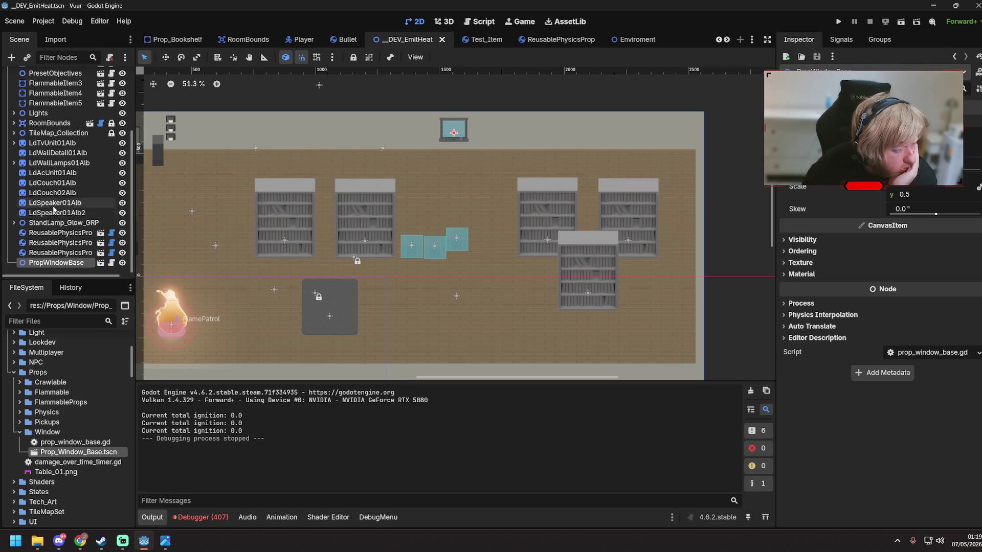
left_click(785, 252)
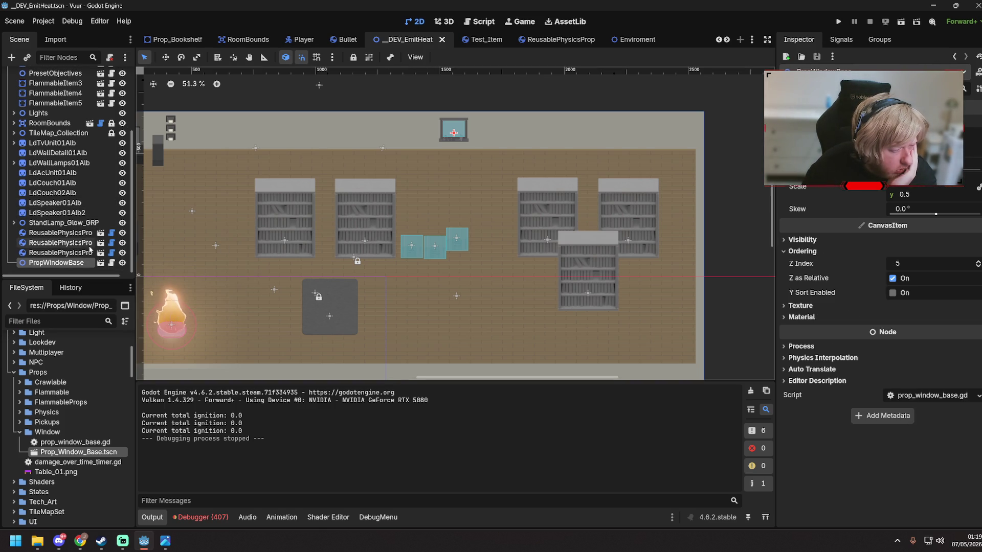
left_click(101, 263)
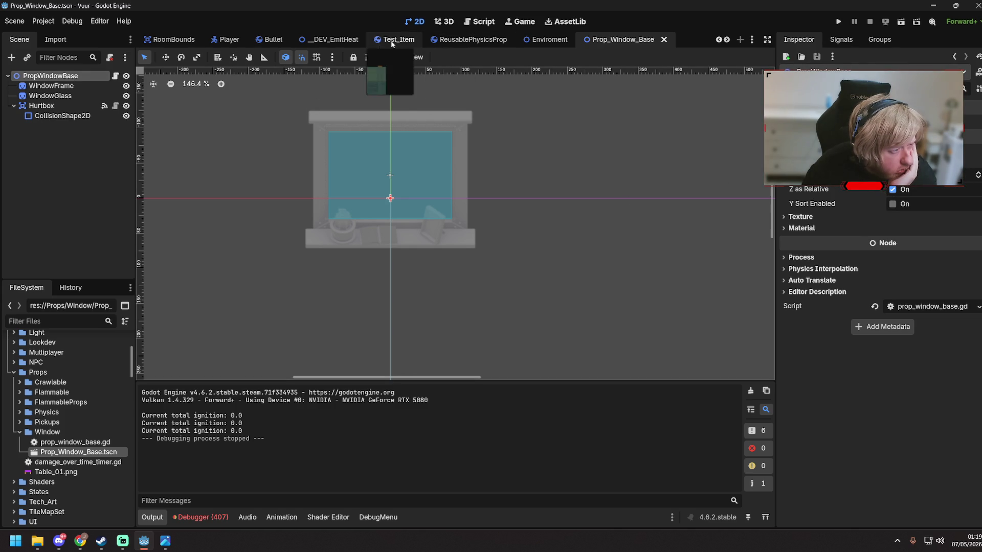
- Return to the _DEV_EmitHeat scene and zoom the viewport in on the window prop
left_click(340, 40)
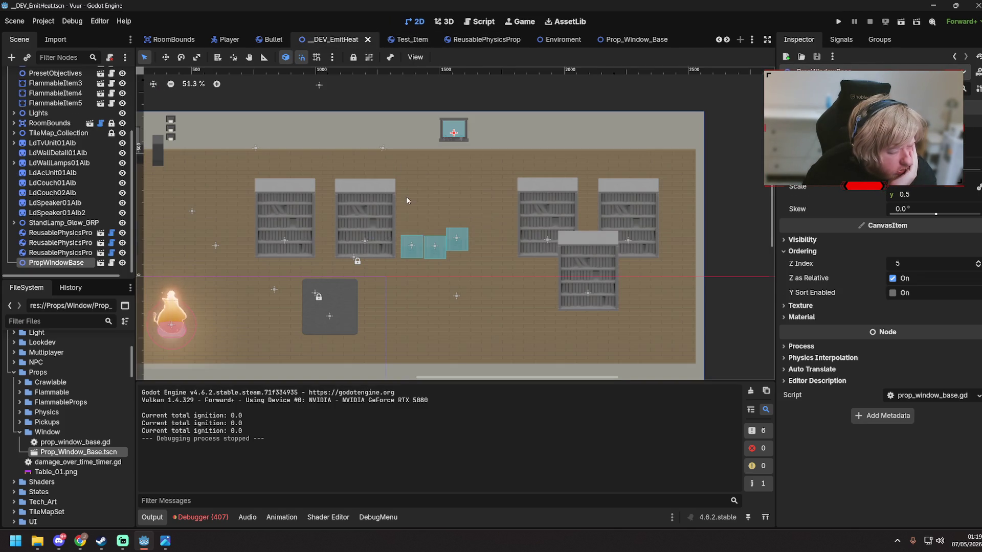
scroll(407, 200, "up", 2)
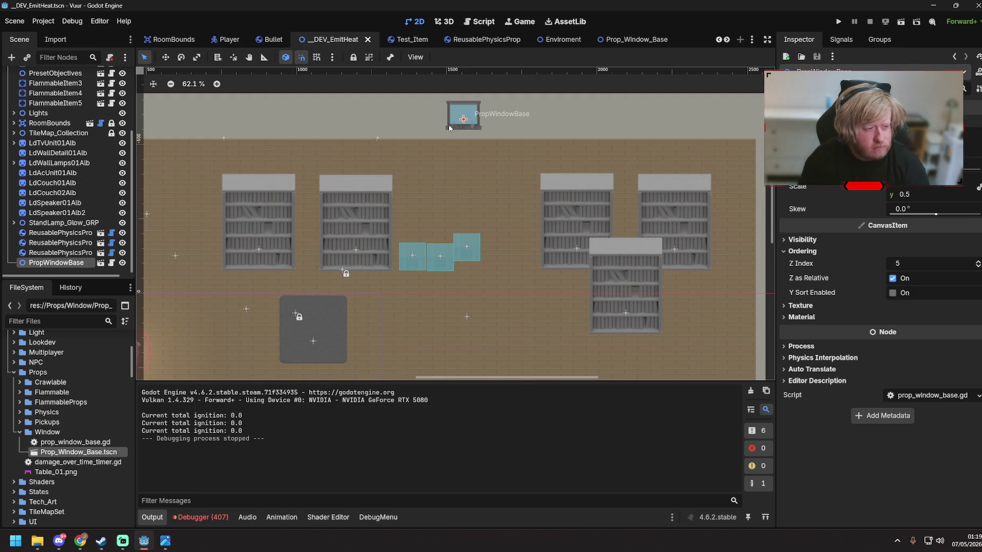
scroll(450, 127, "up", 5)
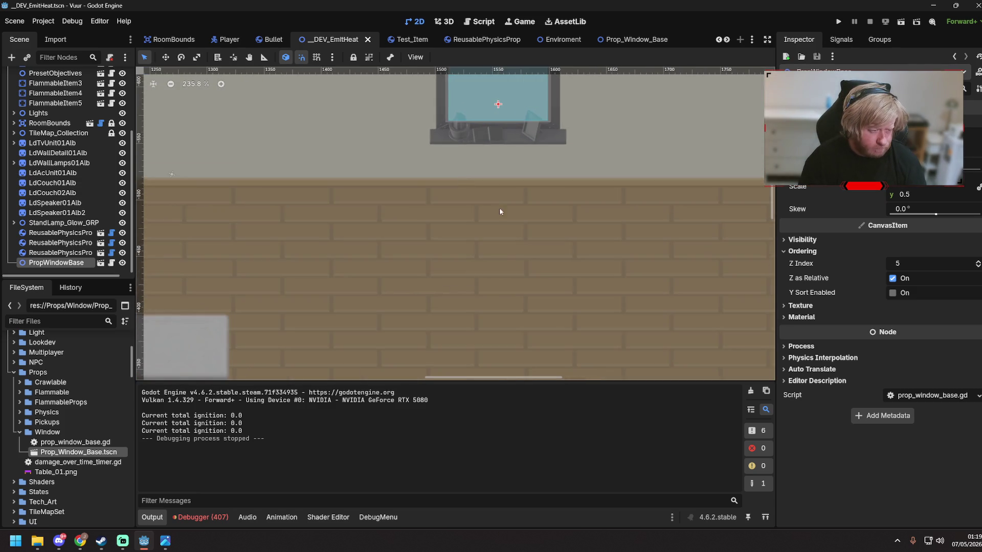
scroll(489, 332, "up", 2)
- Nudge the window prop slightly upward, then launch and stop a test run
key("w")
left_click_drag(478, 185, 479, 175)
key("F5")
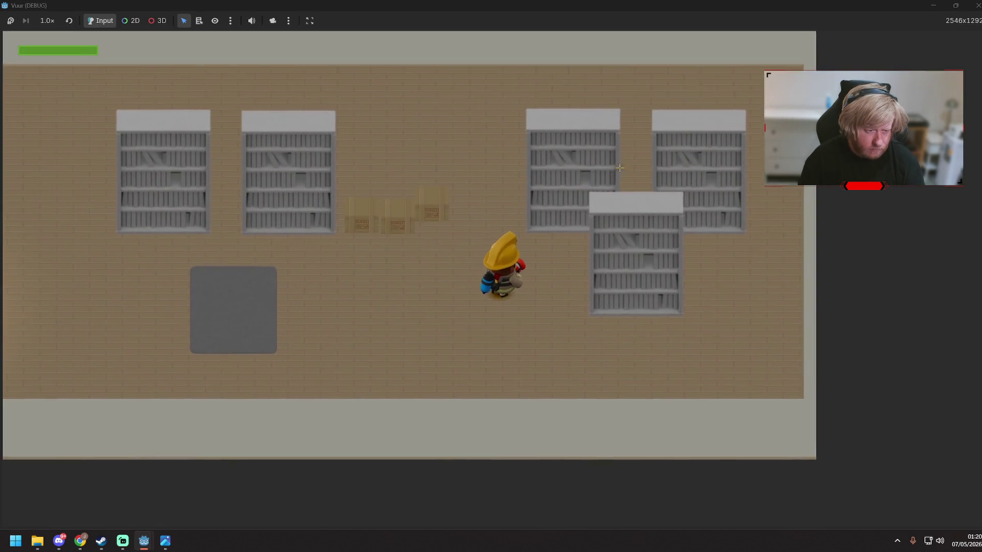
key("F8")
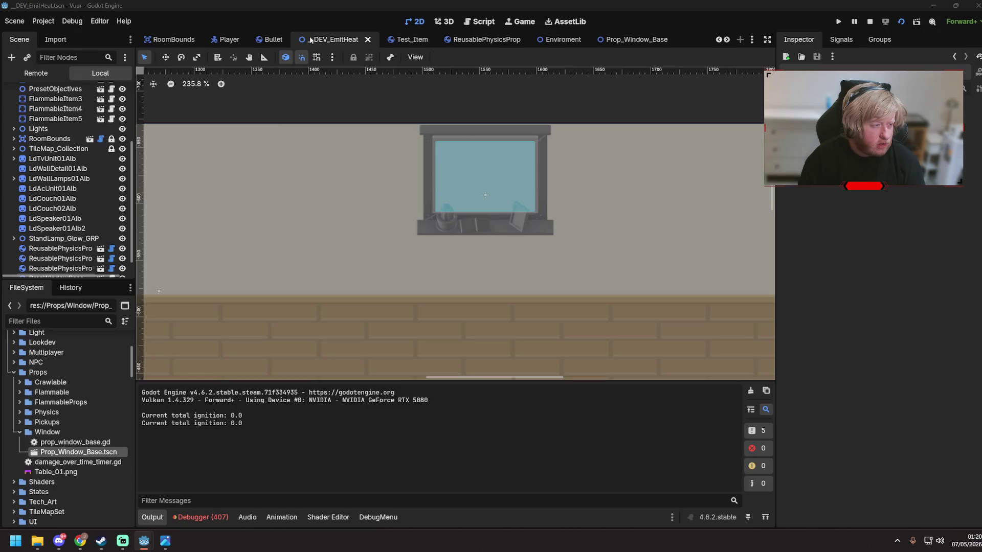
- With the Remote tree showing, move PropWindowBase down to (1555, -598) on the top wall and save
left_click(30, 73)
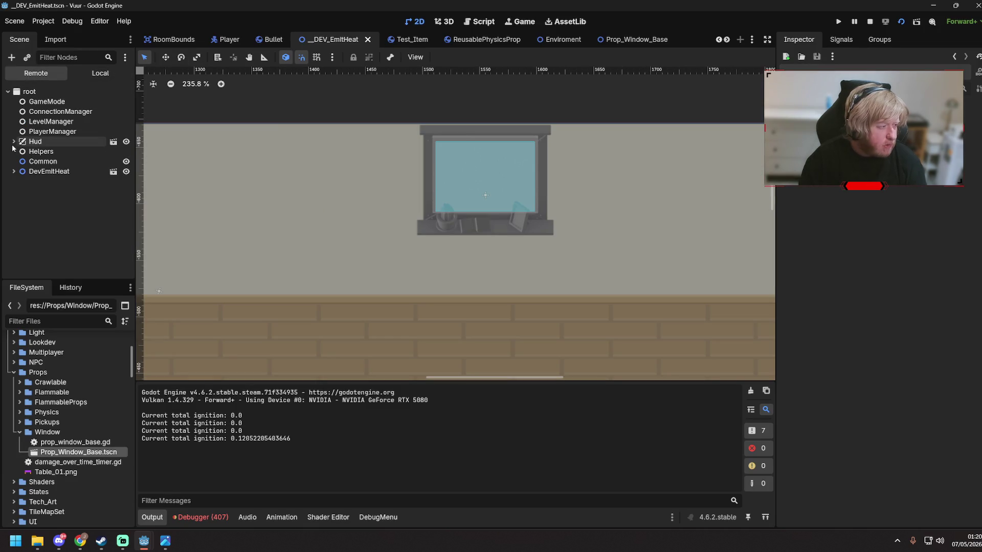
left_click(462, 174)
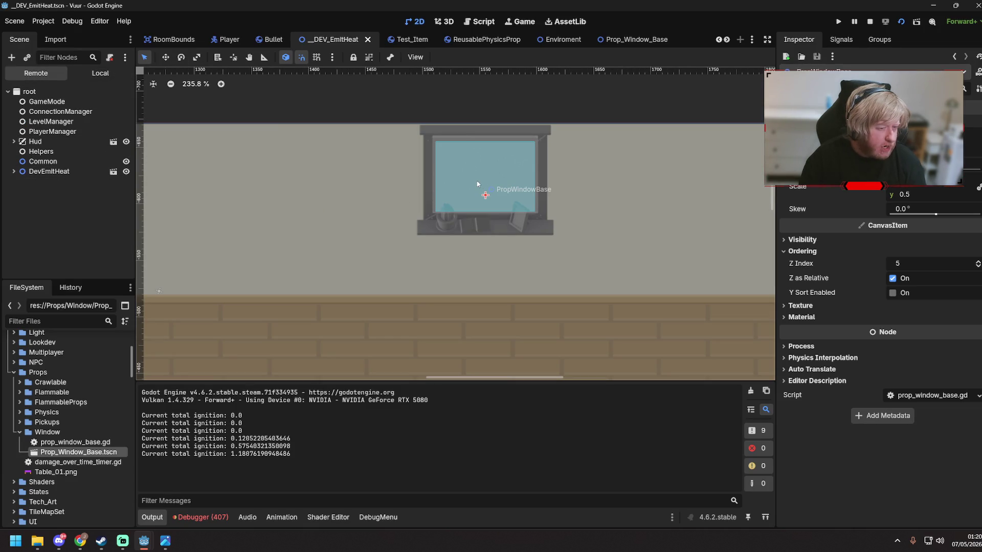
key("w")
left_click_drag(490, 175, 490, 186)
key("q")
left_click(452, 108)
key("ctrl+s")
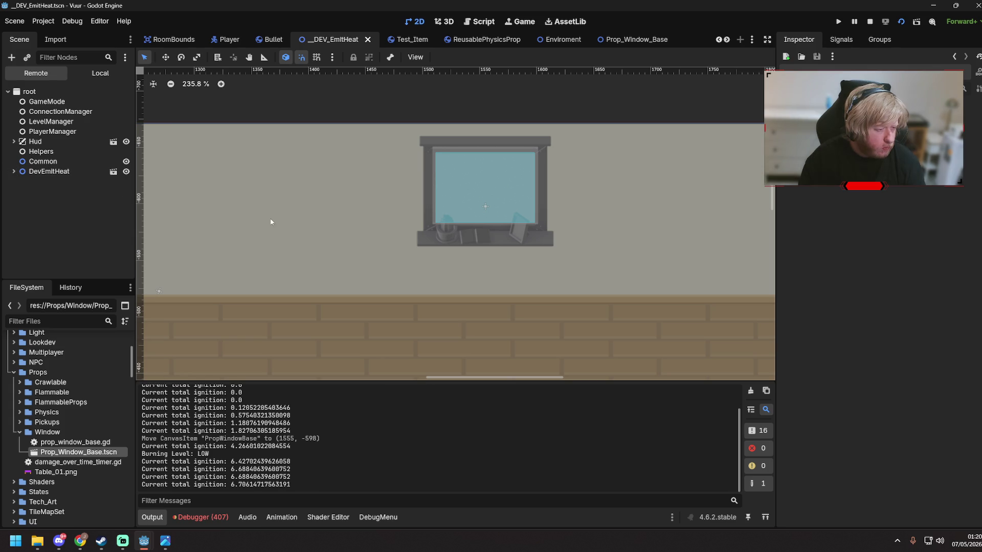
- Inspect DevEmitHeat's children in the live tree, then close the running game window
left_click(14, 171)
scroll(31, 187, "down", 3)
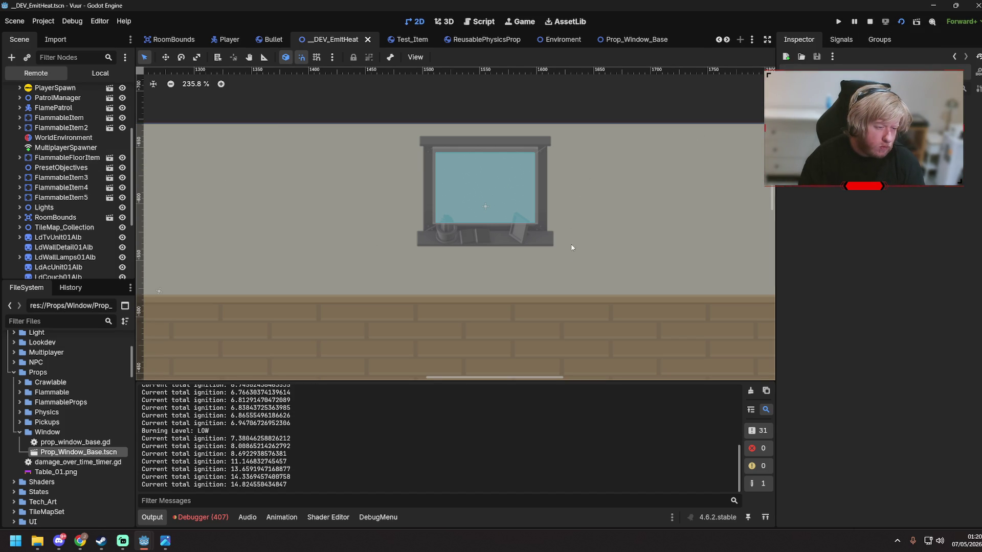
scroll(570, 252, "down", 7)
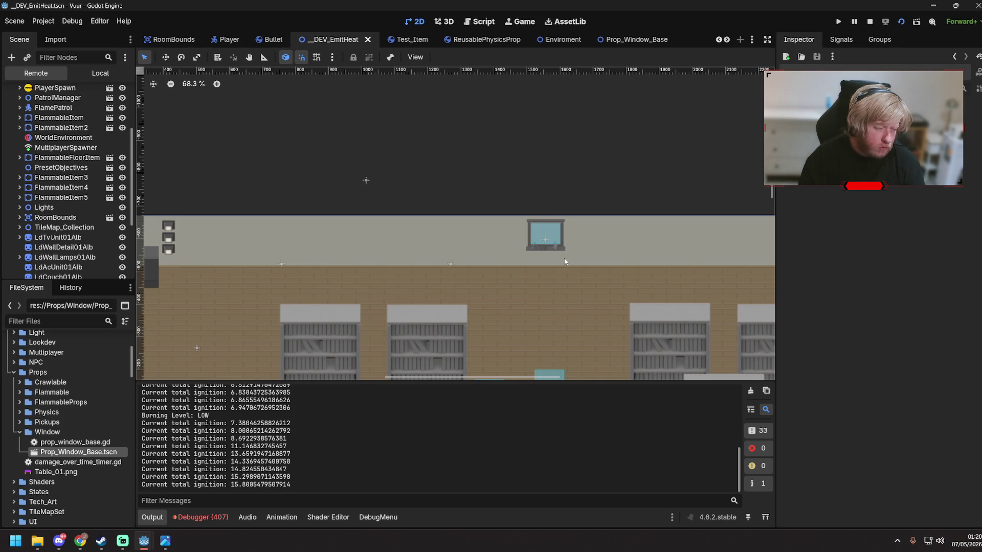
key("alt+Tab")
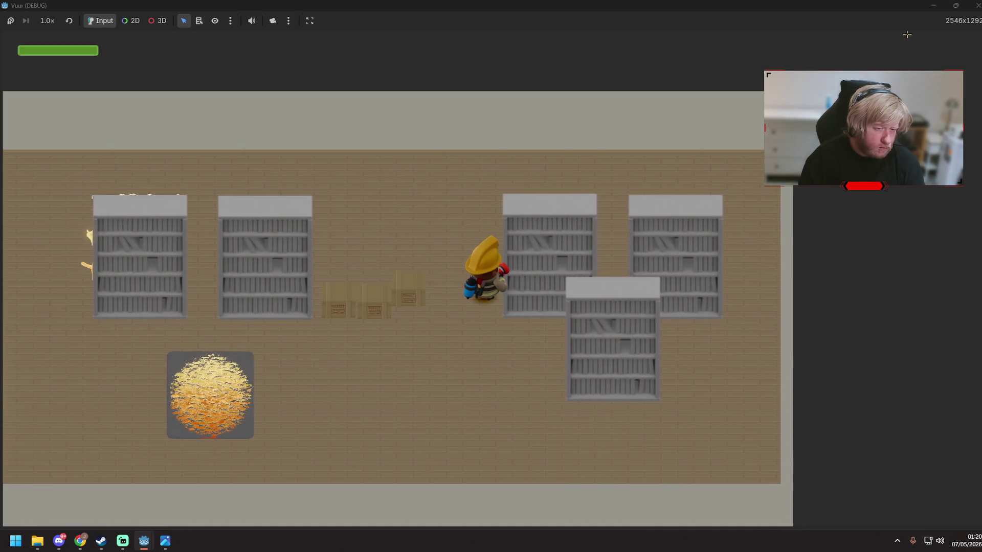
left_click(978, 6)
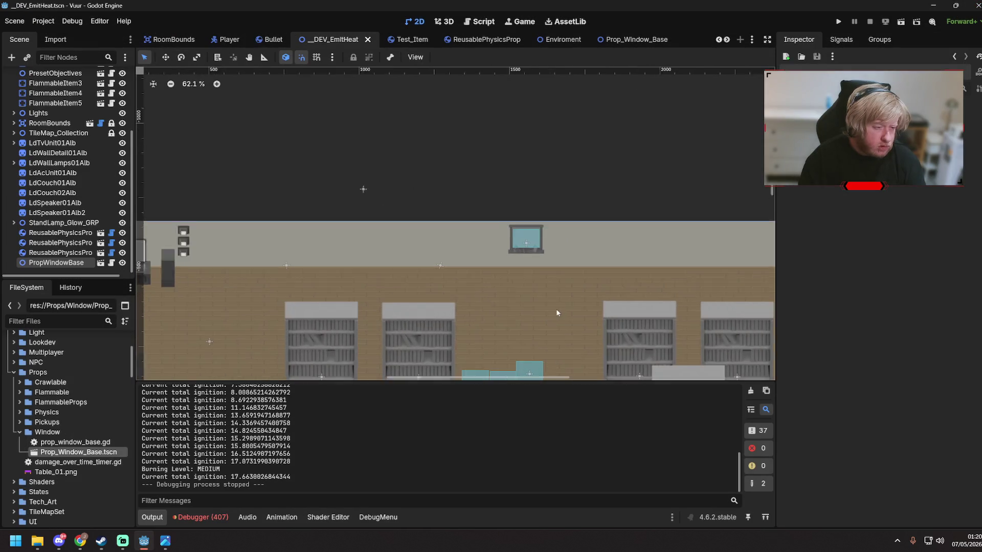
- Turn on Y Sort Enabled for the DevEmitHeat root node's ordering
scroll(556, 313, "up", 5)
scroll(57, 169, "up", 3)
left_click(32, 75)
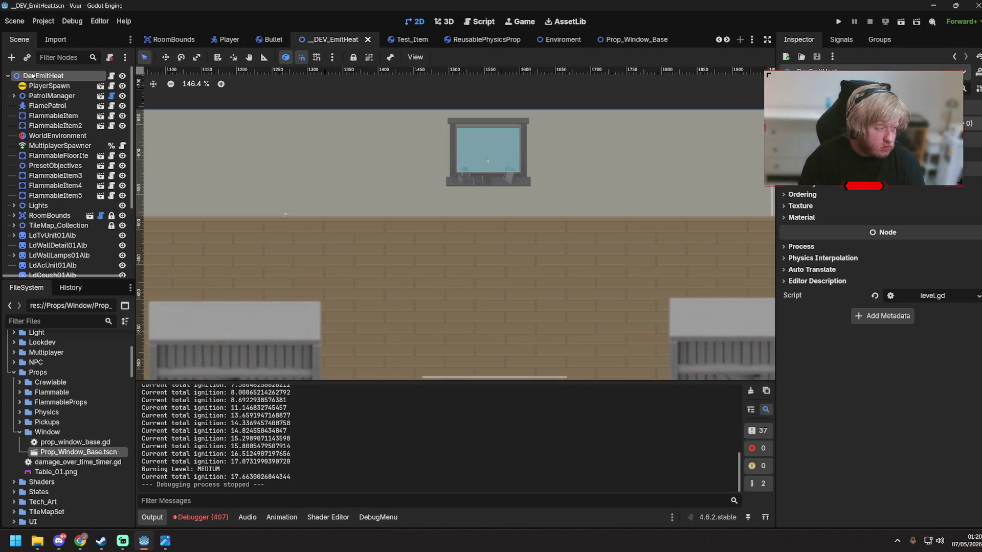
left_click(790, 196)
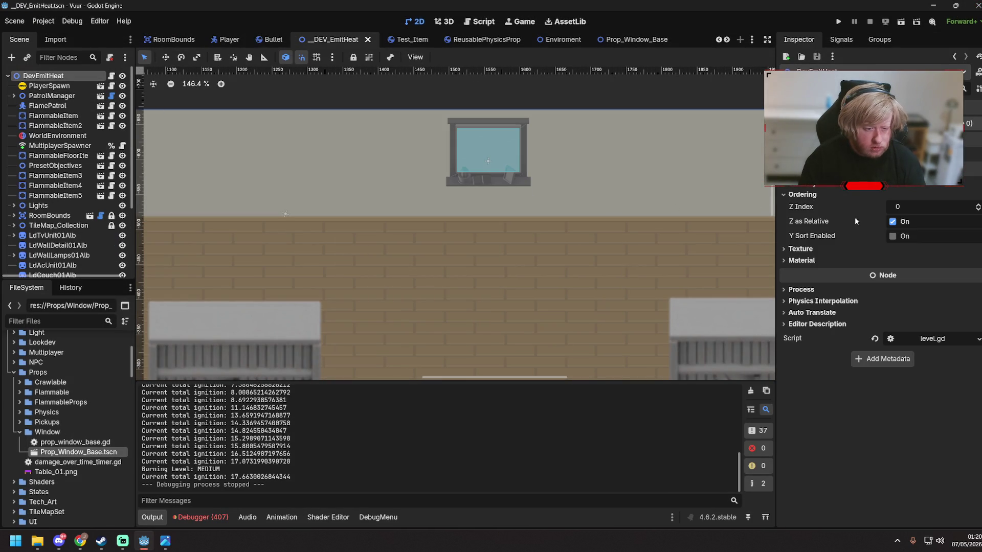
left_click(892, 237)
left_click(471, 96)
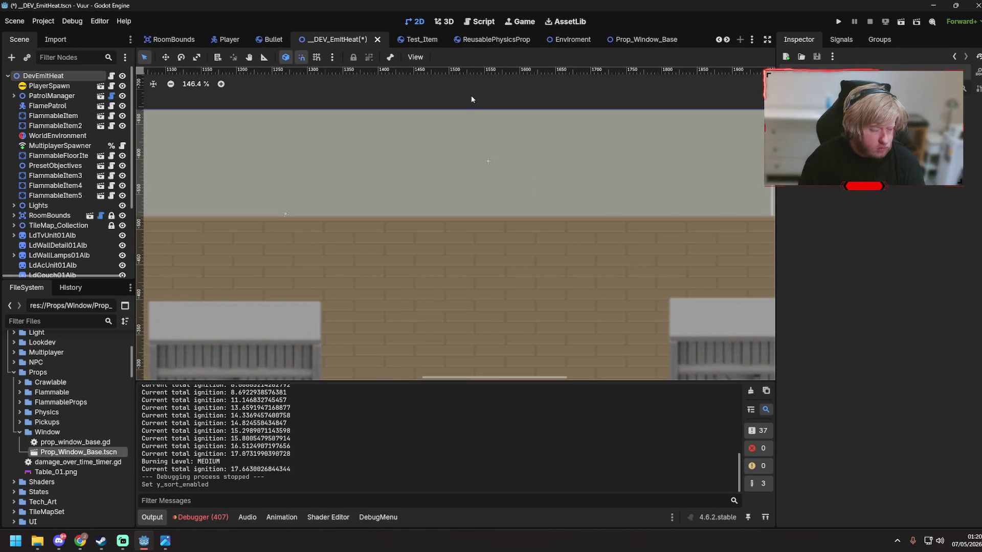
- Move PropWindowBase to (1566, -598), raise its Z Index to 6, and save
scroll(103, 169, "down", 4)
left_click(56, 262)
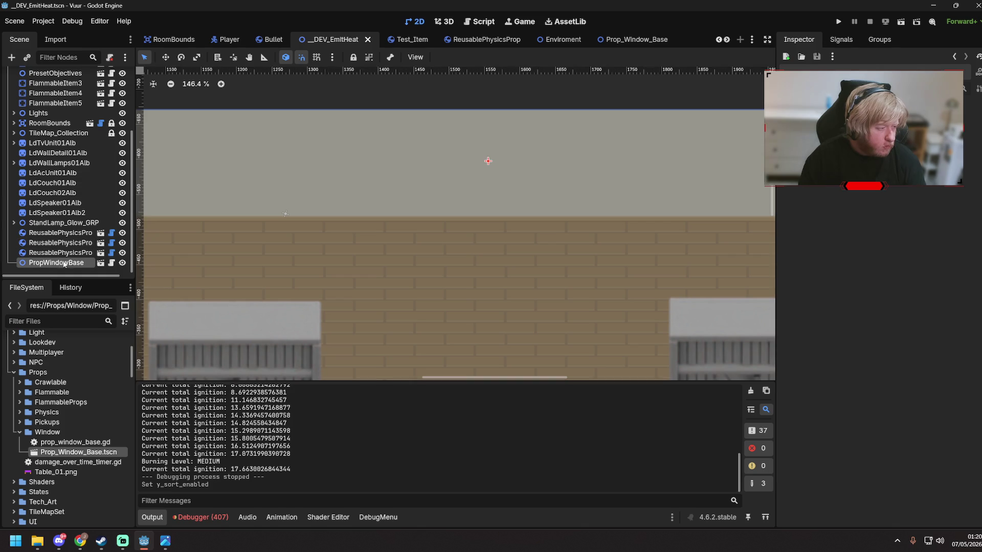
key("w")
mouse_move(504, 168)
left_mouse_down()
mouse_move(504, 134)
mouse_move(504, 222)
mouse_move(514, 153)
left_mouse_up()
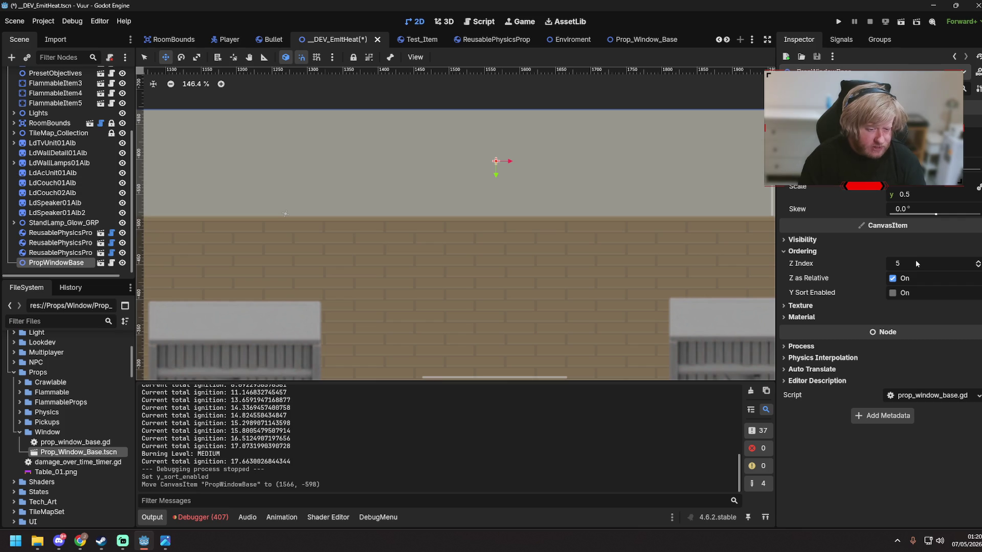
left_click_drag(916, 263, 920, 263)
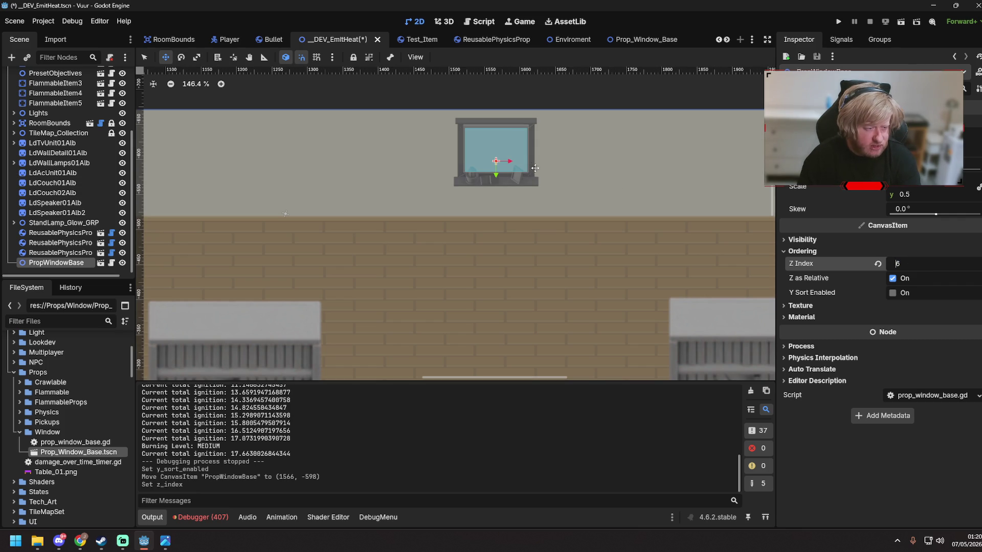
key("ctrl+s")
key("q")
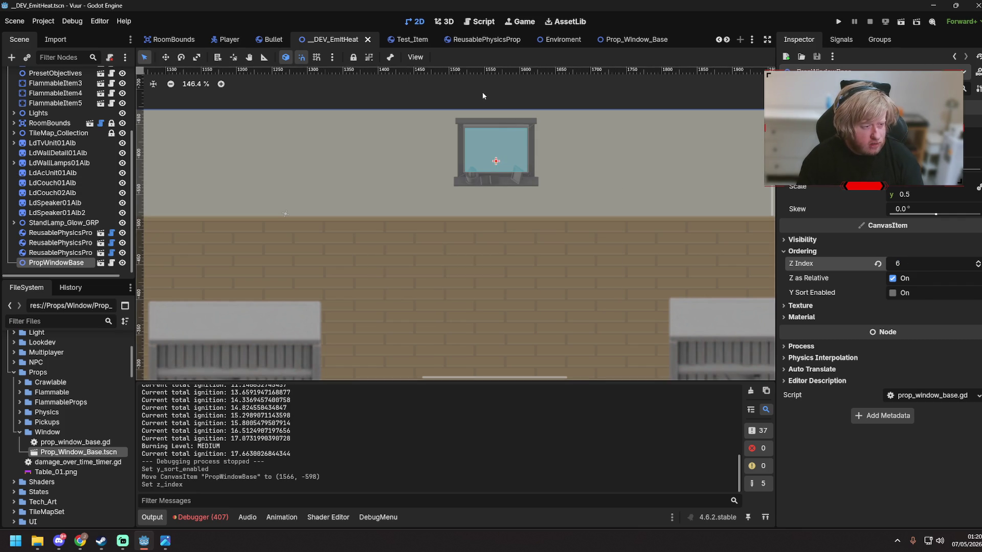
- Run the _DEV_EmitHeat scene, walk the player up to the window and away, then stop and save
double_click(482, 92)
left_click(335, 39)
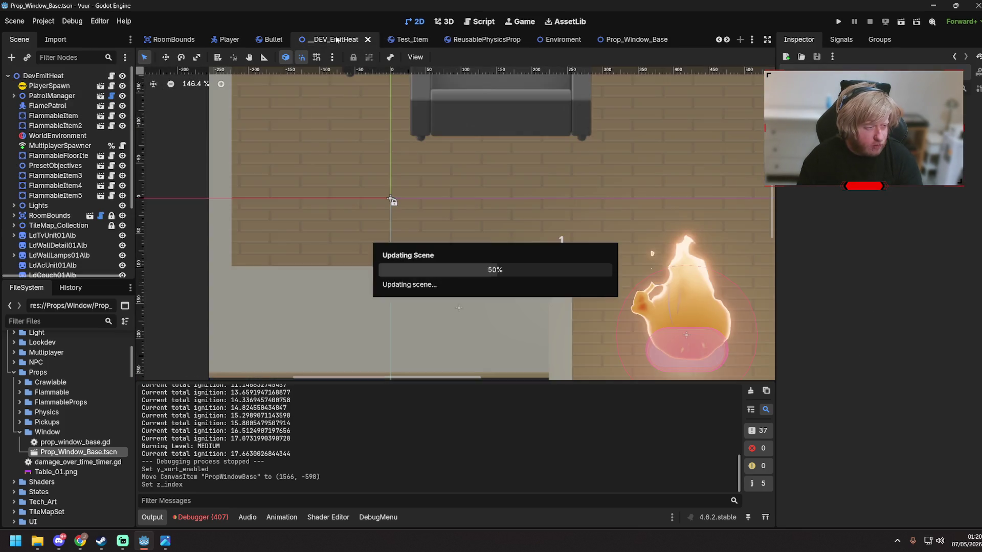
key("F6")
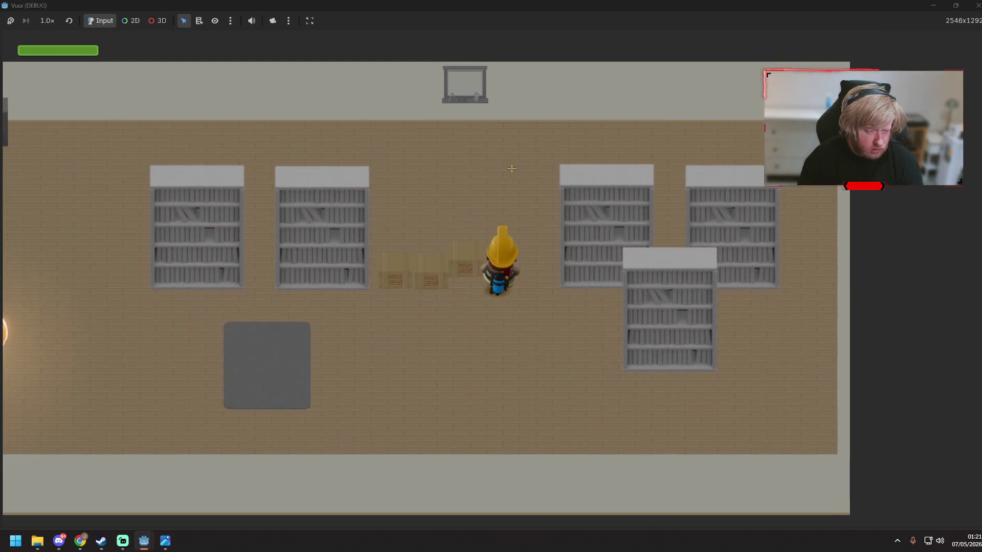
key("w")
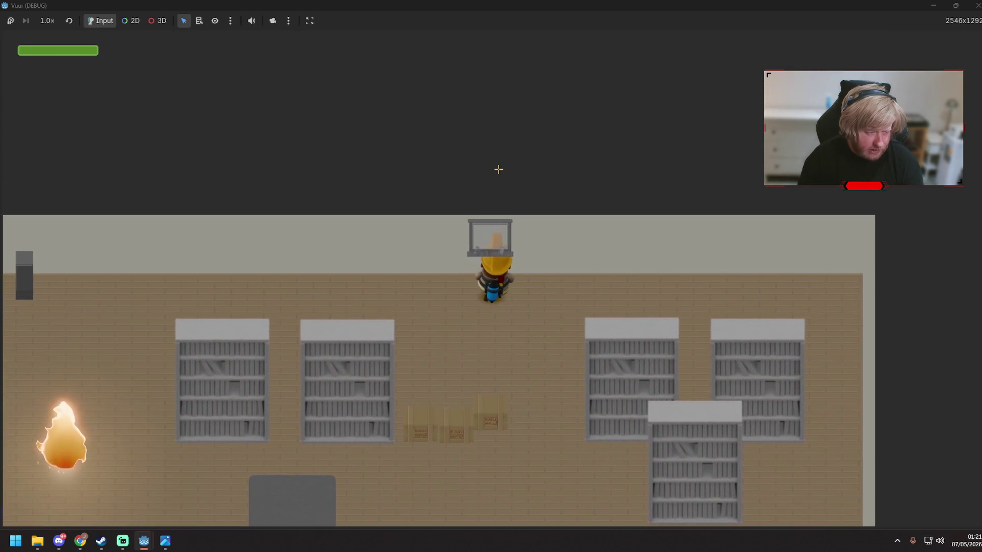
key("w")
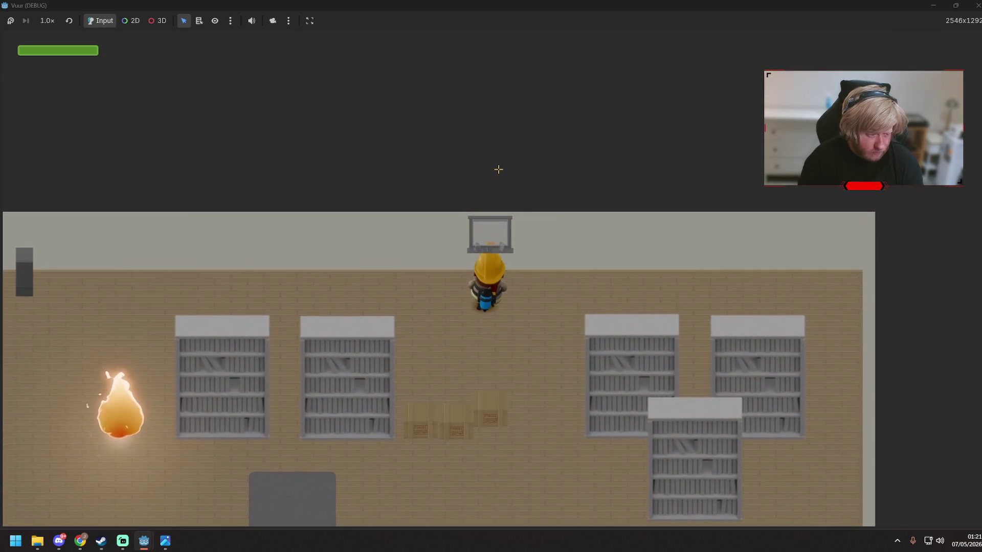
key("s")
key("d")
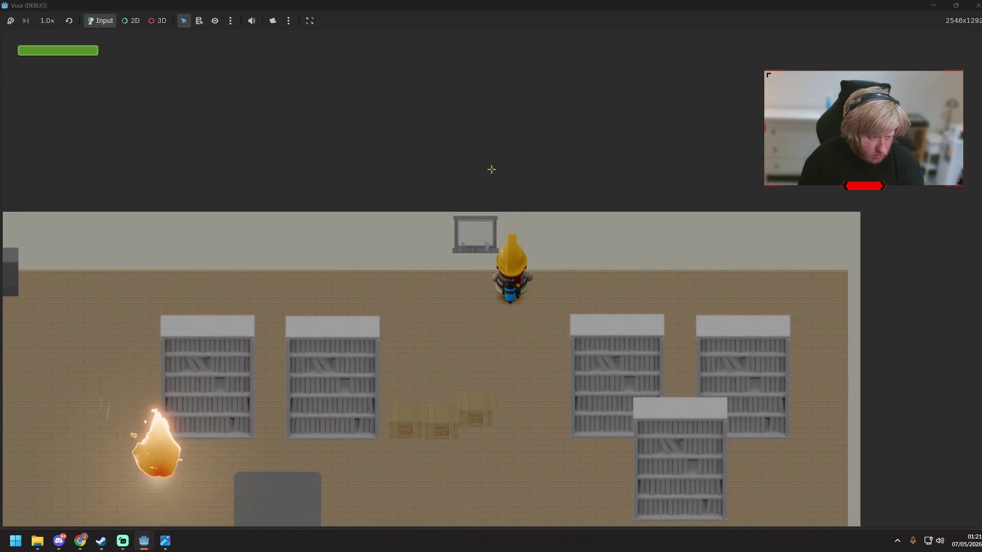
key("F8")
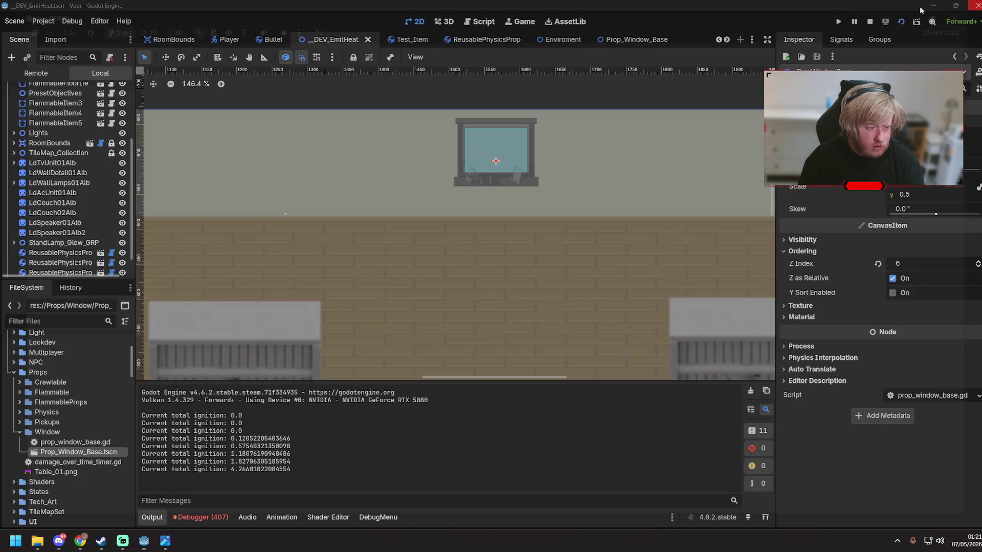
key("ctrl+s")
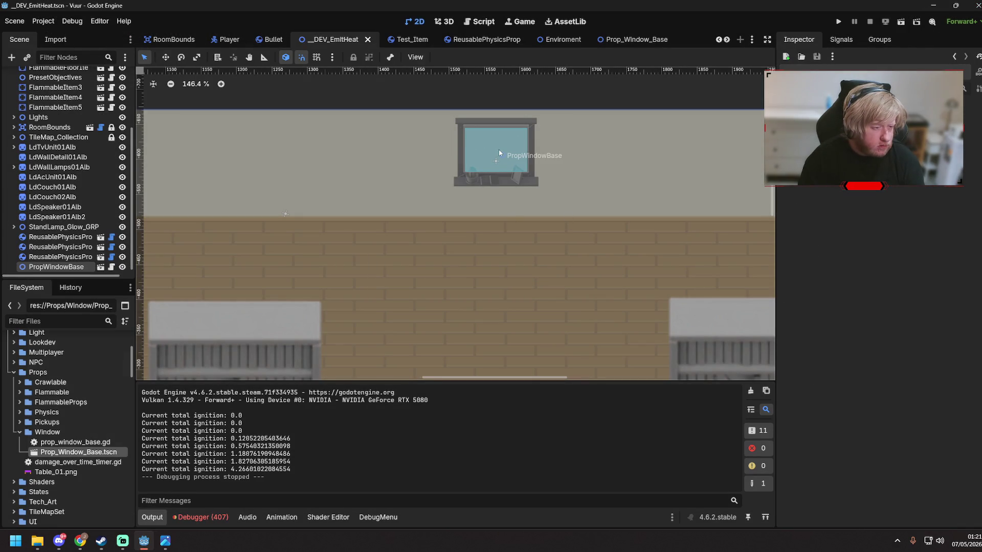
- Open PropWindowBase's script prop_window_base.gd in the Script editor and save
left_click(499, 153)
left_click(112, 267)
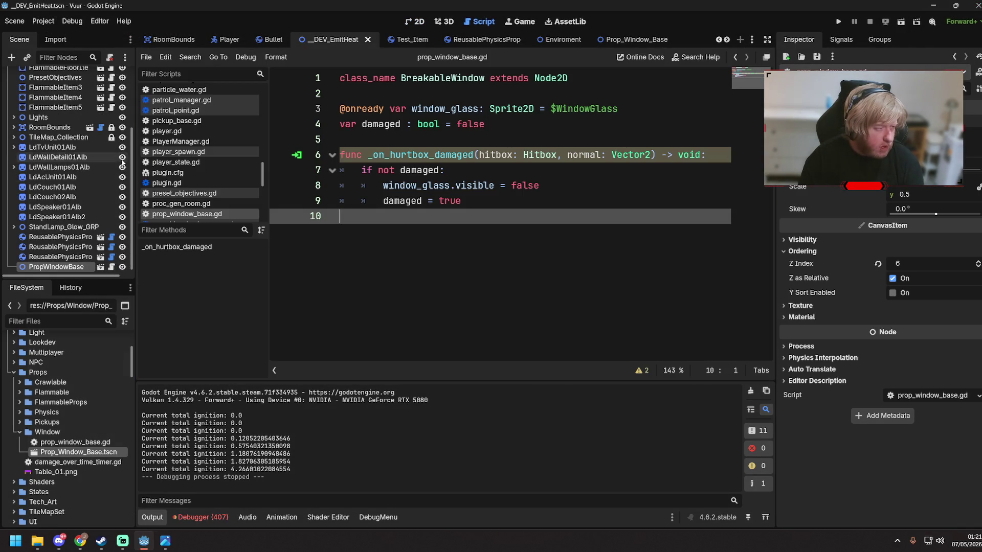
key("ctrl+s")
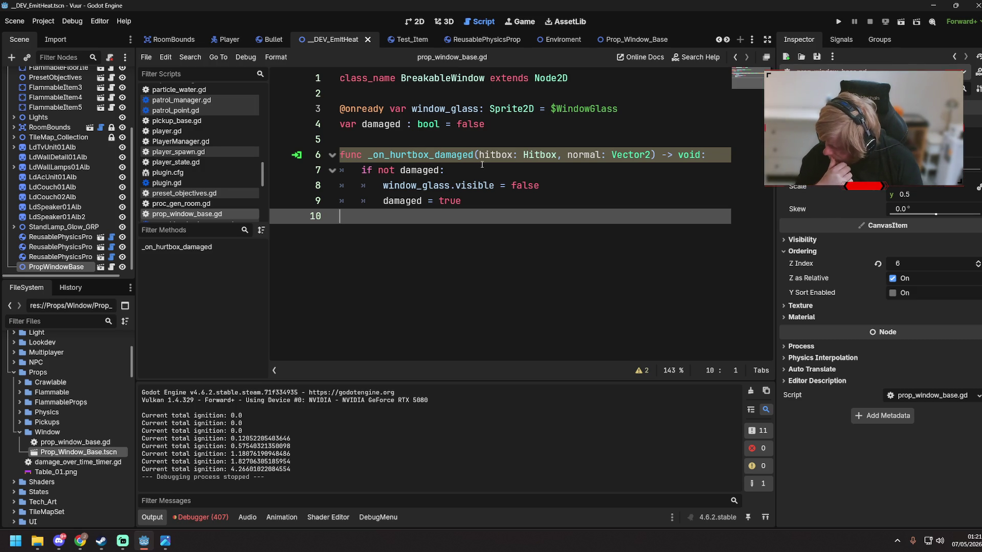
- Browse the Scene tree, selecting Lights and expanding the TileMap_Collection group
scroll(44, 221, "up", 5)
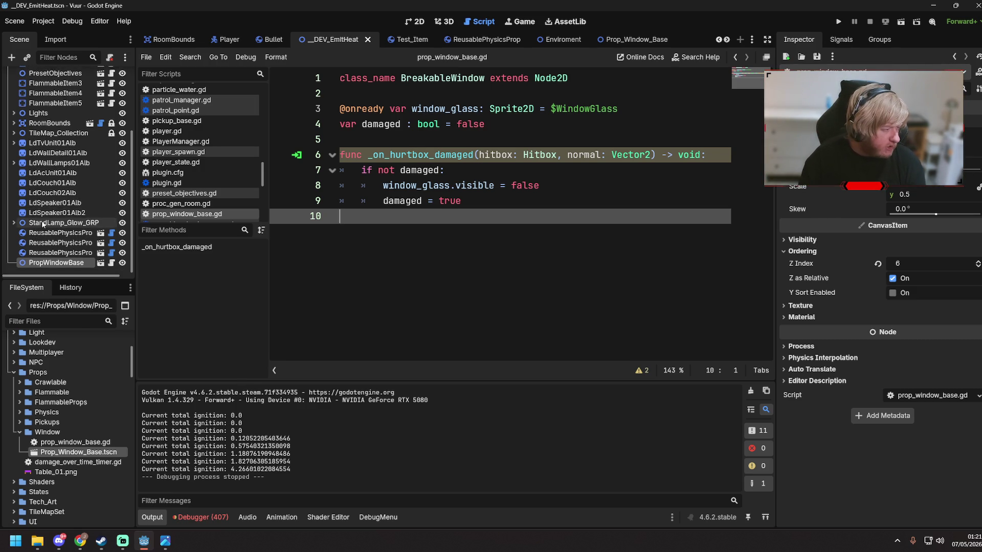
left_click(38, 205)
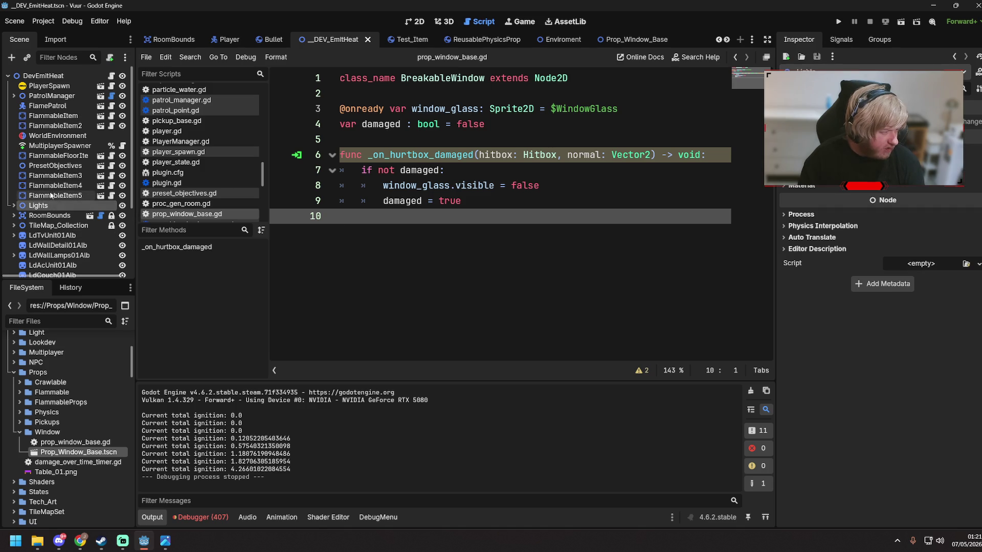
scroll(57, 154, "down", 2)
scroll(49, 138, "up", 2)
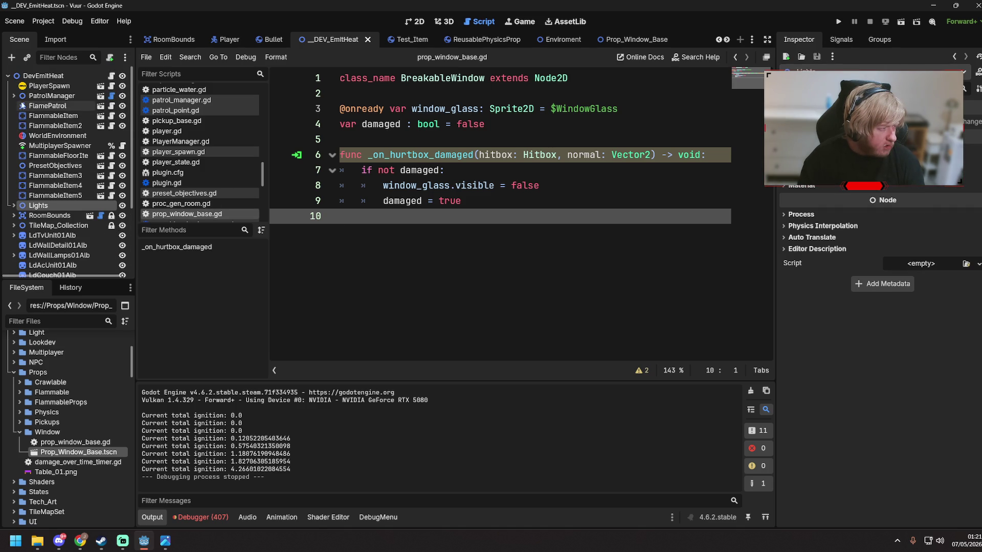
scroll(72, 162, "down", 3)
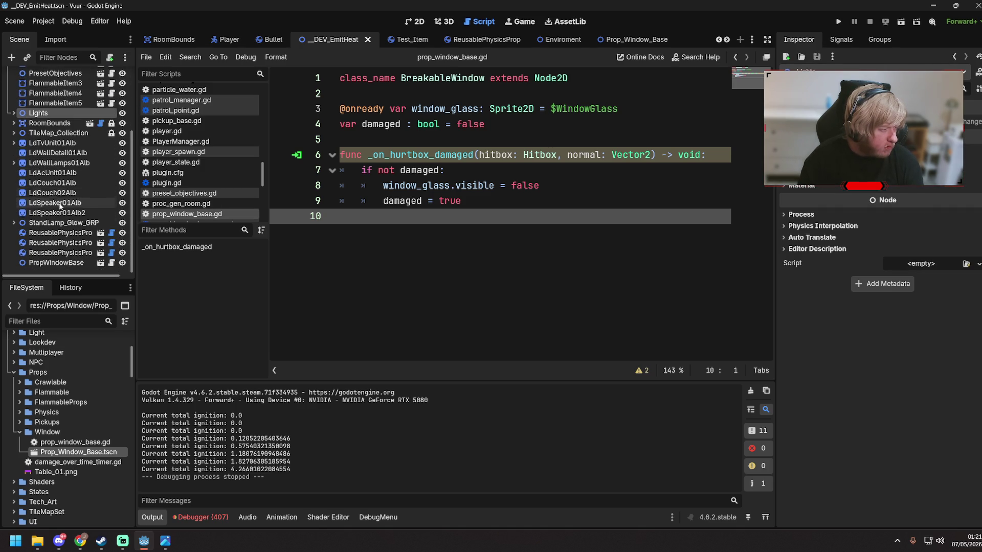
left_click(13, 133)
- Select TileMapLayer_Wall and pan the 2D view to bring the window area into view
left_click(63, 153)
left_click(418, 20)
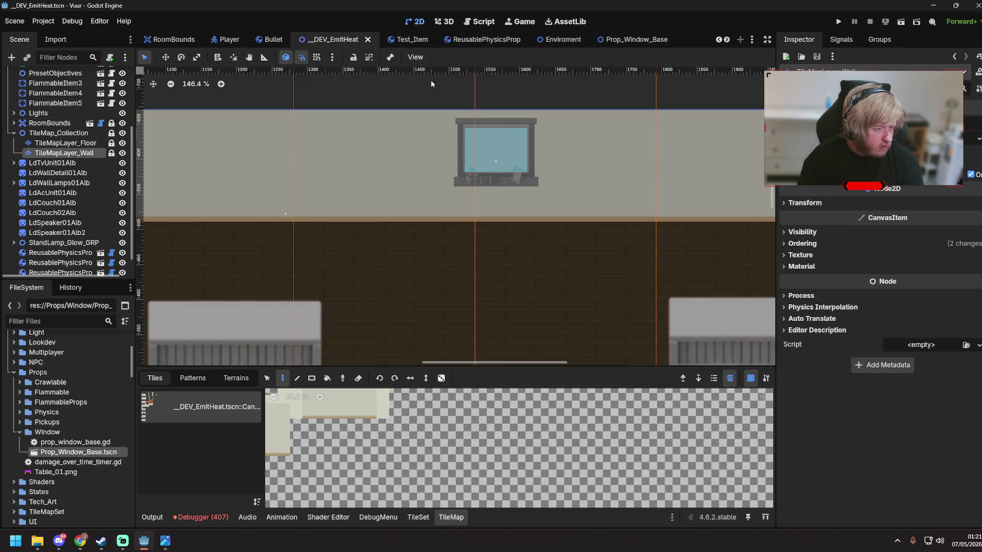
scroll(494, 178, "up", 4)
left_click_drag(511, 242, 527, 347)
key("ctrl+s")
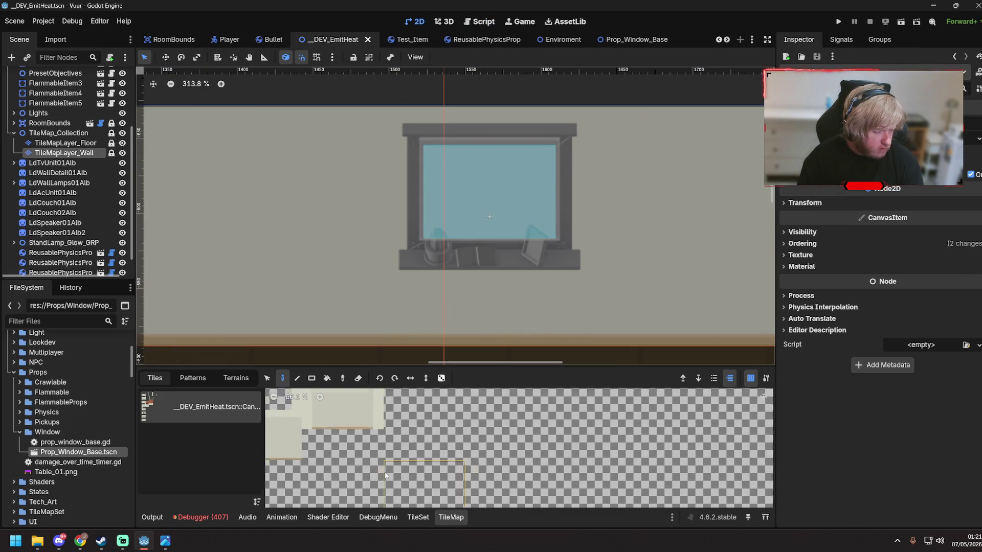
- Pick the window tile from the atlas, paint it on the wall beside the prop, and save
scroll(439, 504, "down", 2)
left_click_drag(438, 503, 410, 443)
scroll(499, 494, "up", 5)
scroll(498, 495, "up", 2)
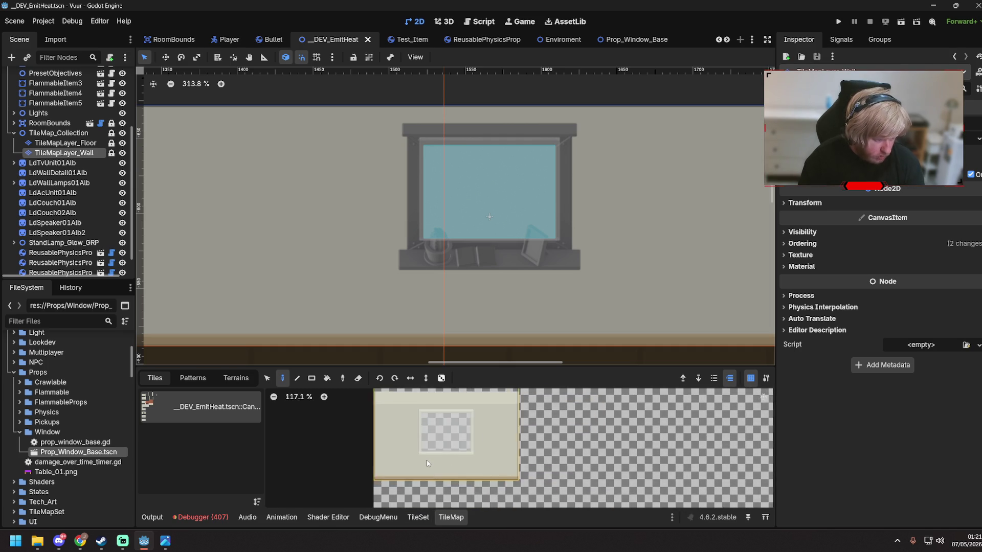
left_click(470, 445)
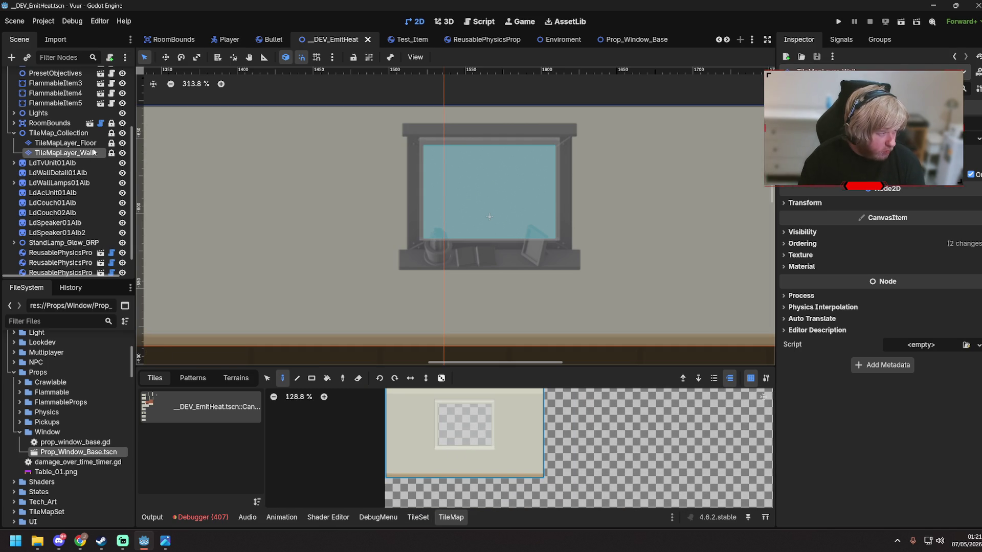
left_click(487, 233)
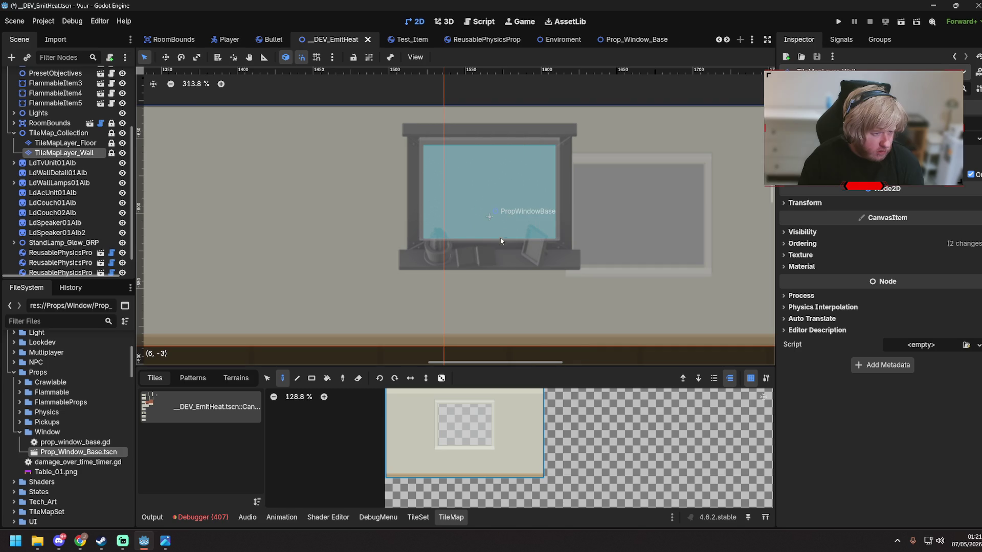
scroll(469, 415, "down", 2)
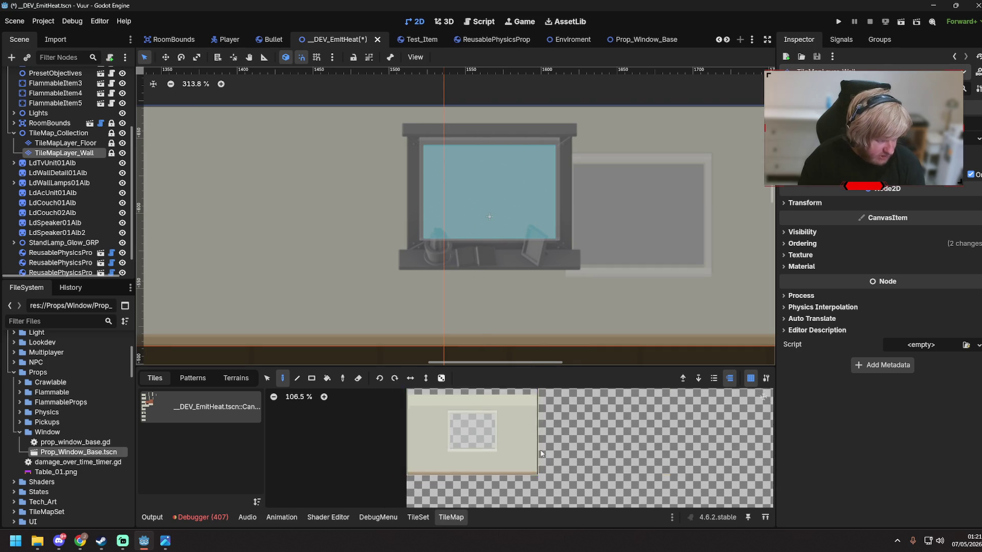
left_click_drag(385, 434, 338, 443)
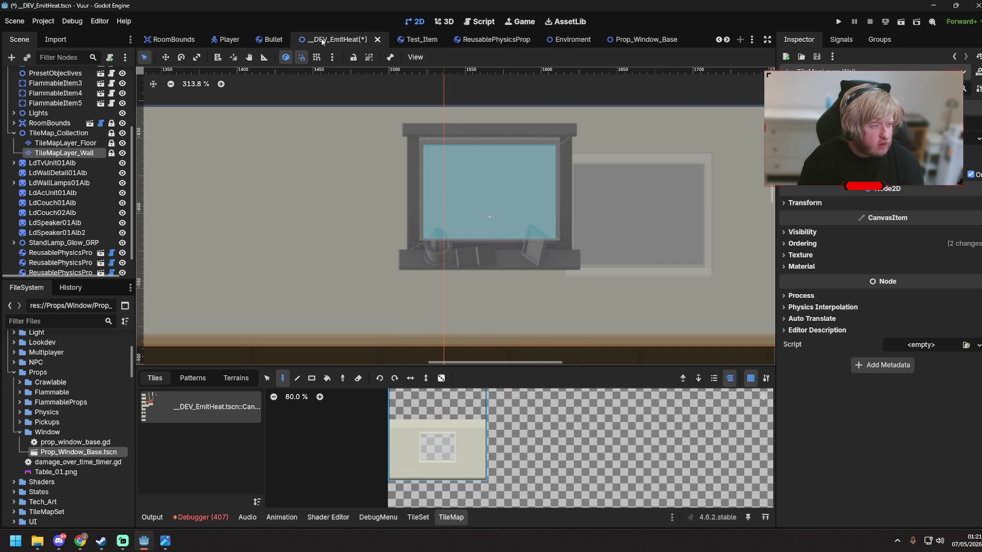
key("ctrl+s")
- Move PropWindowBase about 99 px right over the painted tile, save, and launch the game
scroll(61, 240, "down", 1)
left_click(72, 263)
key("w")
mouse_move(478, 212)
left_mouse_down()
mouse_move(619, 231)
mouse_move(625, 241)
mouse_move(626, 232)
left_mouse_up()
key("q")
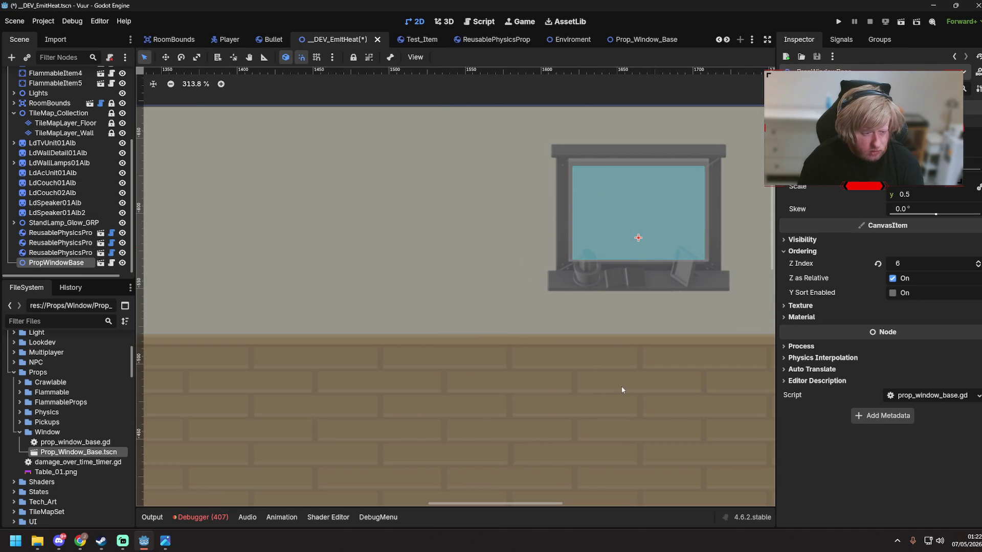
left_click(605, 375)
key("ctrl+s")
key("F5")
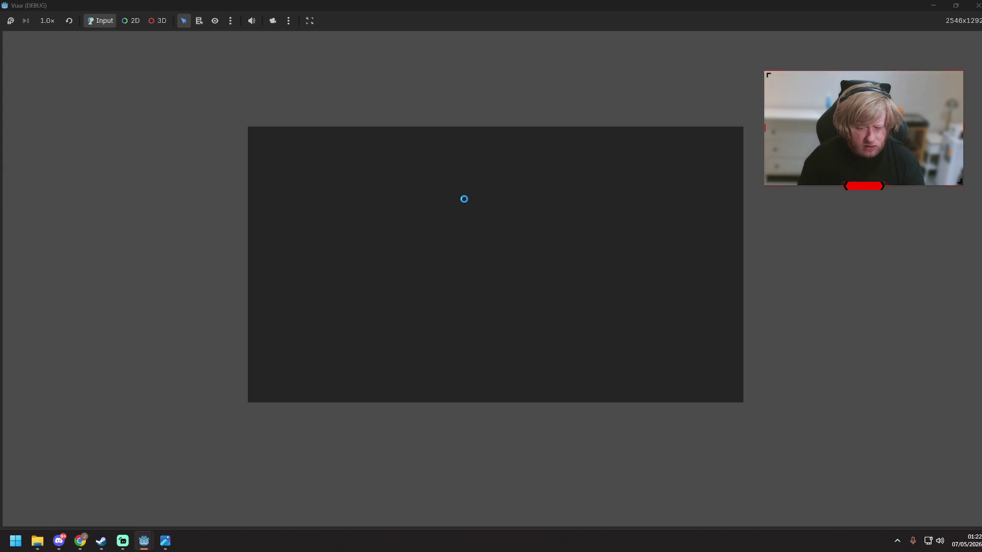
key("w")
key("w")
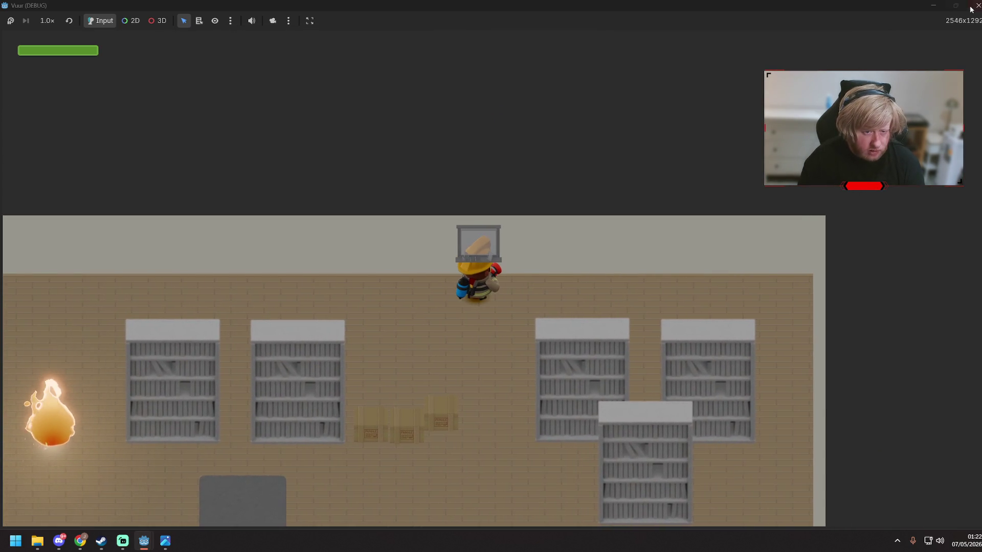
key("F8")
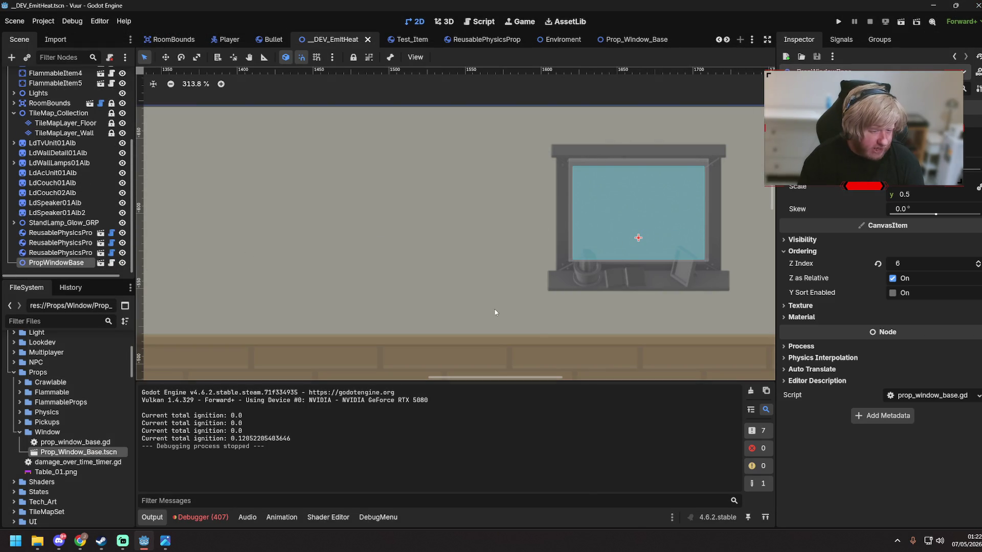
- Set PropWindowBase's Z Index to 5 and save the scene
left_click(914, 262)
type("5")
key("Return")
key("ctrl+s")
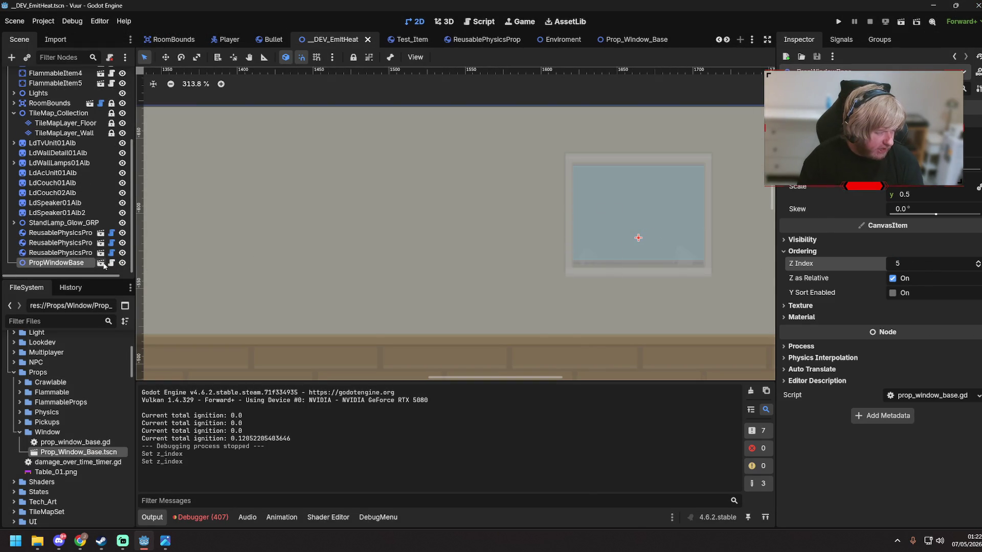
- Select TileMapLayer_Wall, choose line drawing mode, and open the TileSet editor panel
scroll(68, 178, "up", 2)
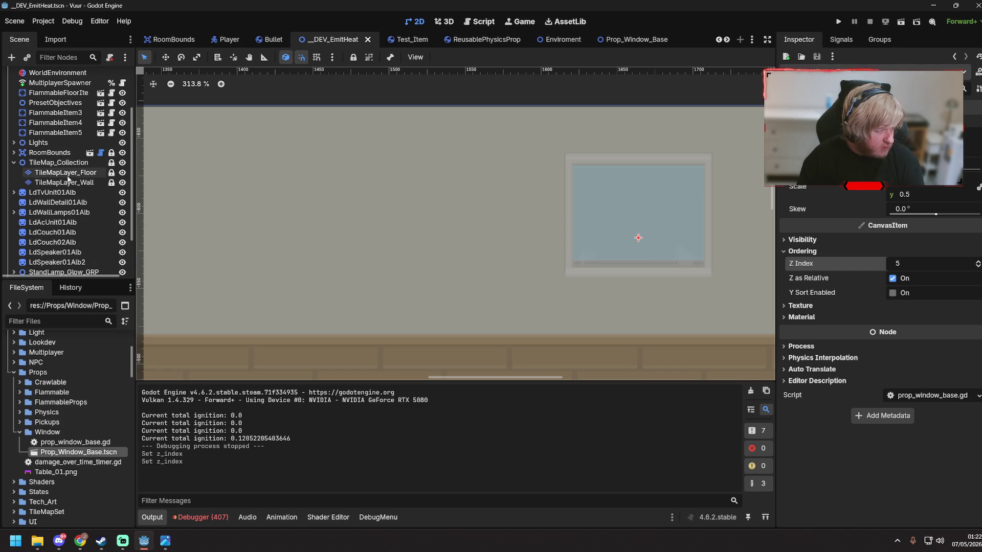
left_click(68, 181)
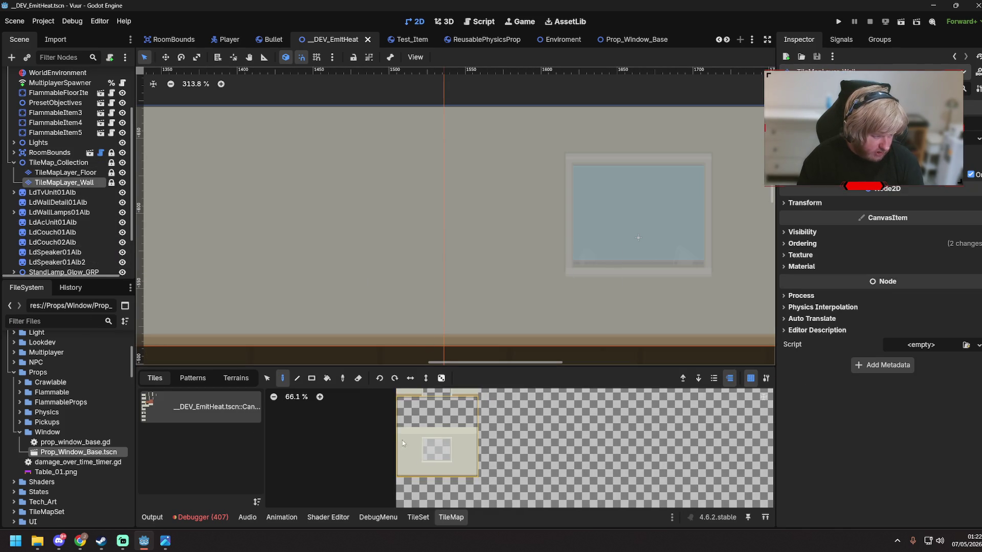
scroll(403, 442, "down", 2)
left_click(298, 379)
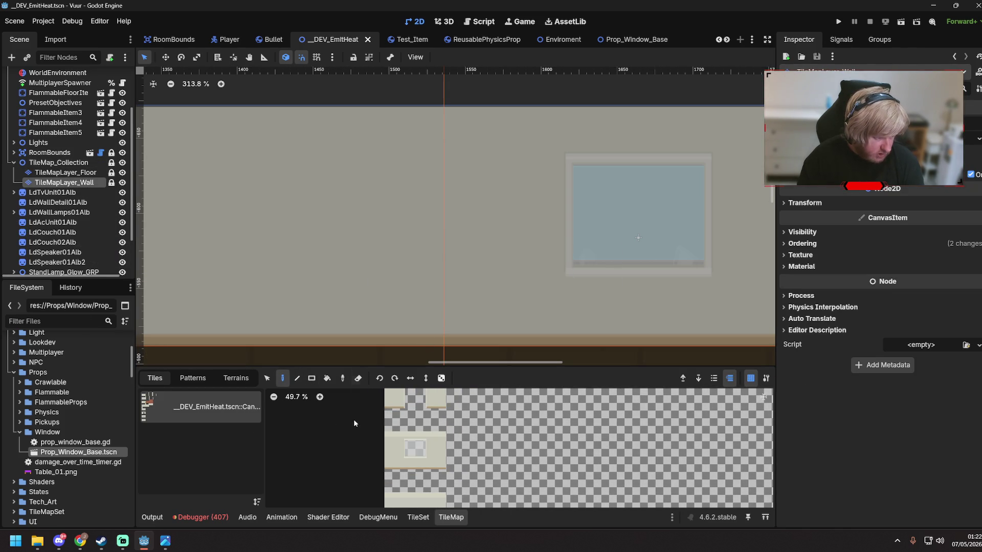
scroll(412, 449, "up", 1)
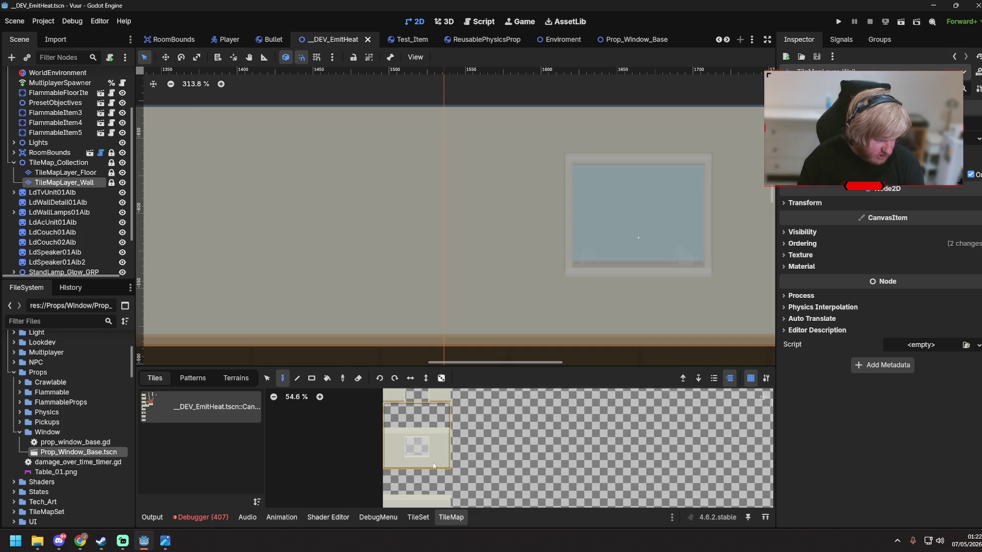
left_click(418, 517)
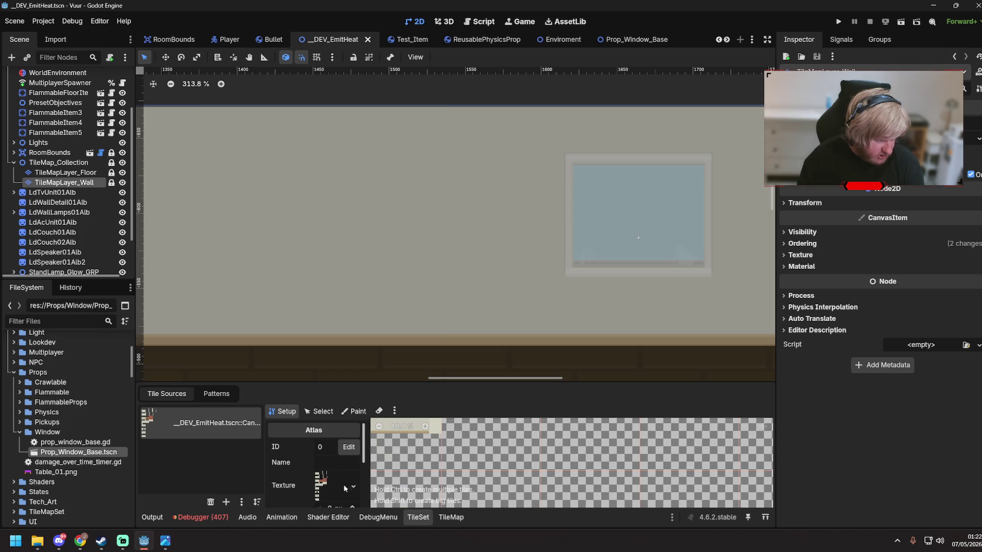
- In the TileSet's Select mode, pick the window tile and expand then collapse its Rendering properties
left_click(329, 413)
scroll(462, 437, "down", 3)
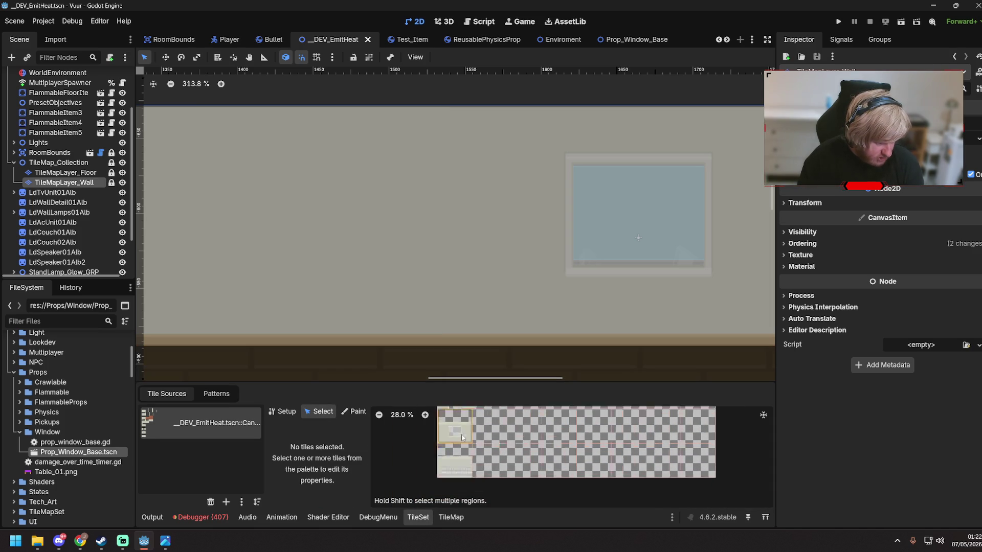
scroll(462, 438, "up", 5)
left_click(511, 432)
scroll(551, 474, "down", 3)
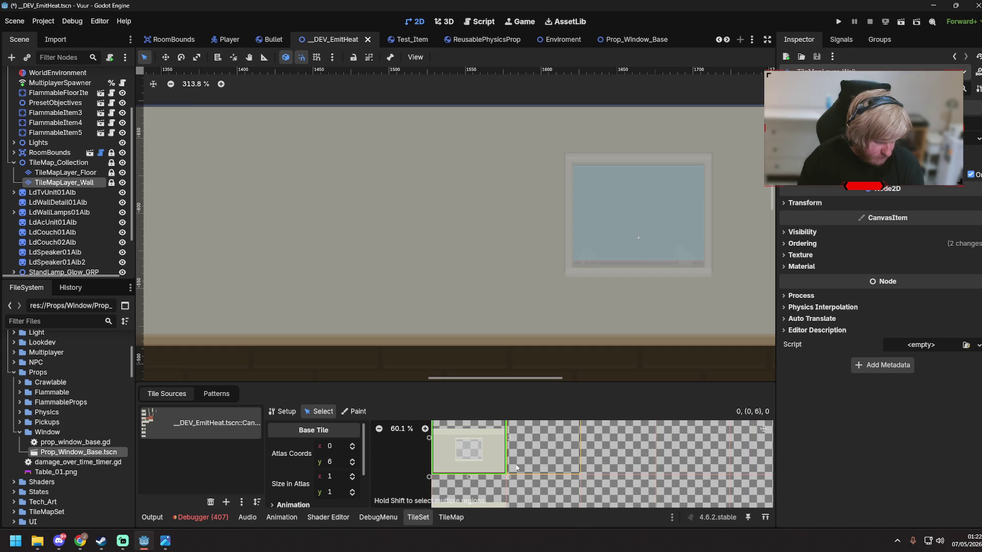
scroll(493, 467, "down", 1)
scroll(341, 459, "down", 2)
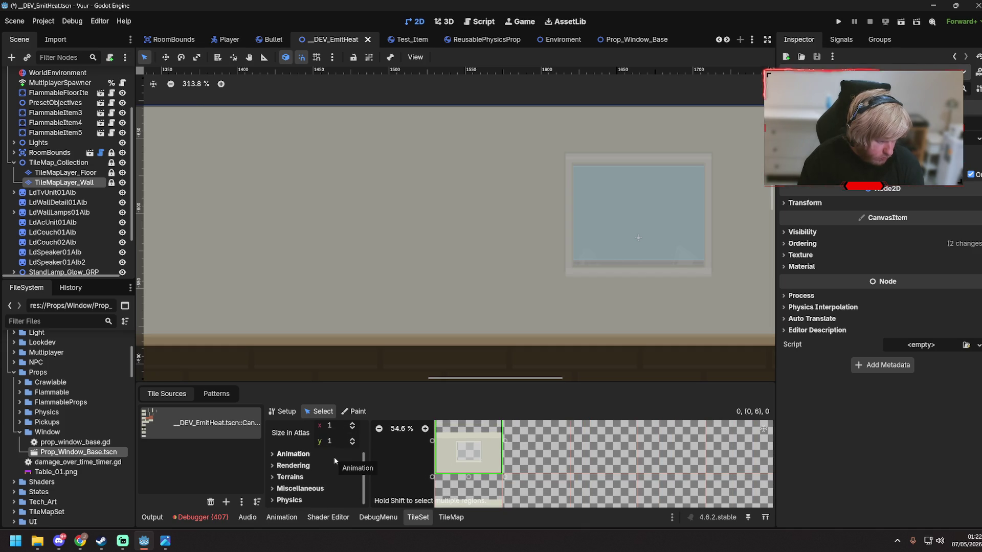
left_click(272, 466)
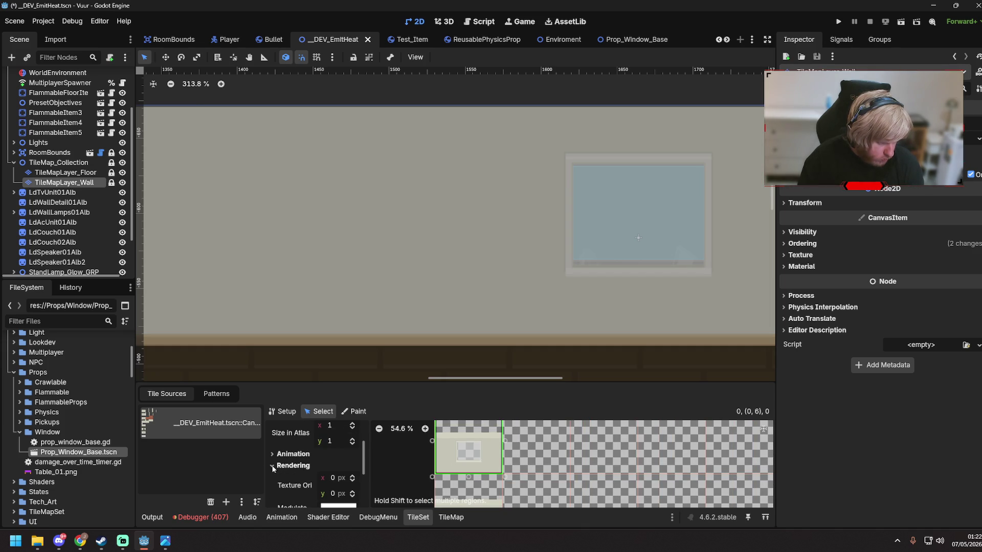
left_click(273, 465)
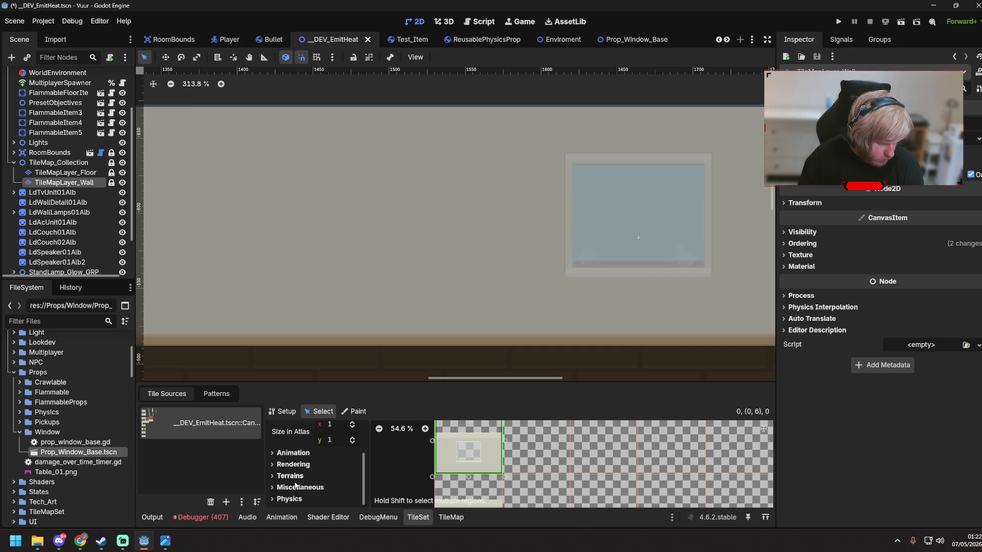
- Look through the window tile's Miscellaneous, Terrains and Animation property groups
scroll(512, 450, "up", 2)
scroll(523, 446, "down", 3)
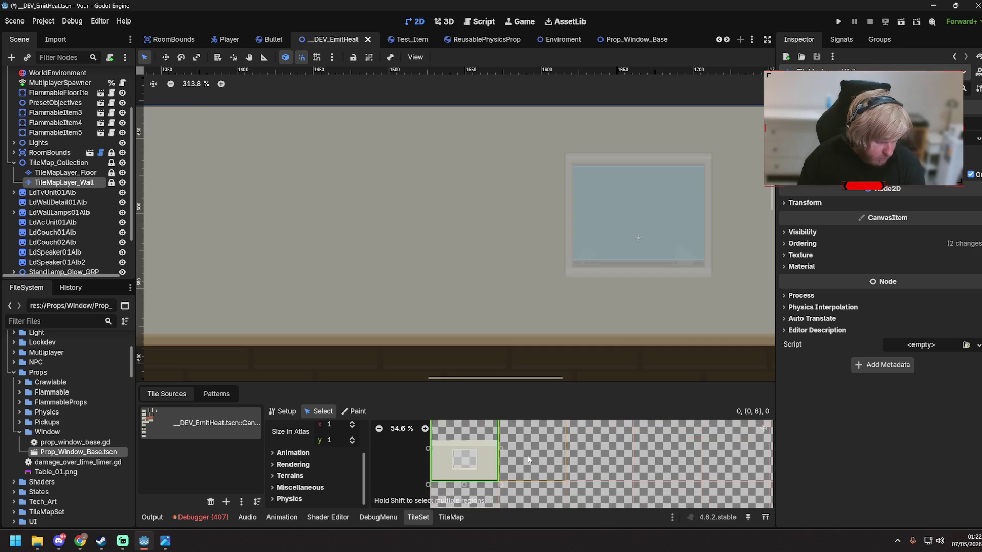
scroll(327, 455, "up", 3)
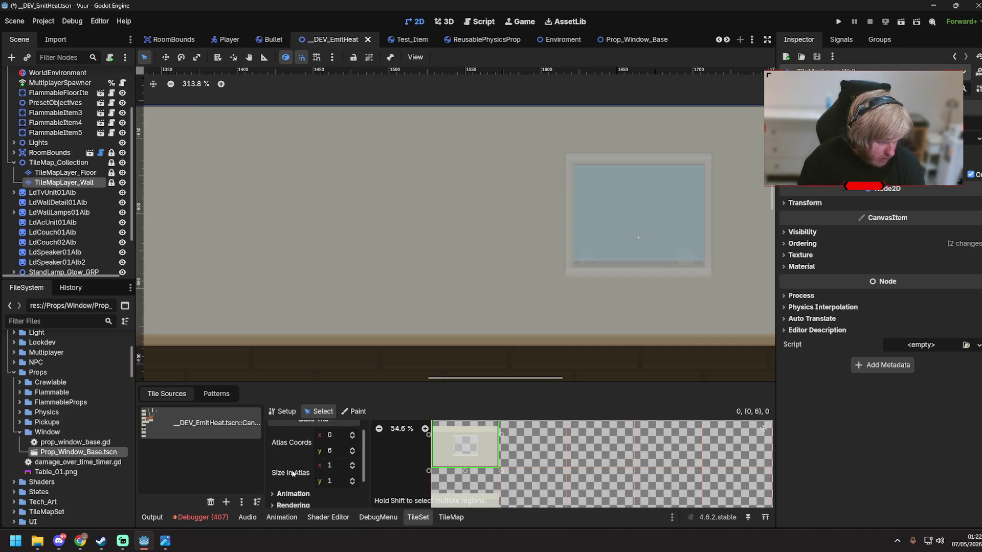
scroll(307, 466, "down", 3)
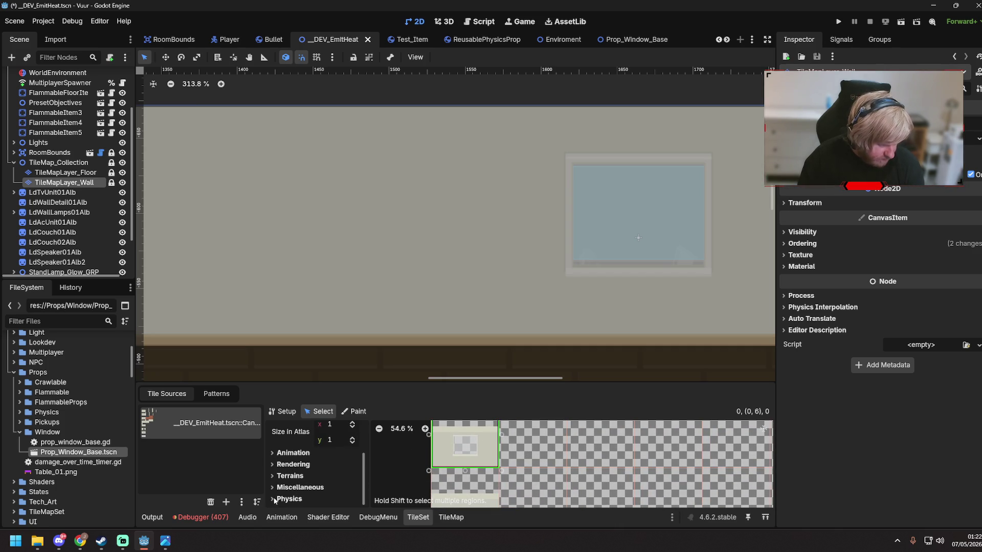
left_click(272, 487)
left_click(273, 466)
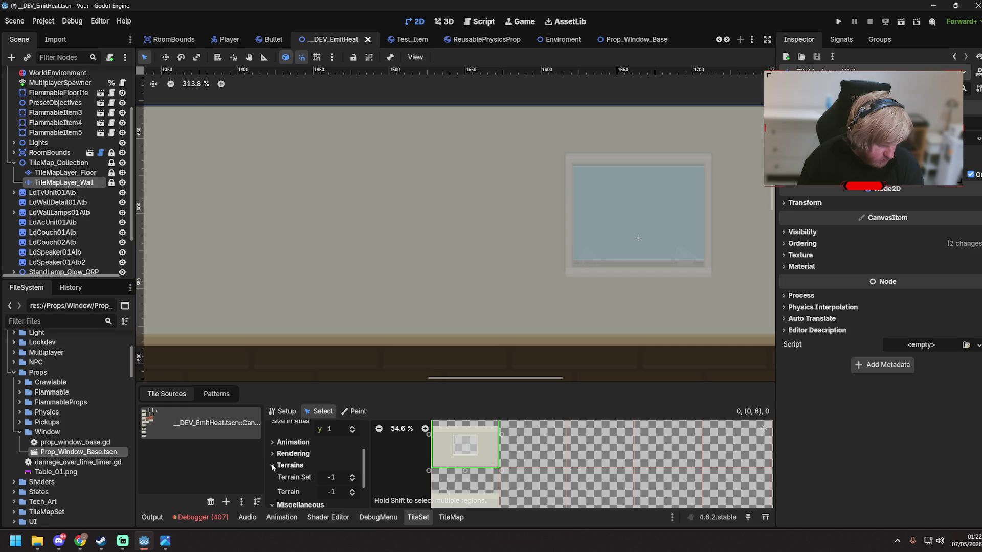
left_click(272, 441)
scroll(318, 453, "down", 1)
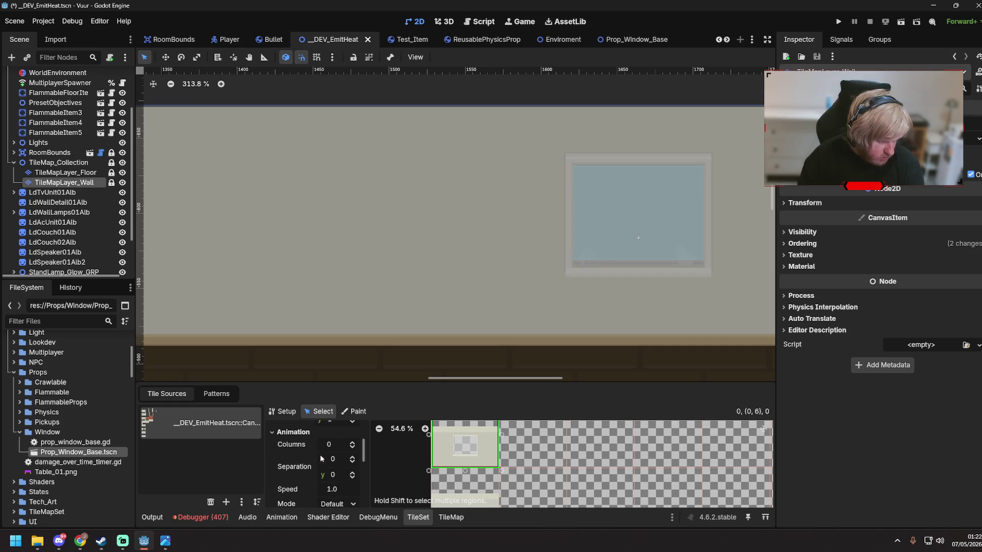
scroll(321, 455, "down", 5)
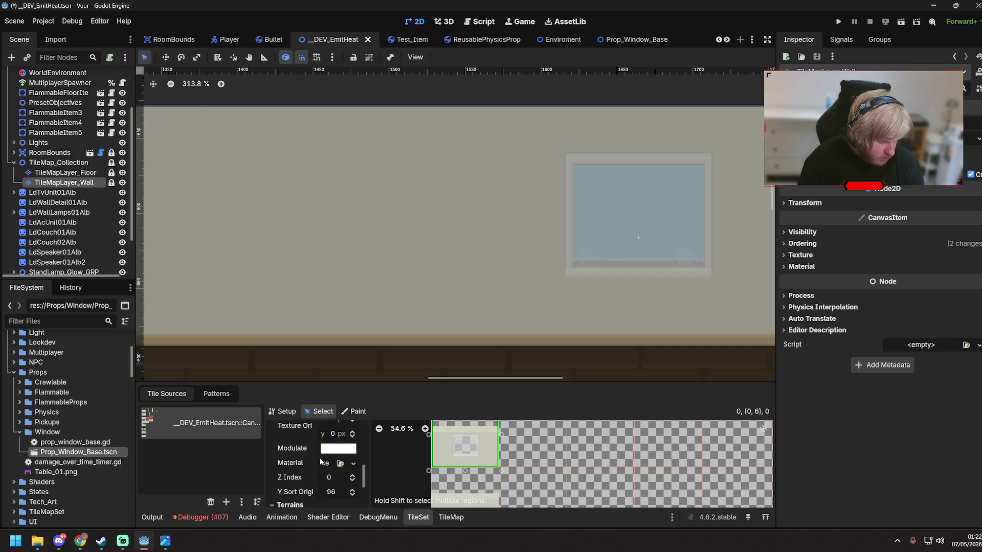
scroll(384, 463, "up", 2)
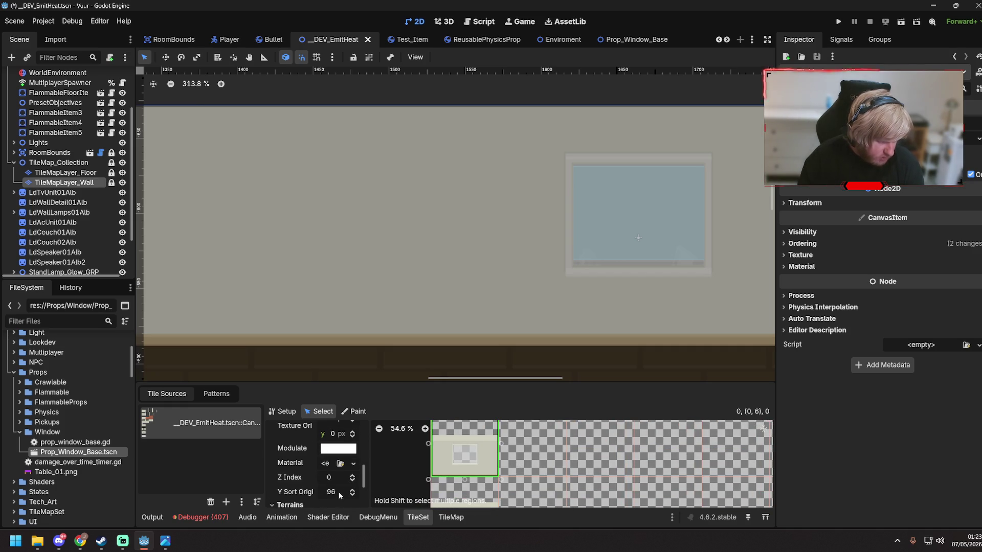
- On atlas tile (1,6), change the Y Sort Origin, trying 96, 111 and then 52
left_click(552, 453)
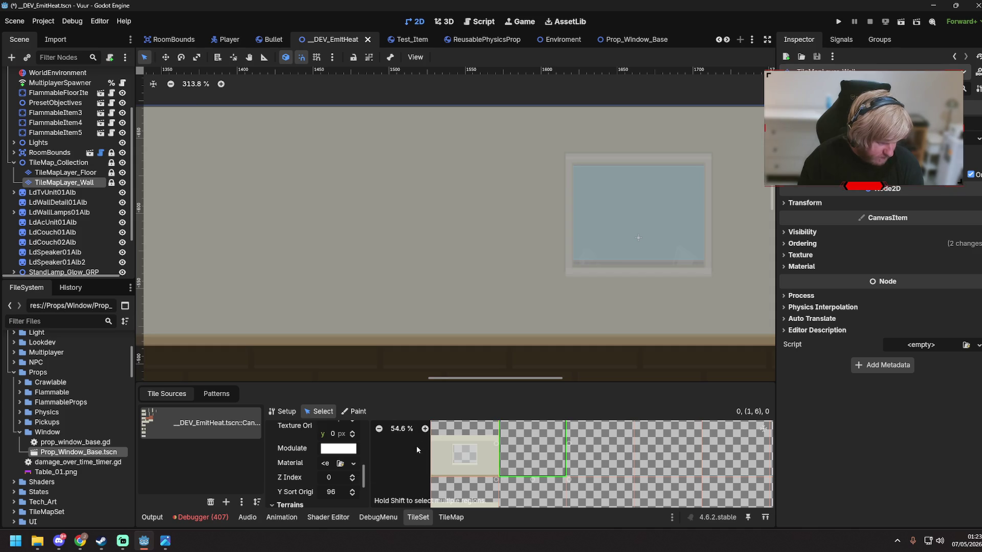
scroll(539, 483, "up", 3)
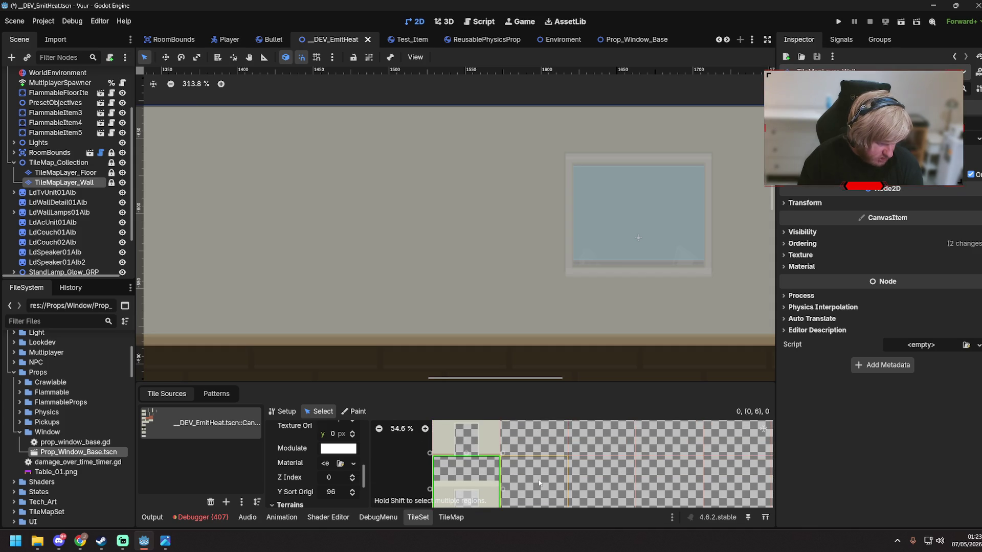
scroll(547, 483, "up", 2)
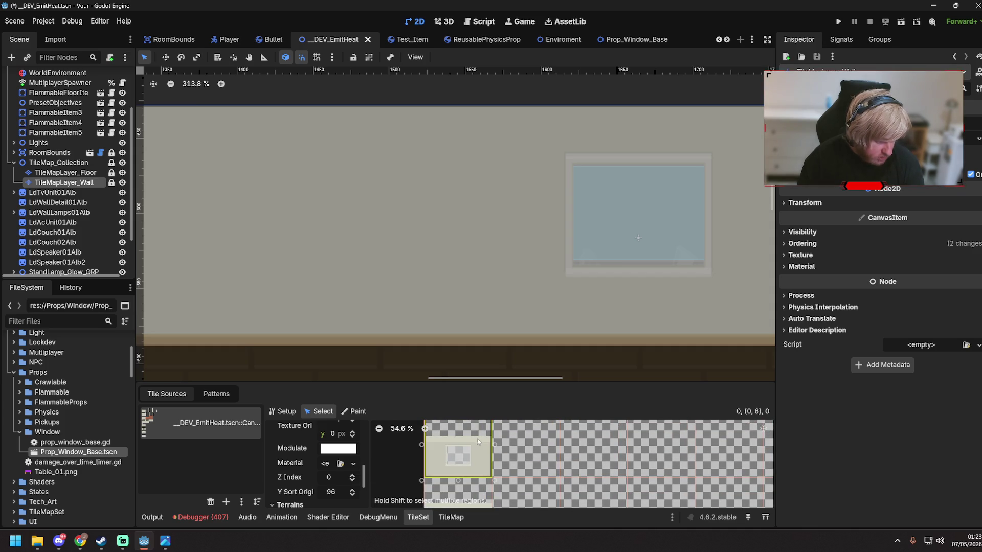
left_click(333, 494)
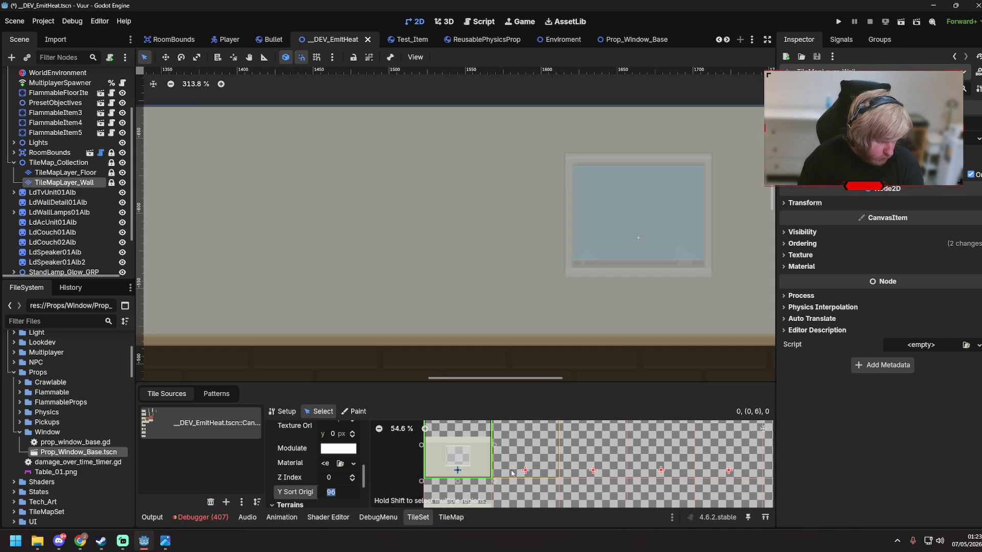
scroll(483, 465, "up", 4)
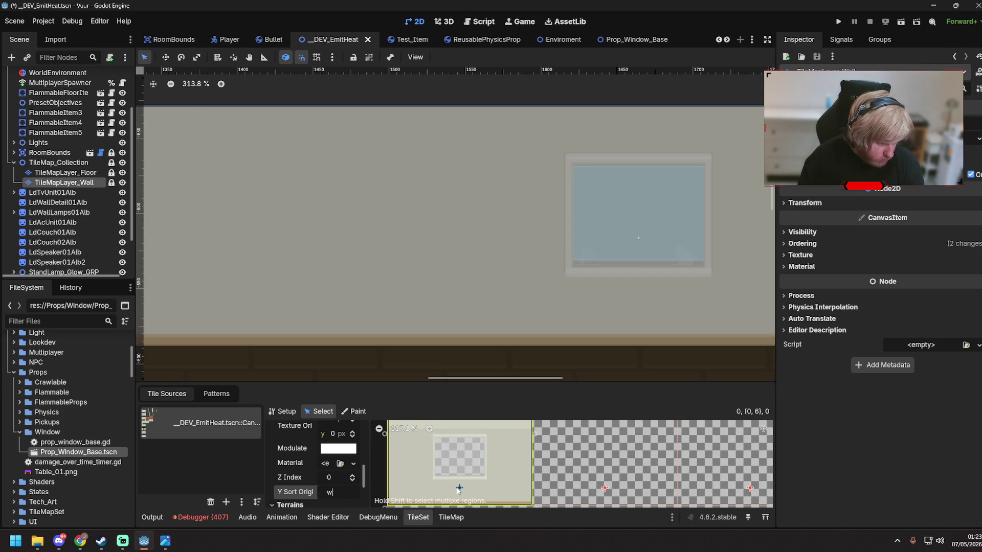
key("BackSpace")
type("96")
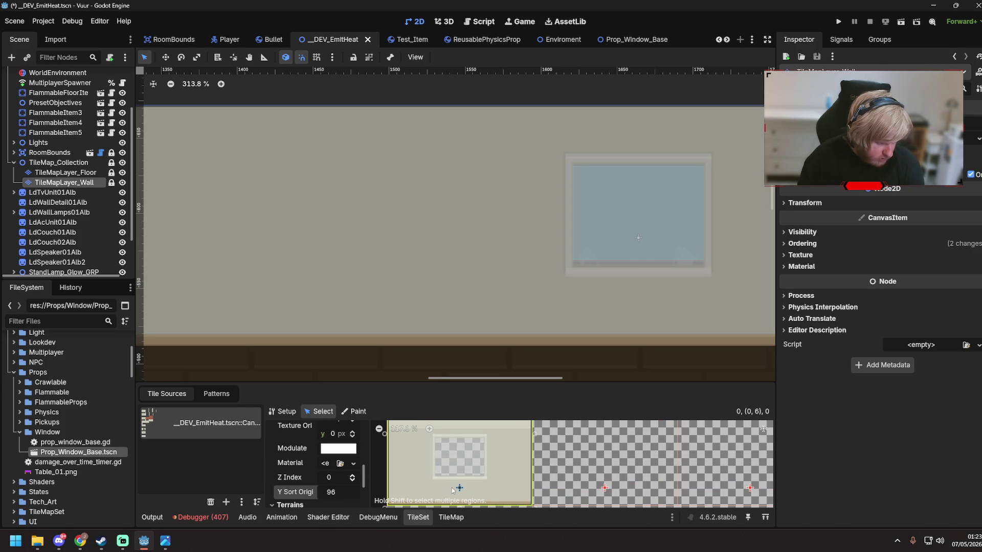
key("BackSpace")
key("BackSpace")
type("111")
key("Return")
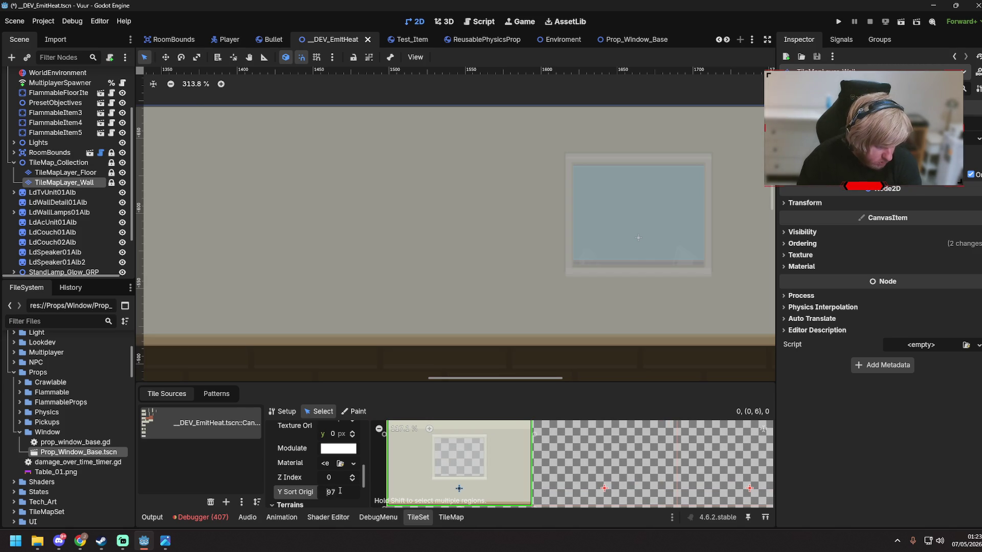
type("52")
key("Return")
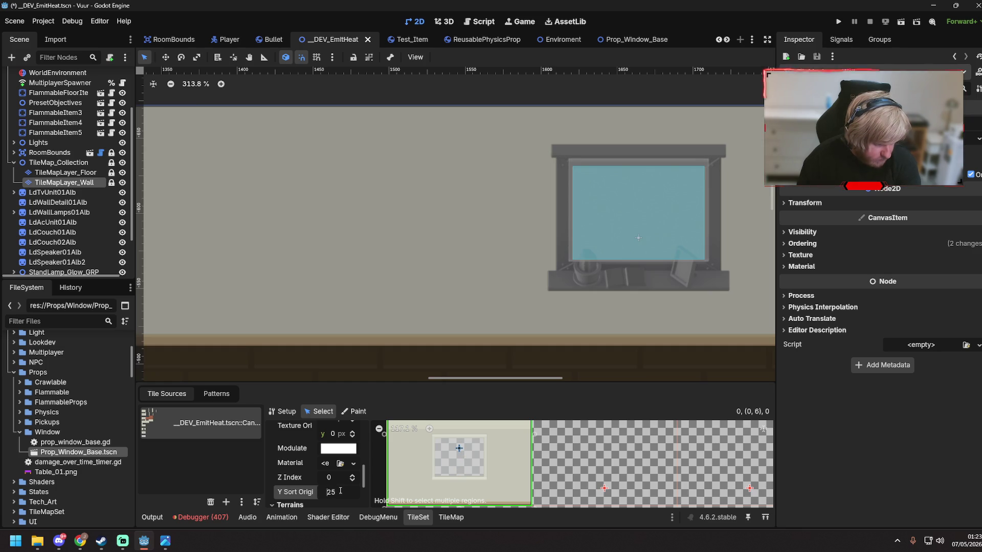
- Reselect atlas tile (1,6), save the scene, and launch the game to test
left_click(603, 460)
key("ctrl+s")
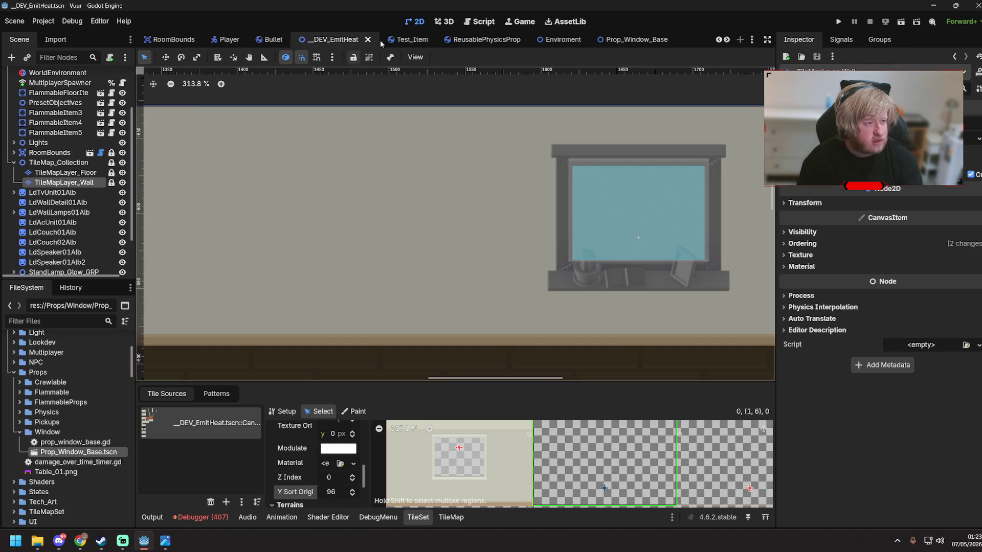
key("F5")
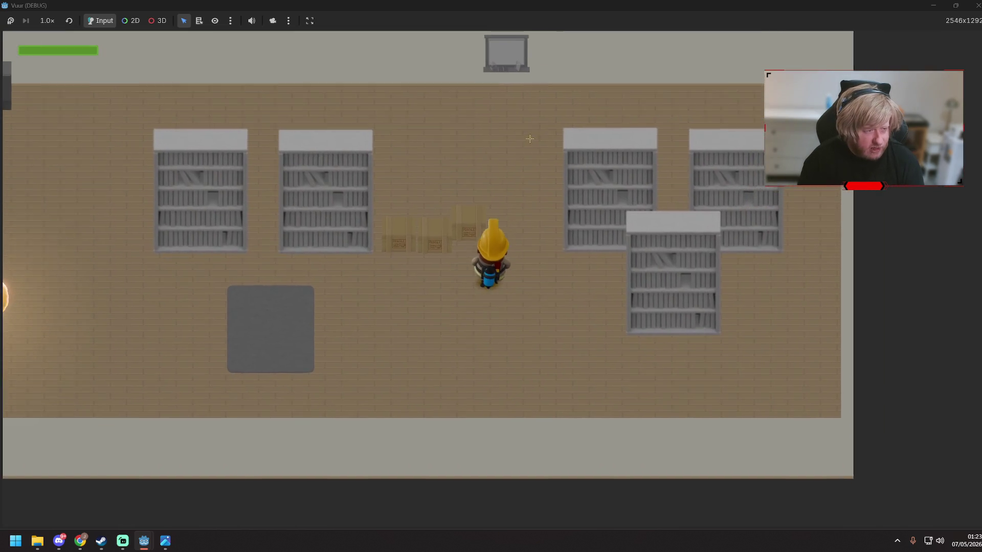
- Walk the player up to face the window on the top wall, back away, then stop the run
key("w")
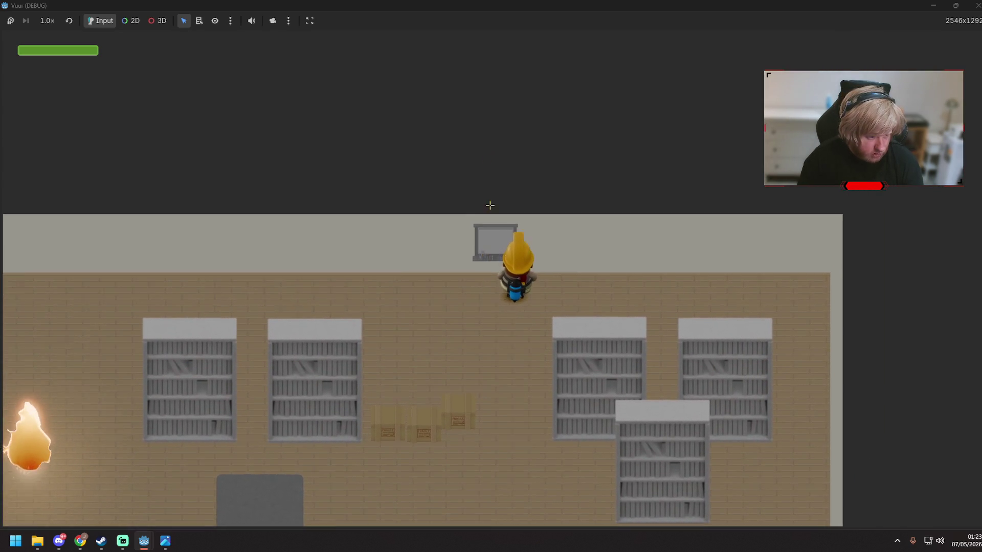
key("w")
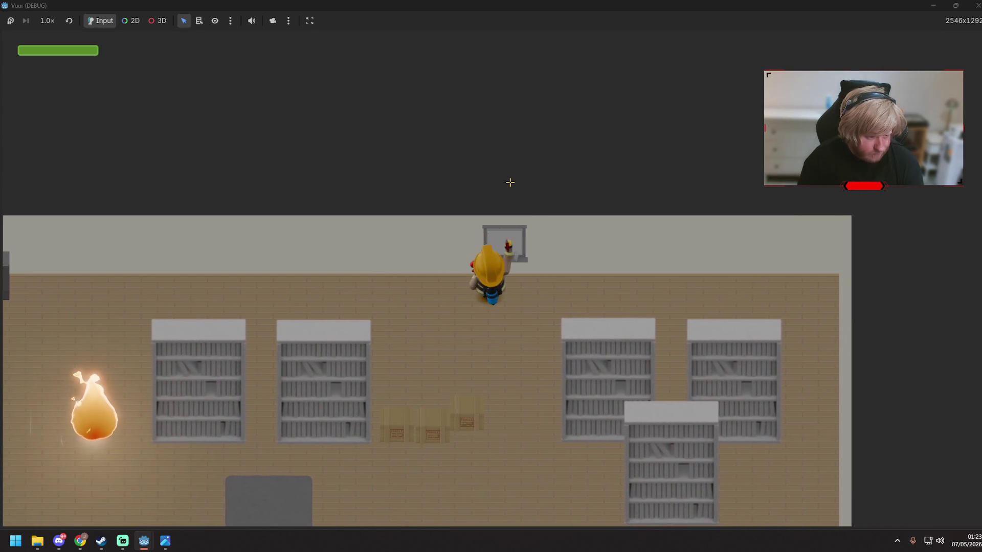
key("d")
key("a")
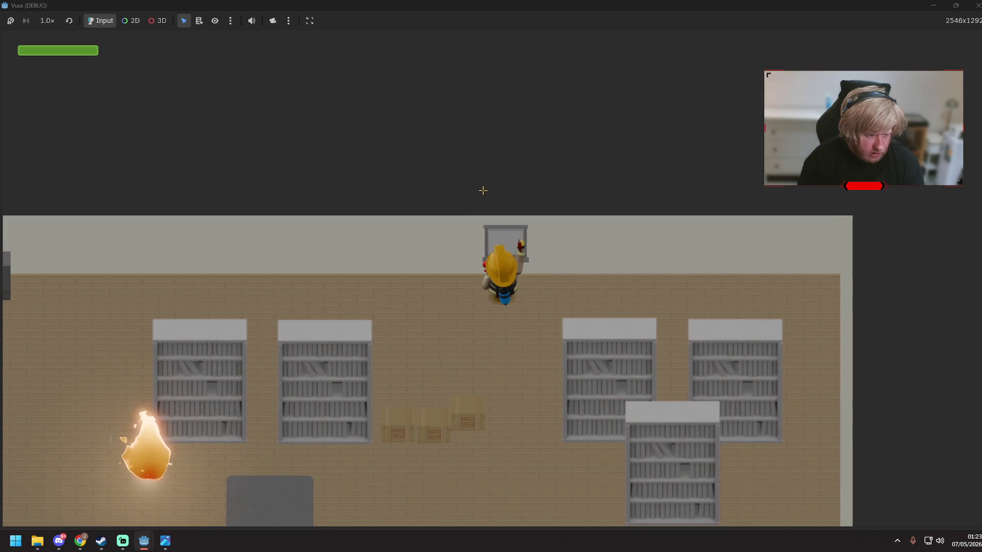
key("s")
key("F8")
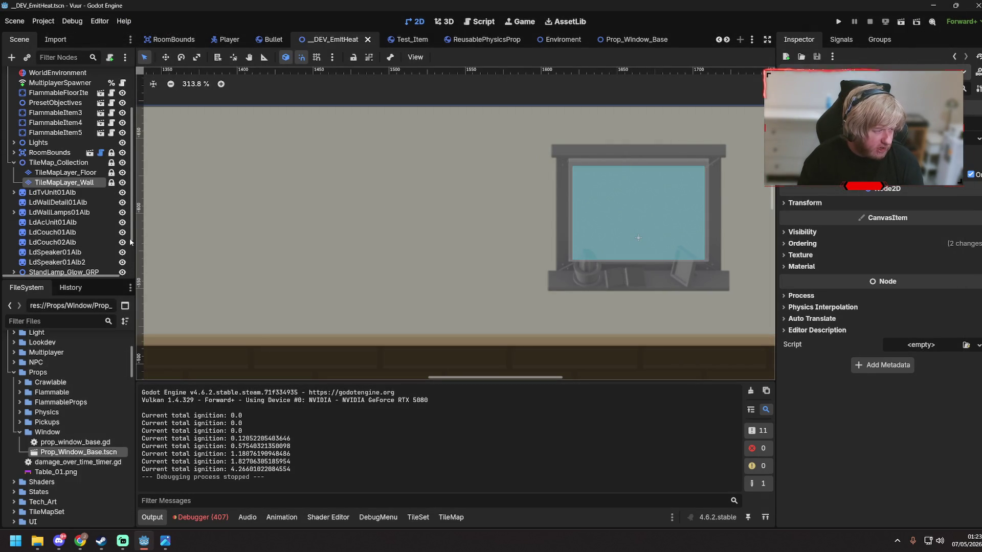
- Save the scene and open the window prop's Prop_Window_Base scene for editing
key("ctrl+s")
scroll(77, 246, "down", 3)
left_click(57, 263)
left_click(100, 263)
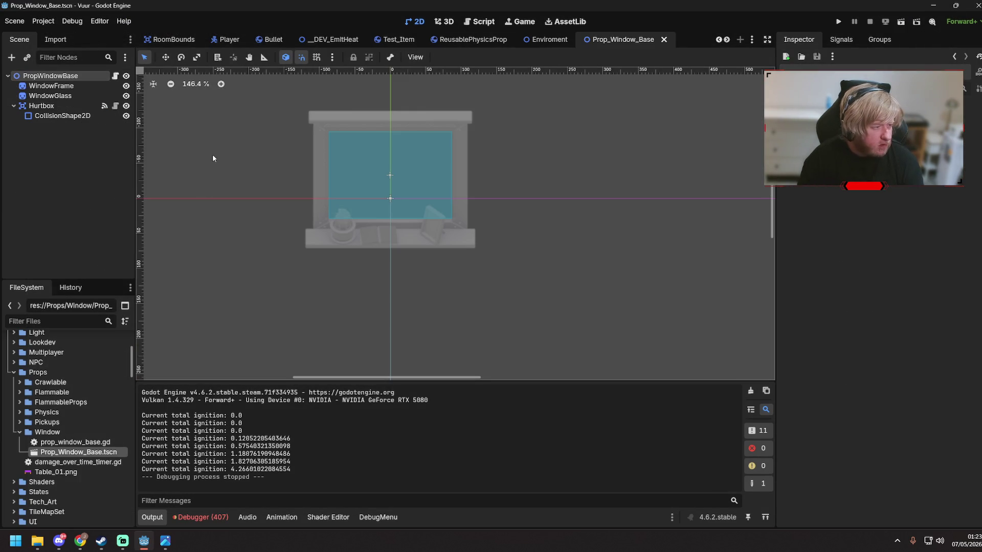
- Hide the window's CollisionShape2D in the editor and save the scene
left_click(54, 86)
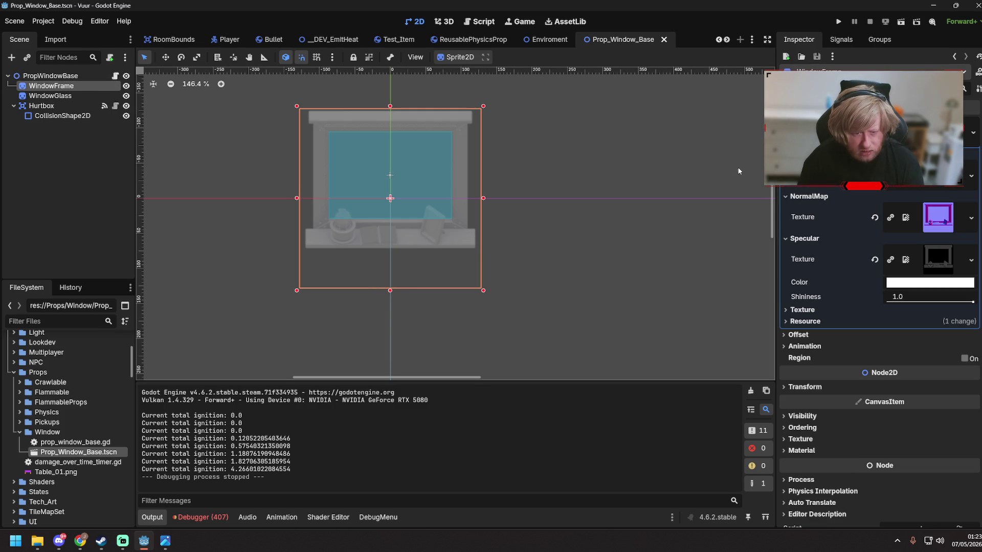
left_click(67, 97)
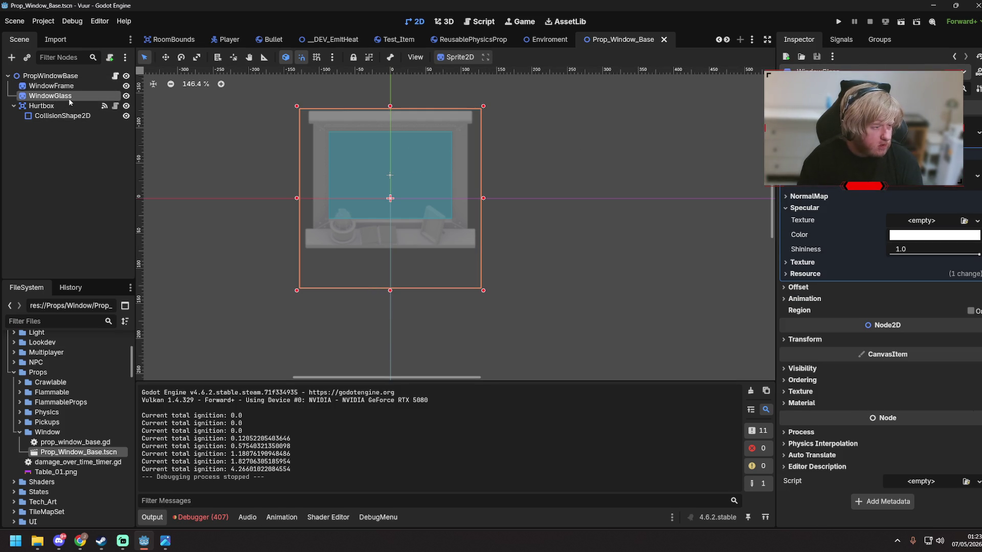
left_click(79, 118)
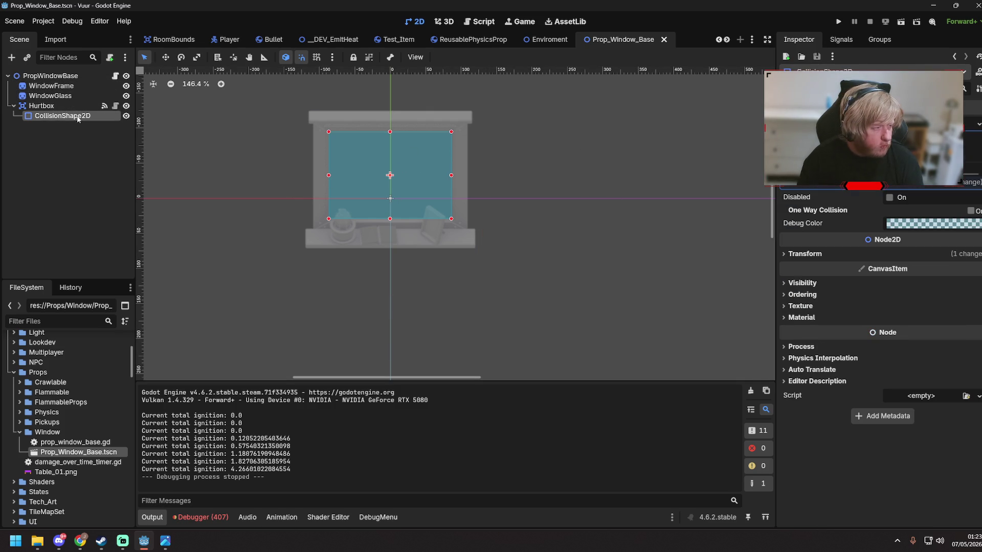
left_click(127, 116)
key("ctrl+s")
- Toggle WindowGlass visibility to preview the broken window, leaving the glass visible again
left_click(77, 96)
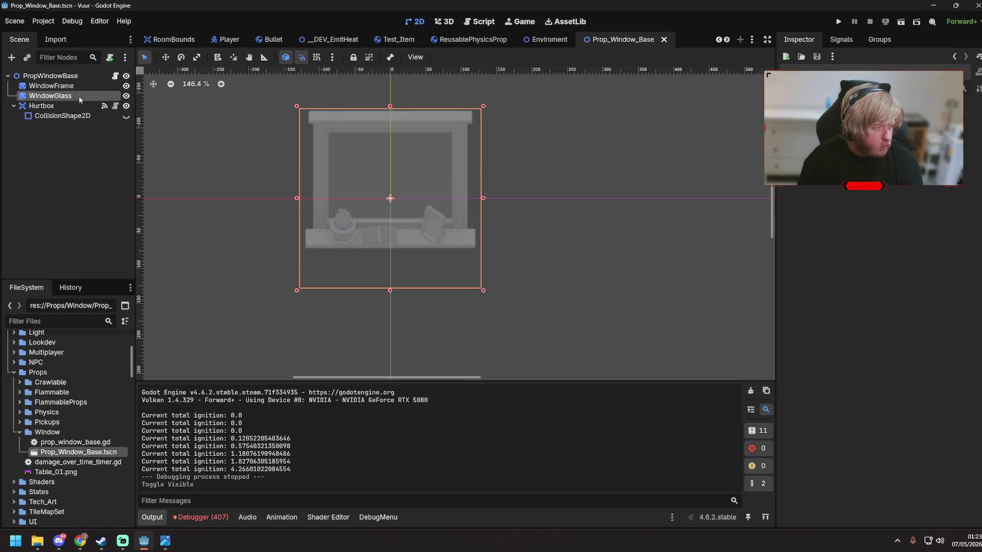
left_click(126, 97)
double_click(126, 98)
left_click(126, 97)
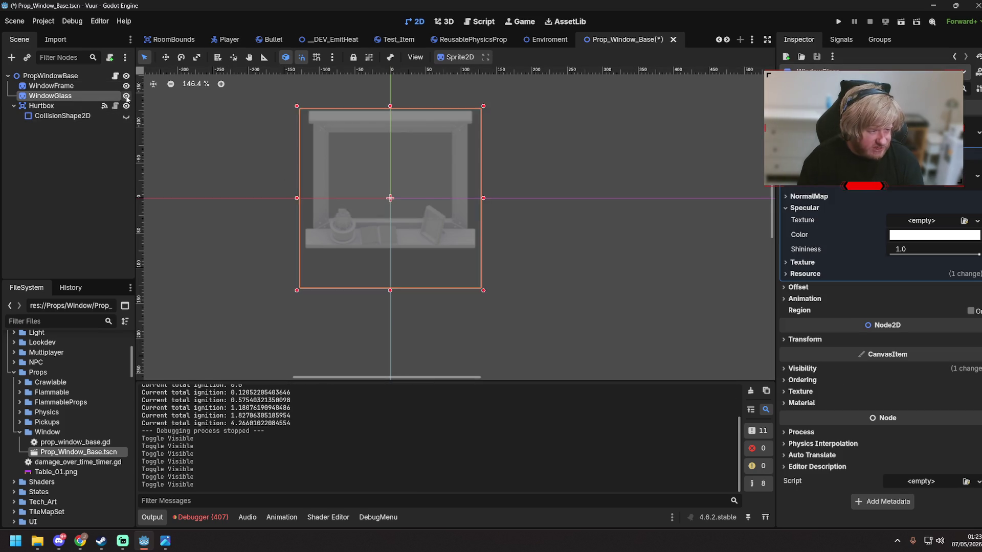
left_click(126, 97)
double_click(126, 97)
left_click(127, 97)
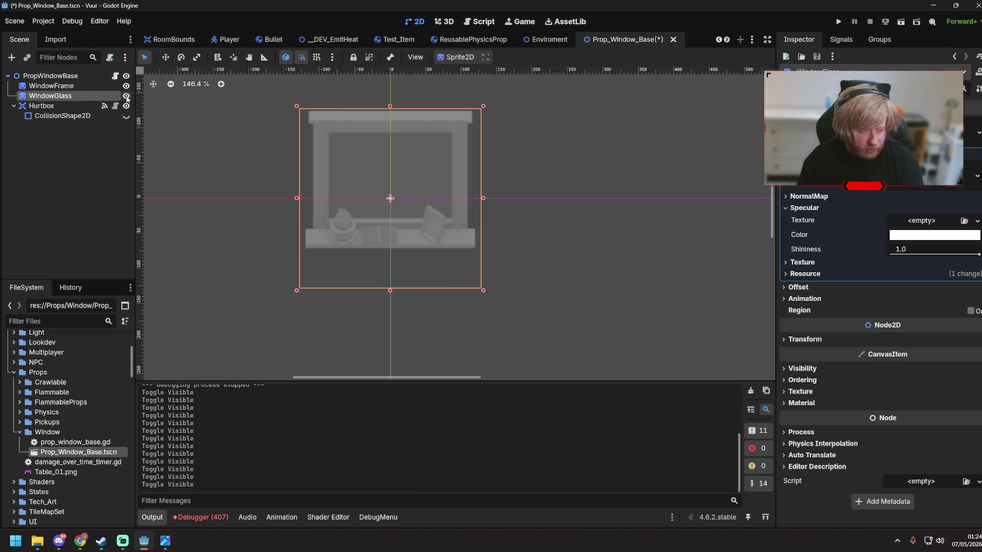
key("ctrl+s")
- Cancel renaming WindowGlass and open the prop_window_base.gd script
double_click(104, 98)
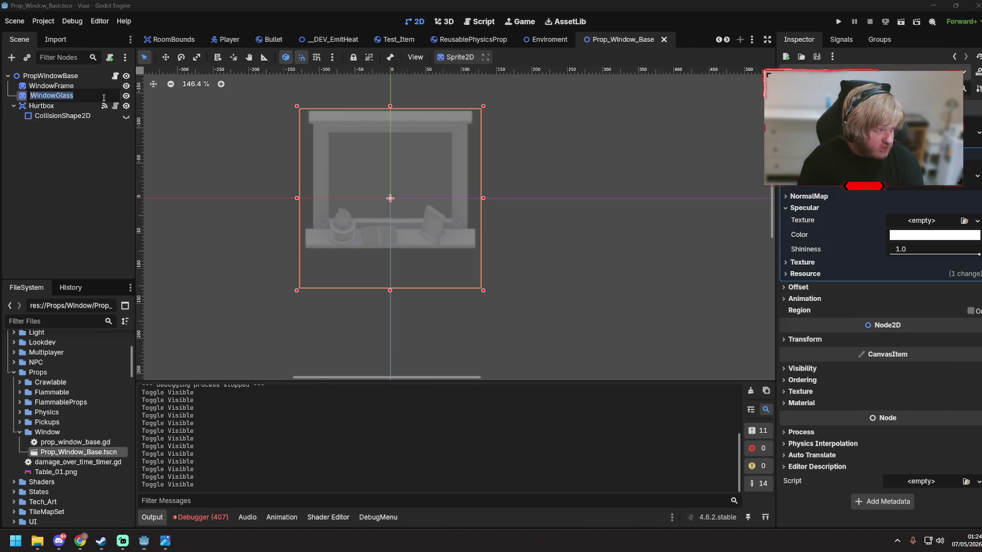
key("Return")
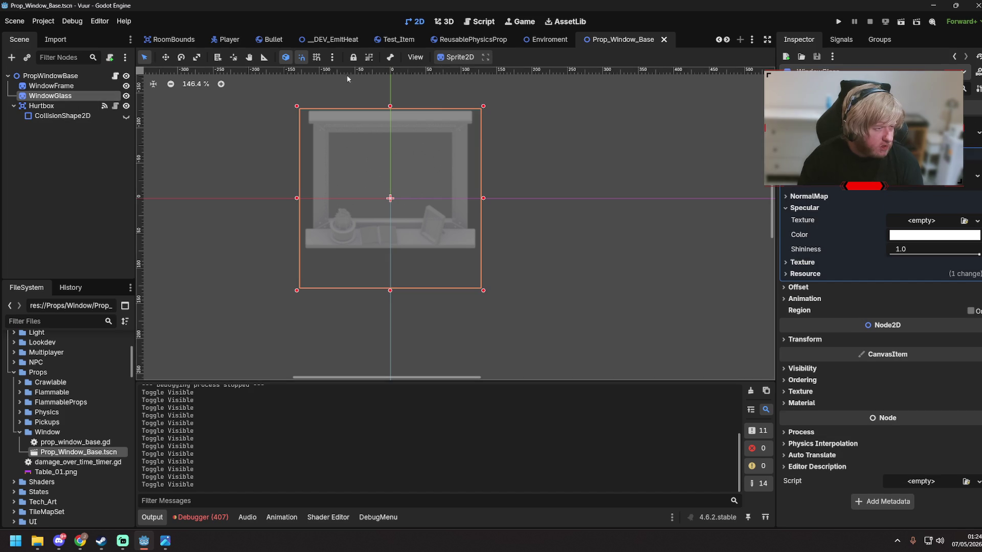
left_click(480, 21)
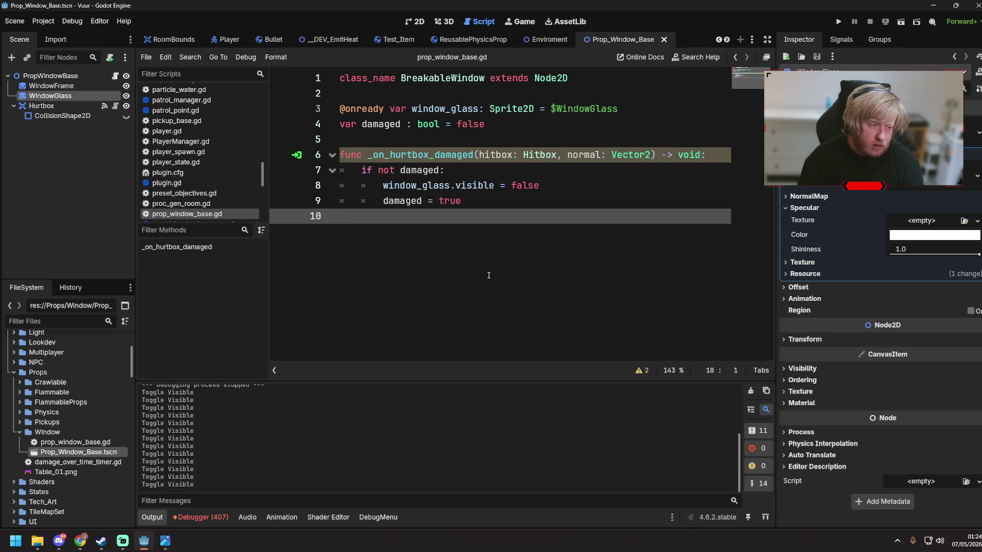
- Rename the handler parameters to _hitbox and _normal, add print("BROKEN AF") after damaged = true, and save
left_click(480, 155)
type("_on")
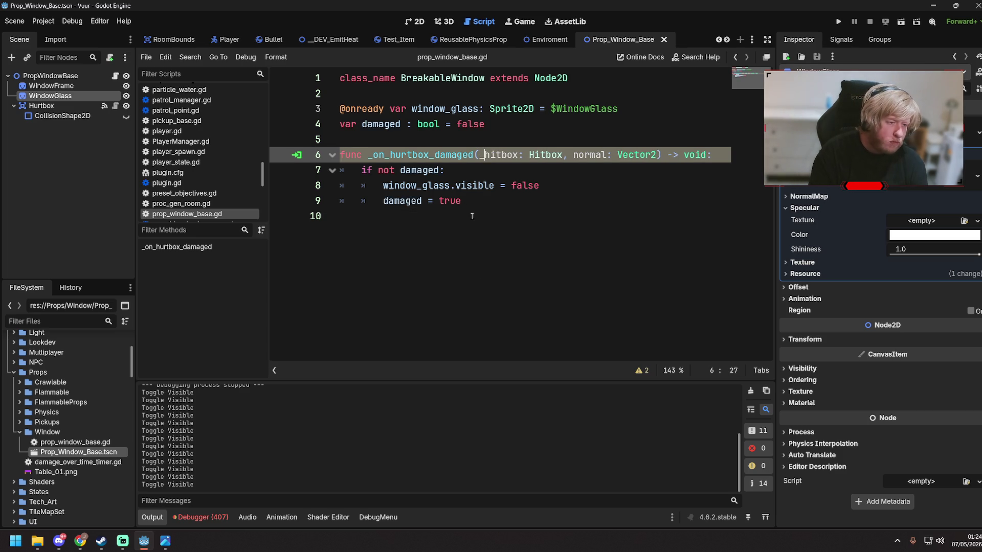
type("_")
key("Down")
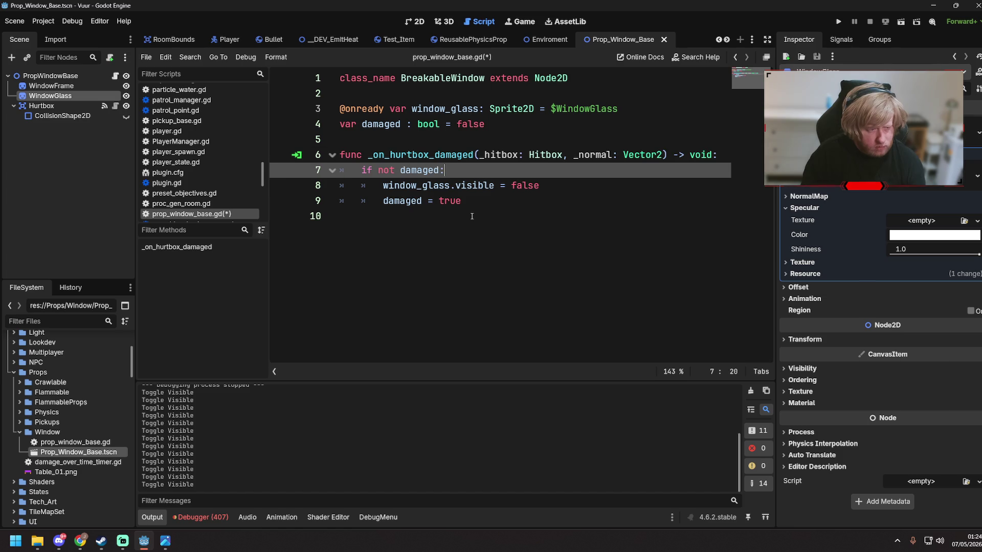
key("ctrl+s")
key("Down")
key("Down")
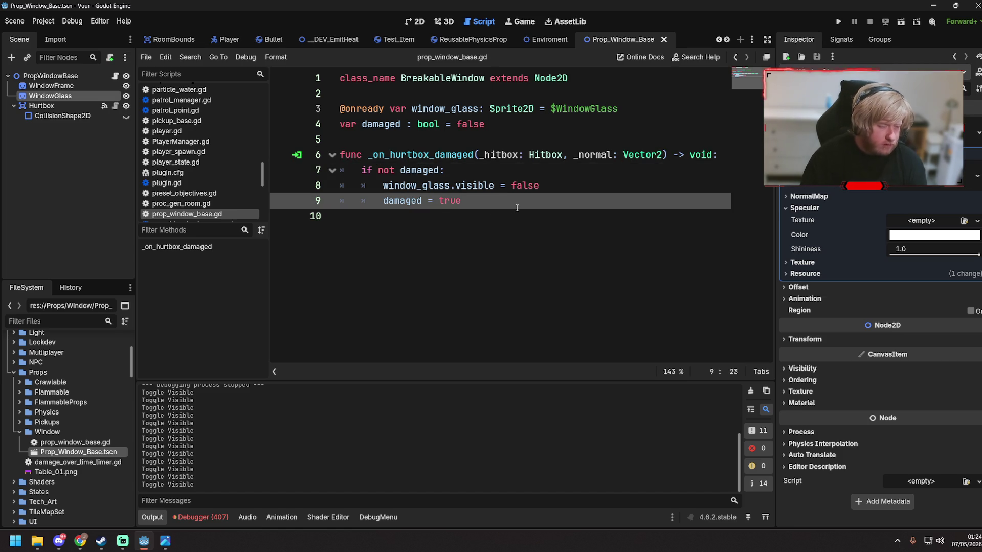
key("Return")
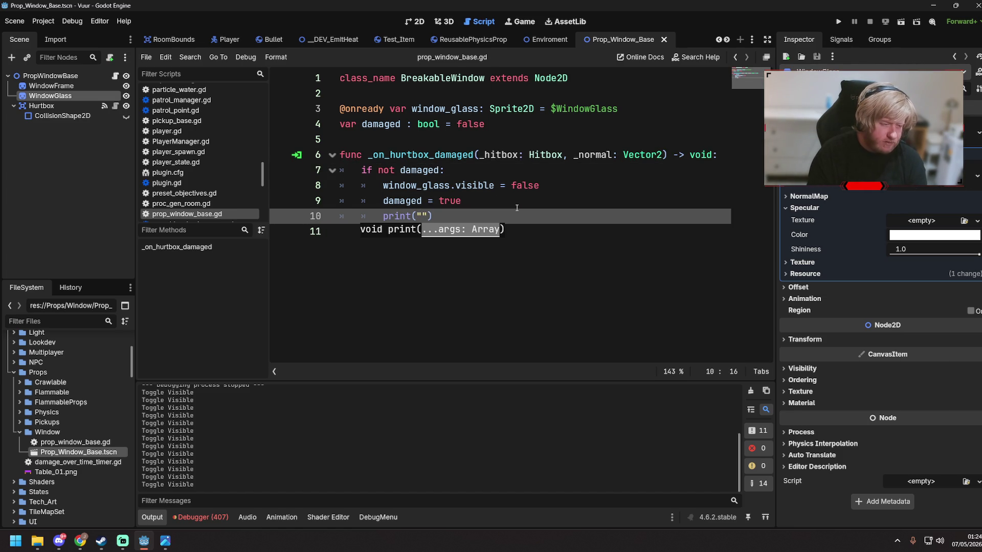
type("BROKEN AF")
key("ctrl+s")
- Launch the game to test the breakable window
left_click(587, 137)
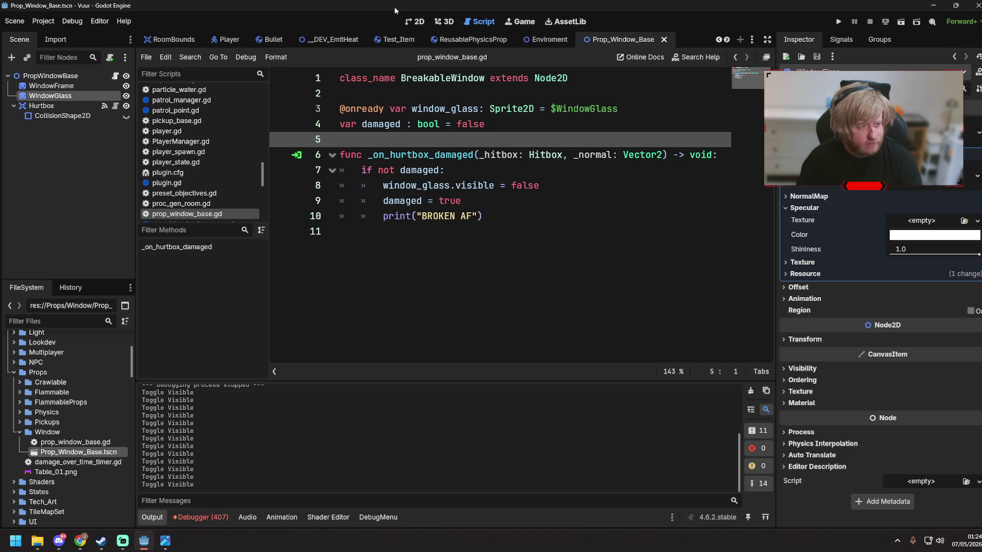
left_click(327, 39)
key("F6")
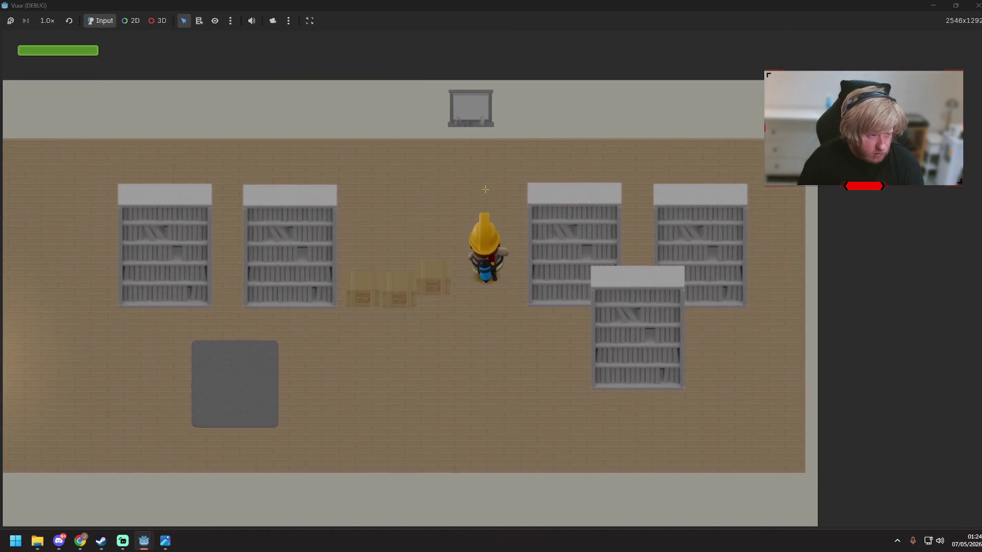
- Walk the player up to the window with W and D, then return to the editor
key("w")
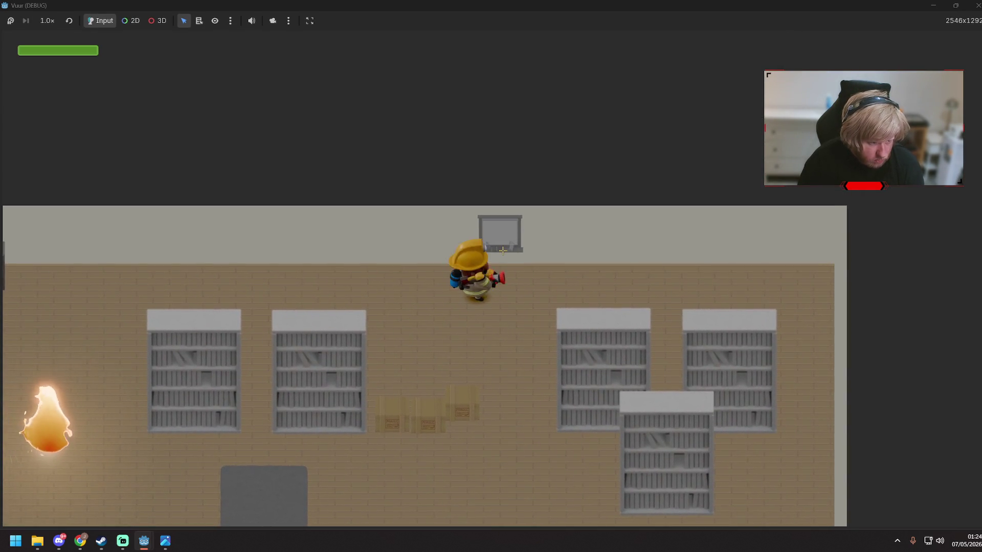
key("d")
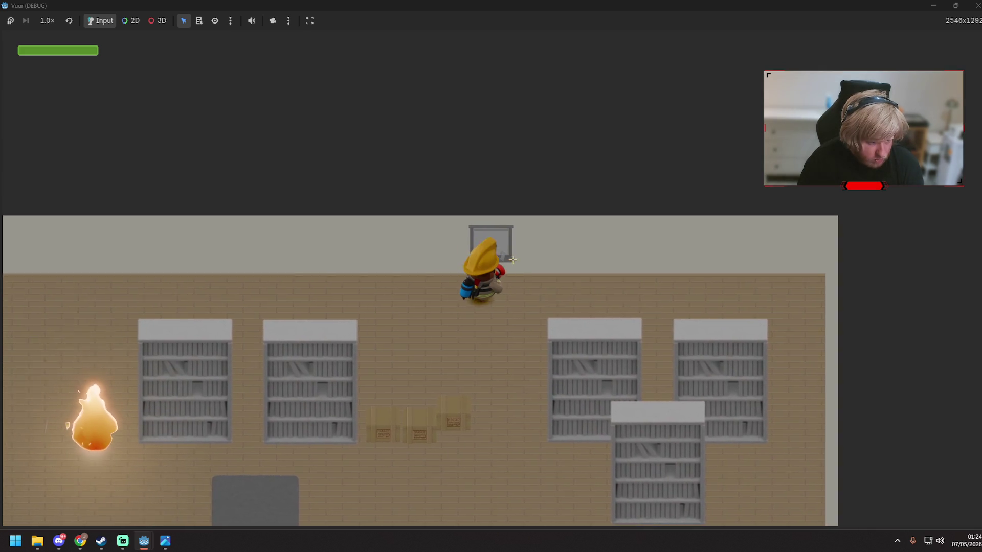
key("alt+Tab")
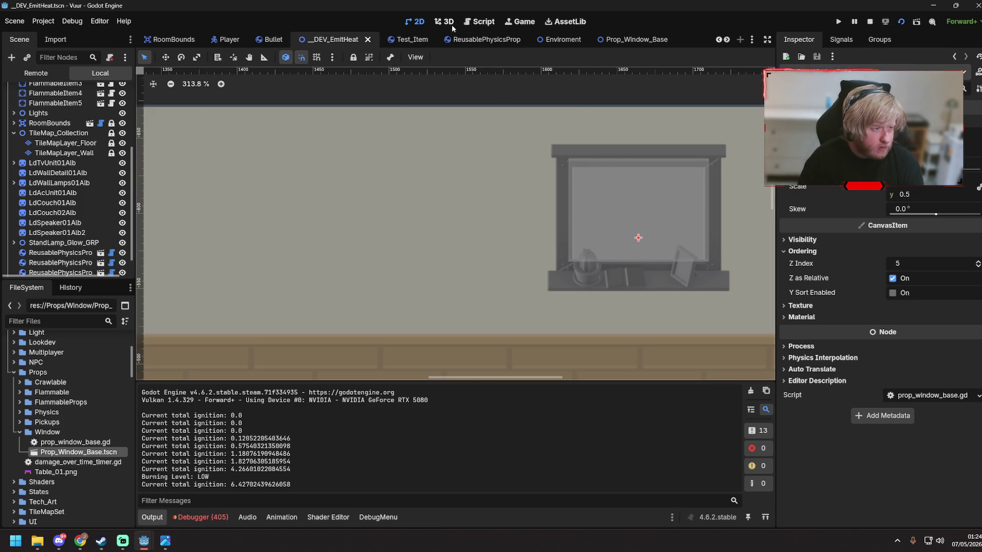
- Show the window prop's script and move the player toward the window in the running game
left_click(481, 21)
left_click(618, 40)
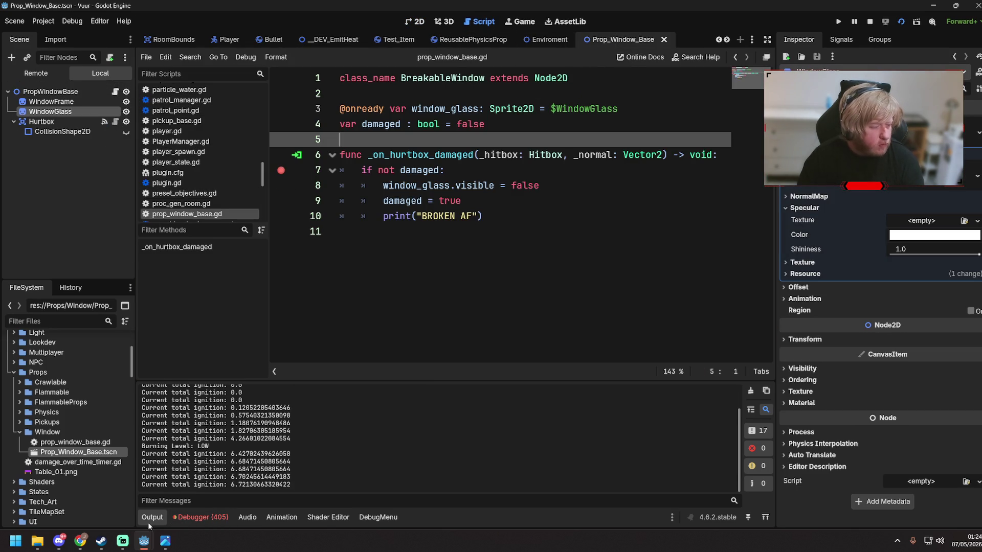
mouse_move(144, 541)
left_click(194, 485)
key("w")
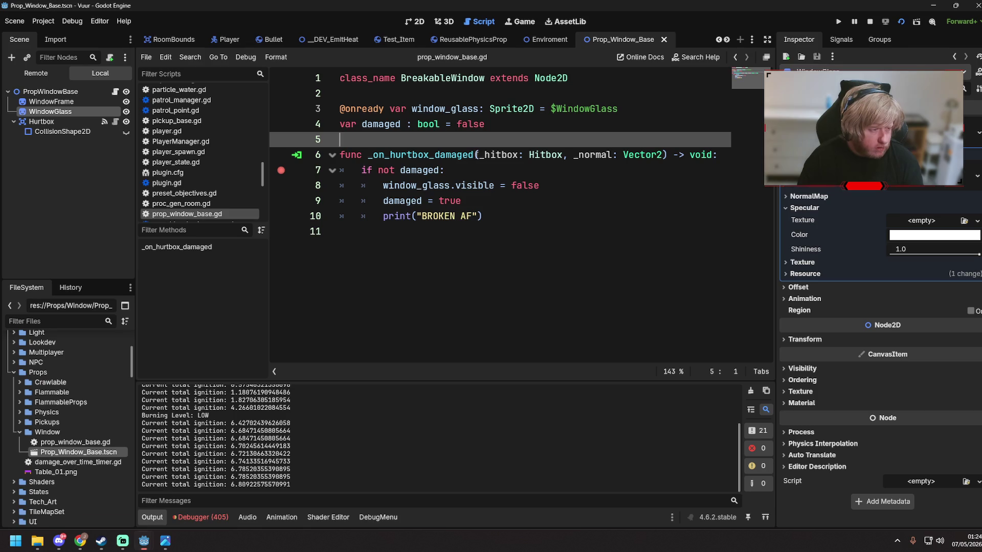
left_click(423, 215)
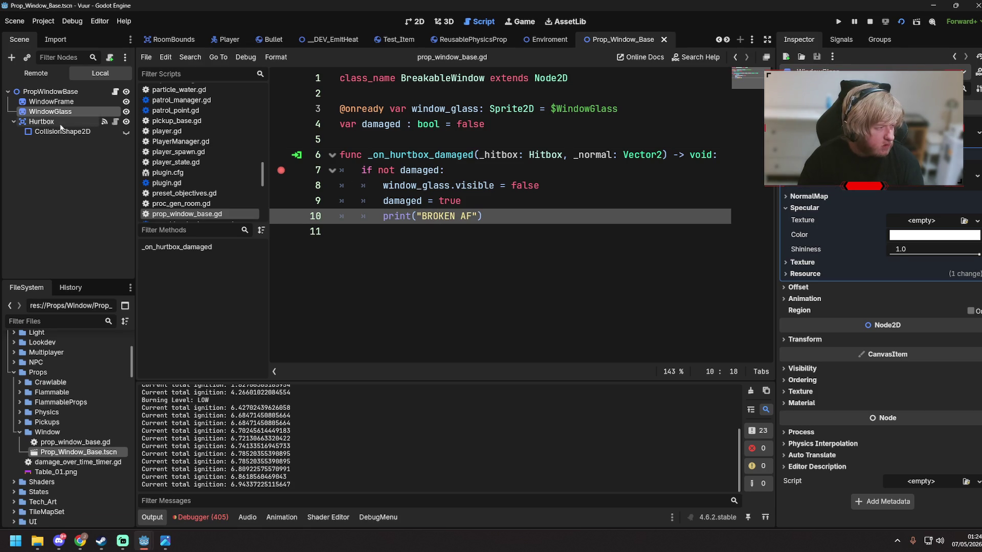
- Open the Hurtbox's hurtbox.gd and set a breakpoint on its Damaged emit line 9
left_click(41, 121)
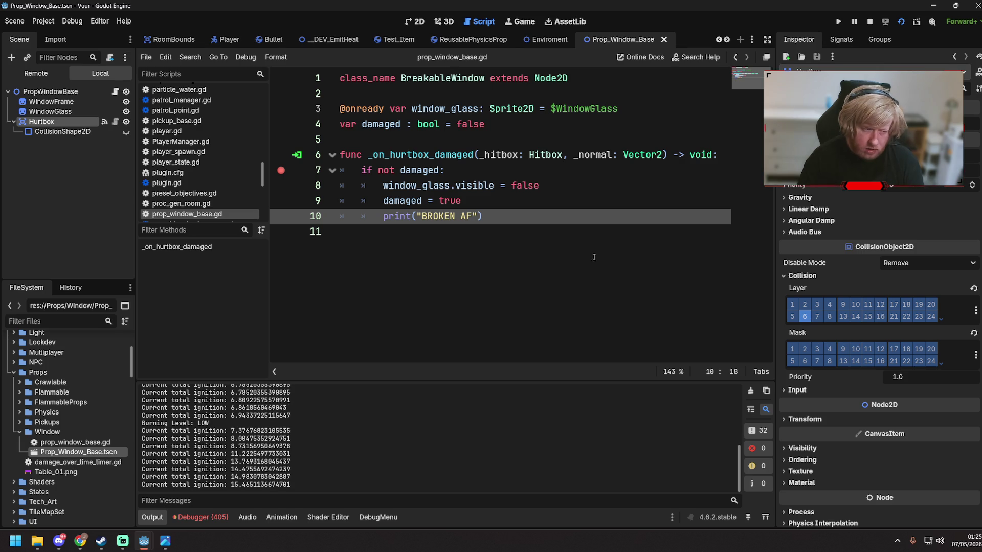
key("End")
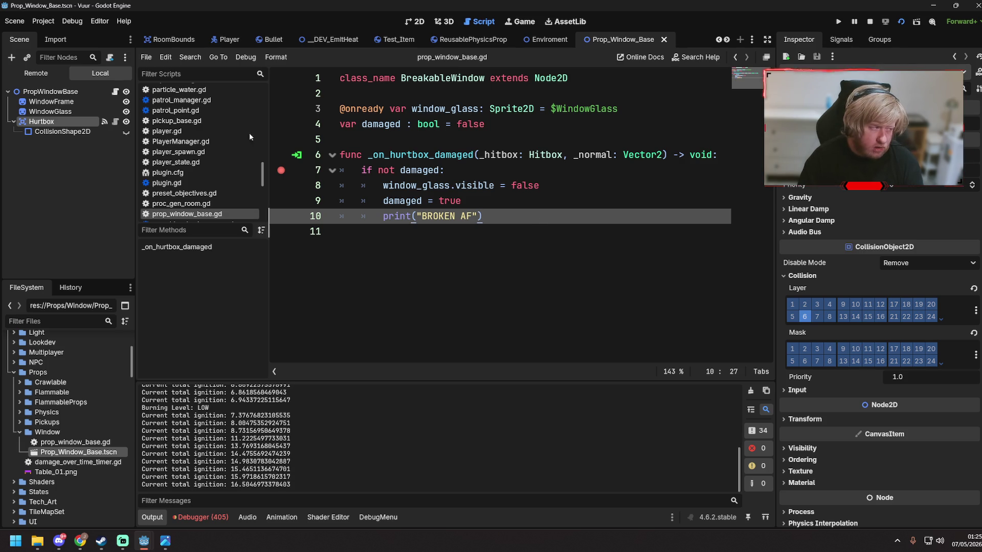
scroll(87, 441, "up", 2)
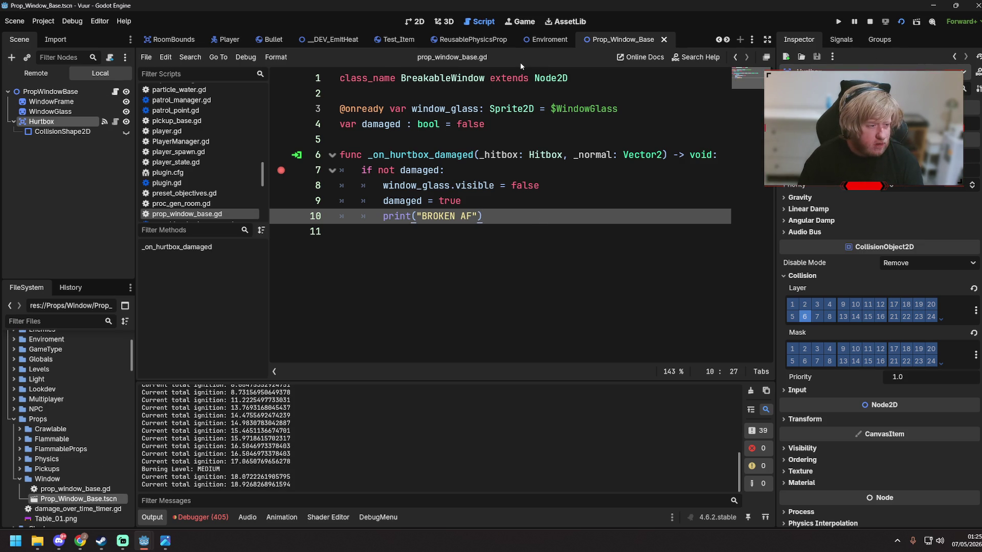
key("Down")
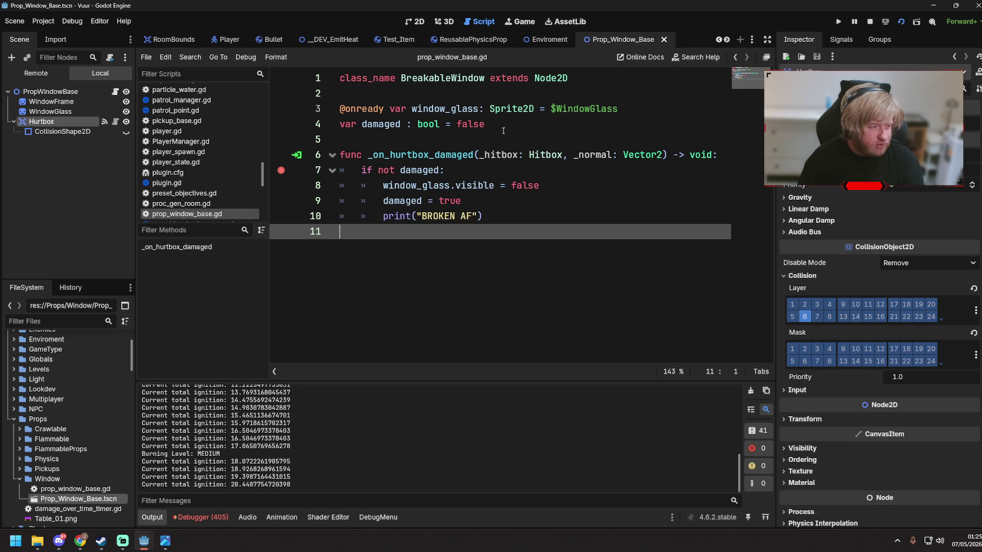
left_click(116, 121)
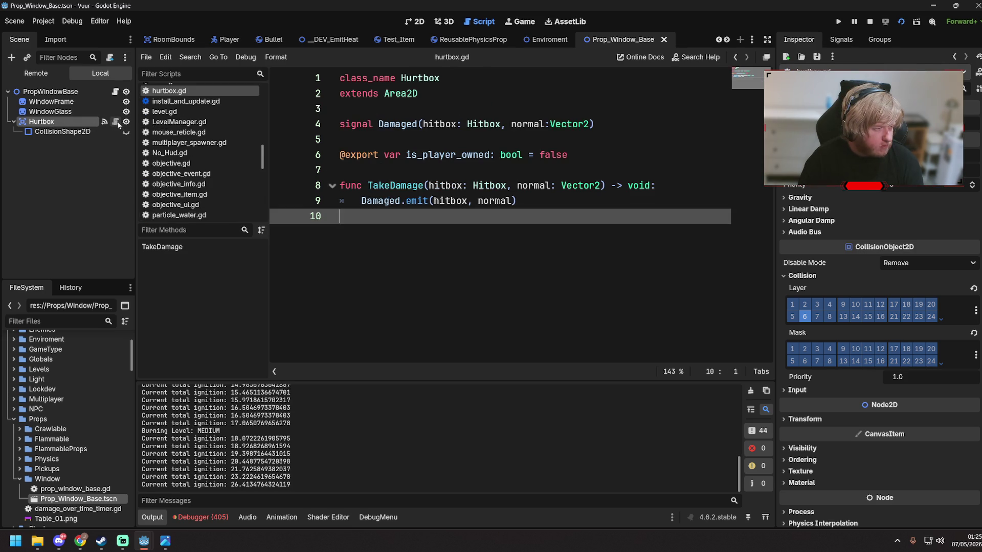
left_click(280, 201)
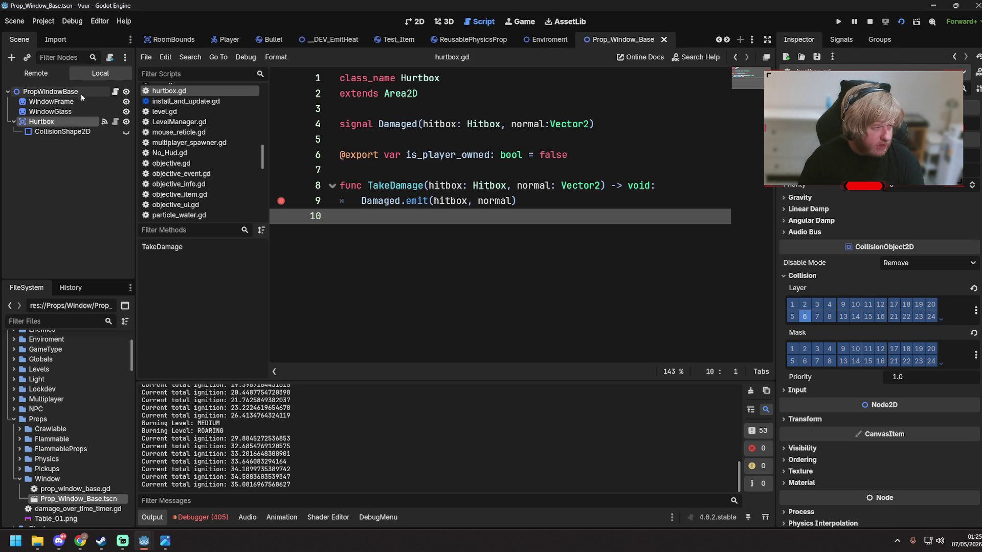
- Reopen prop_window_base.gd and show the Hurtbox node's signal list
left_click(80, 92)
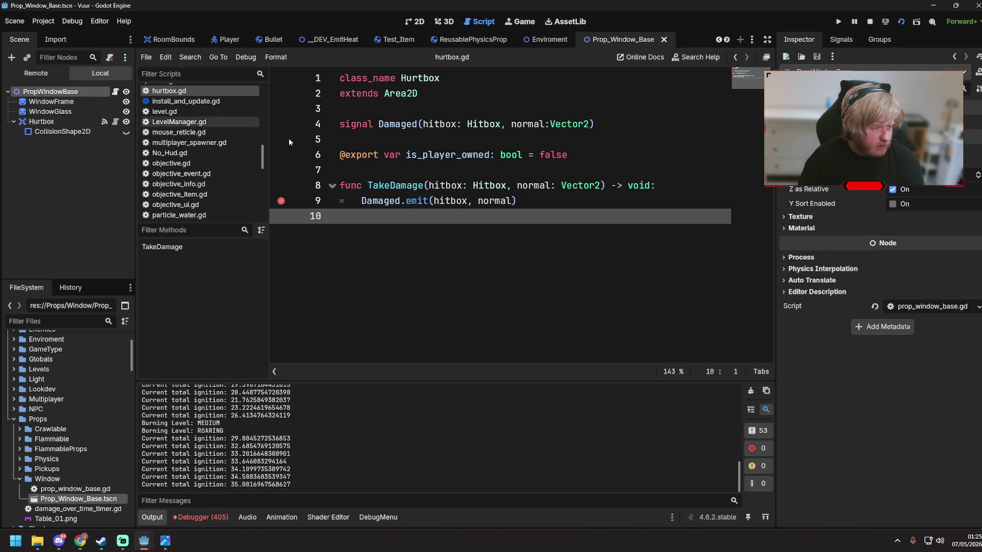
left_click(116, 92)
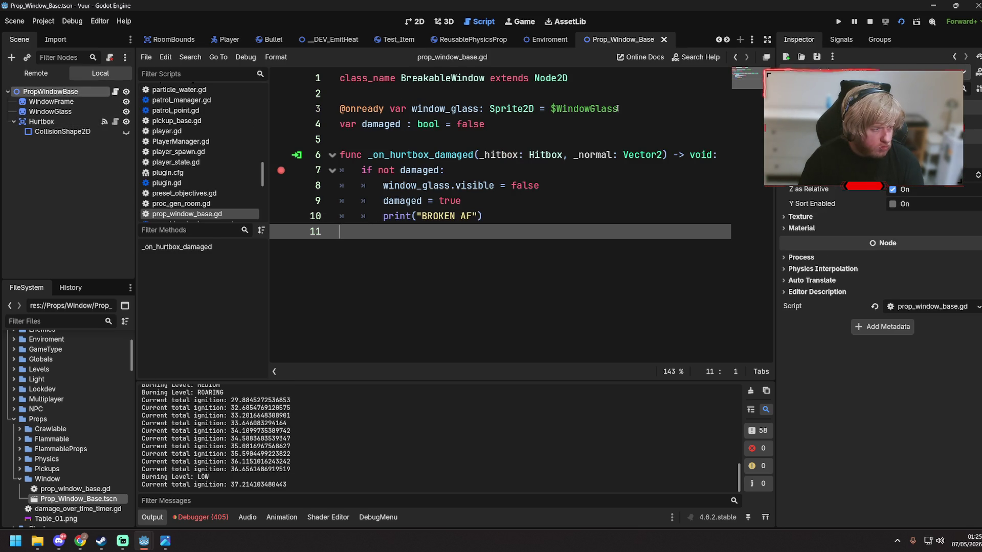
left_click(91, 119)
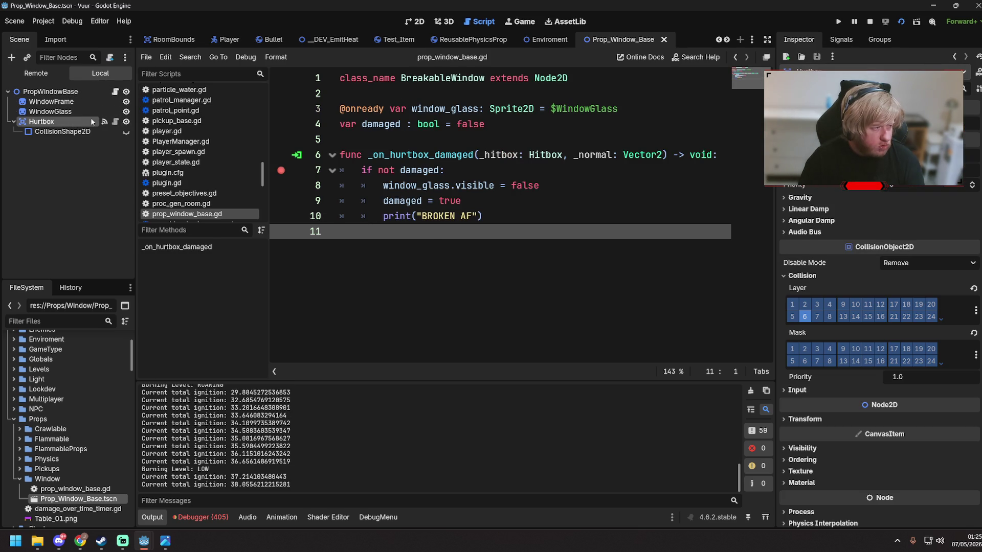
left_click(841, 40)
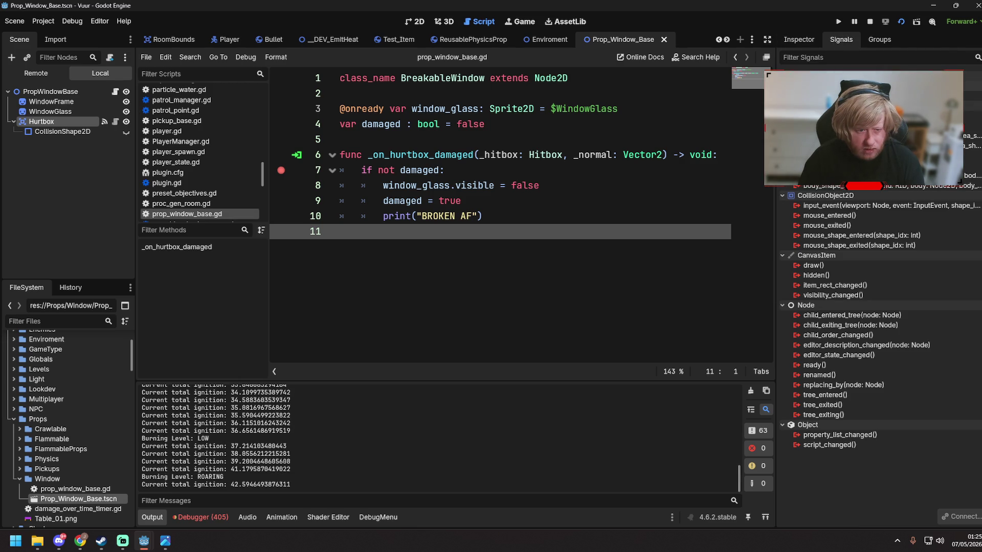
- Connect Hurtbox's Damaged signal to _on_hurtbox_damaged, save the window scene, and open hurtbox.gd
left_click(959, 516)
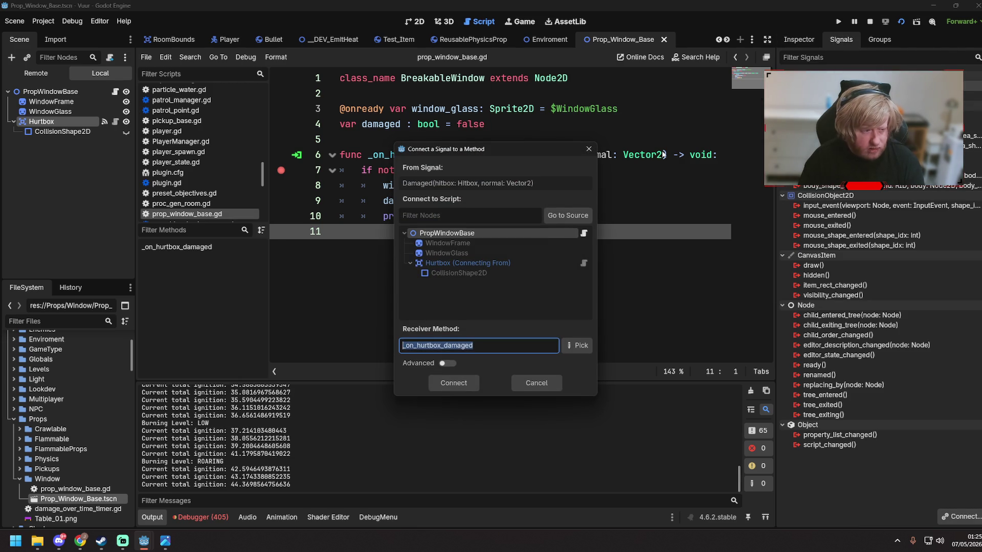
left_click(447, 387)
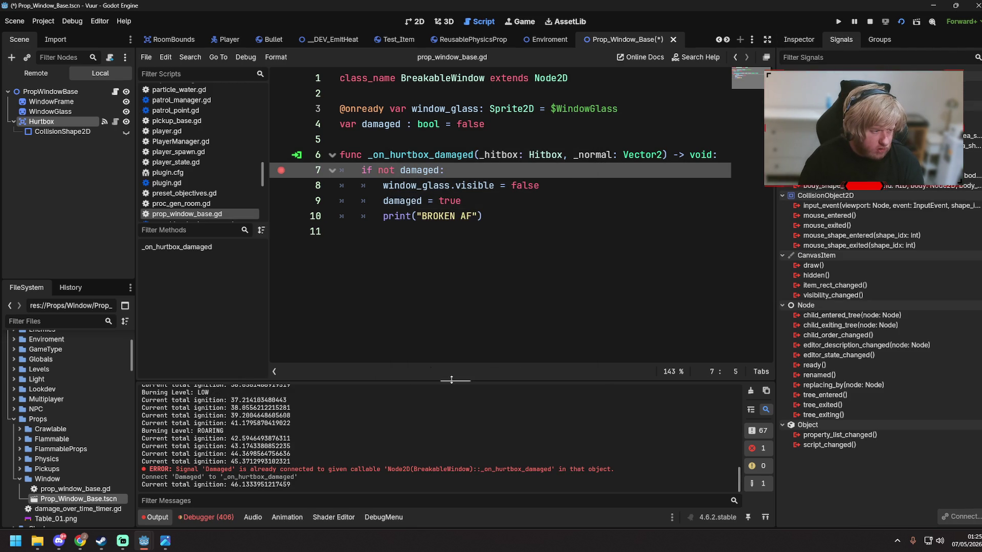
left_click(455, 248)
key("ctrl+s")
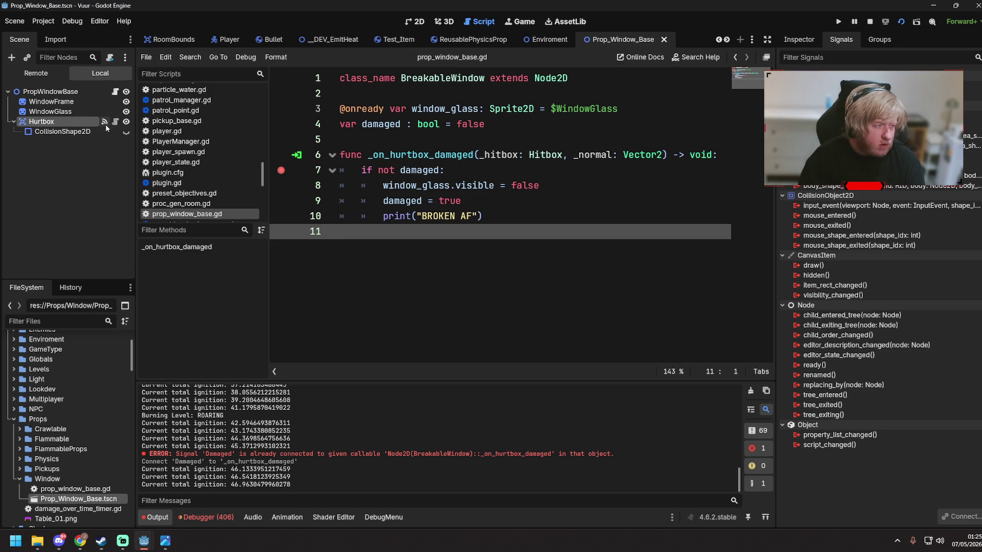
left_click(113, 122)
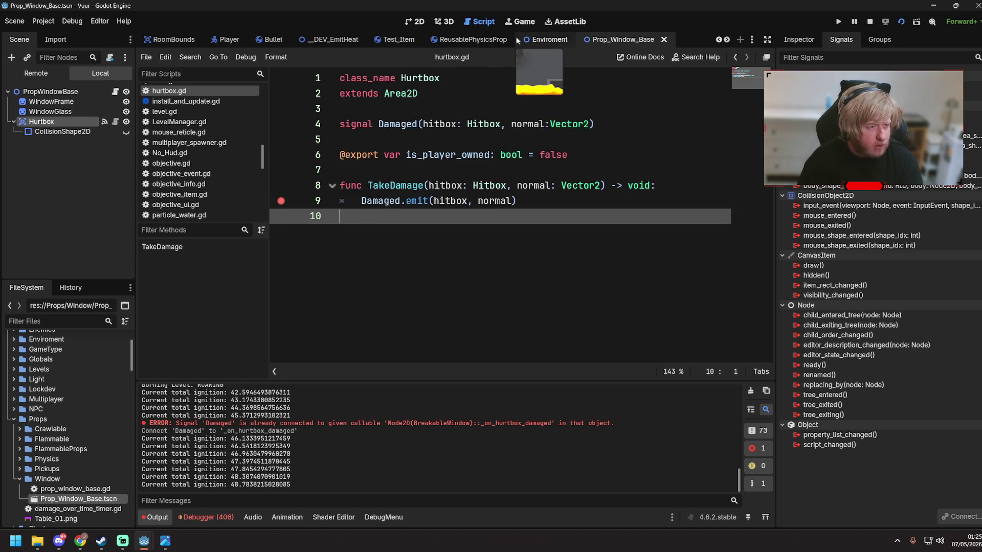
left_click(313, 41)
- Test-run __DEV_EmitHeat, walk the character down, stop the game, and switch to the Player scene
key("F6")
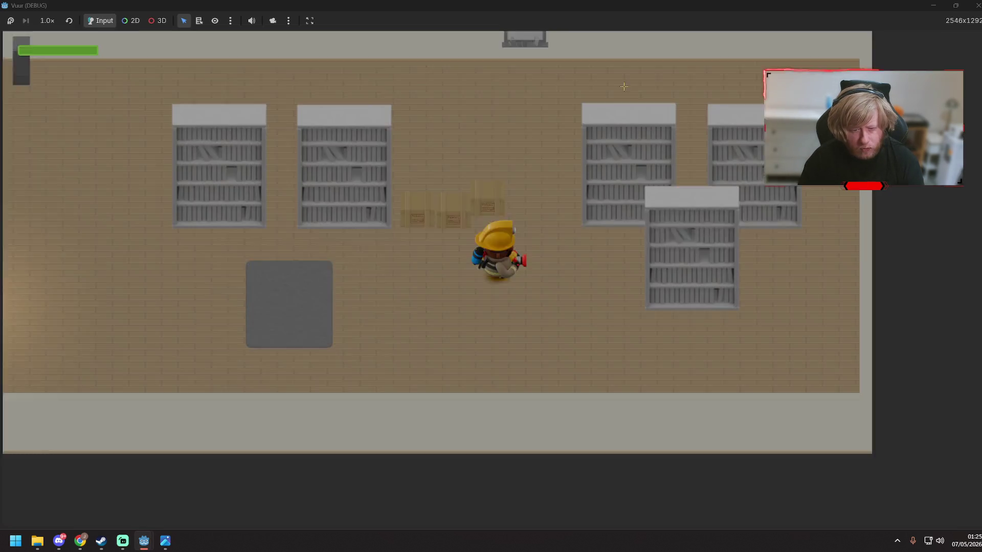
key("s")
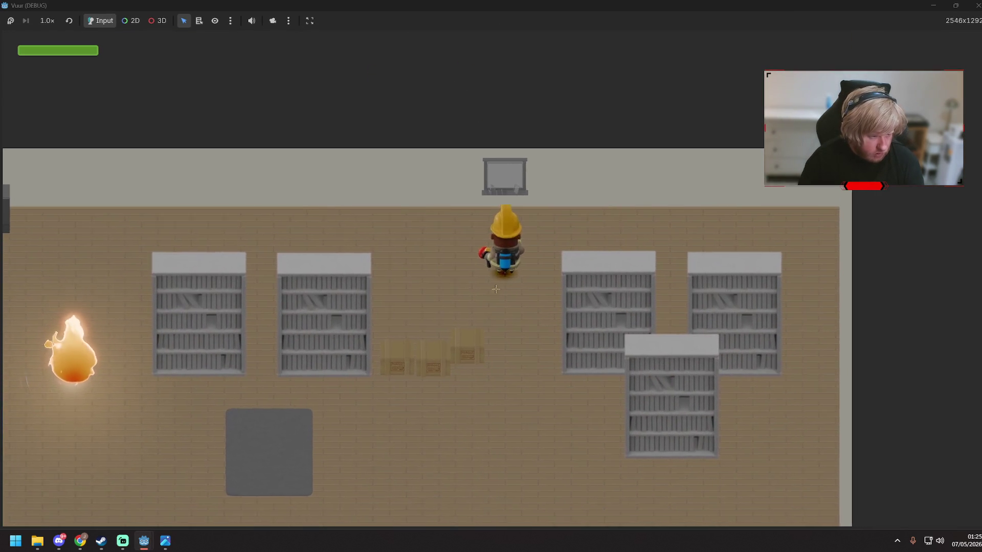
key("F8")
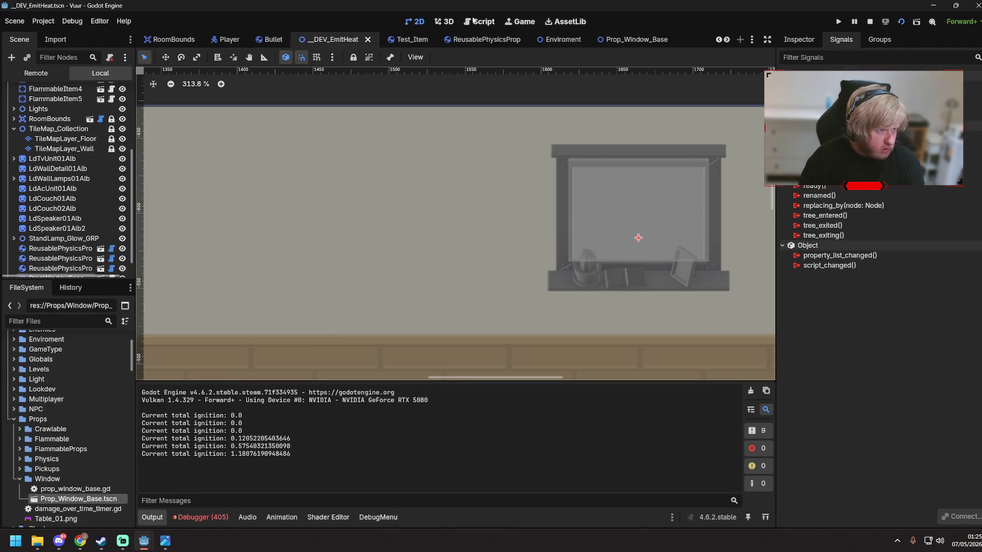
left_click(227, 39)
scroll(75, 198, "down", 1)
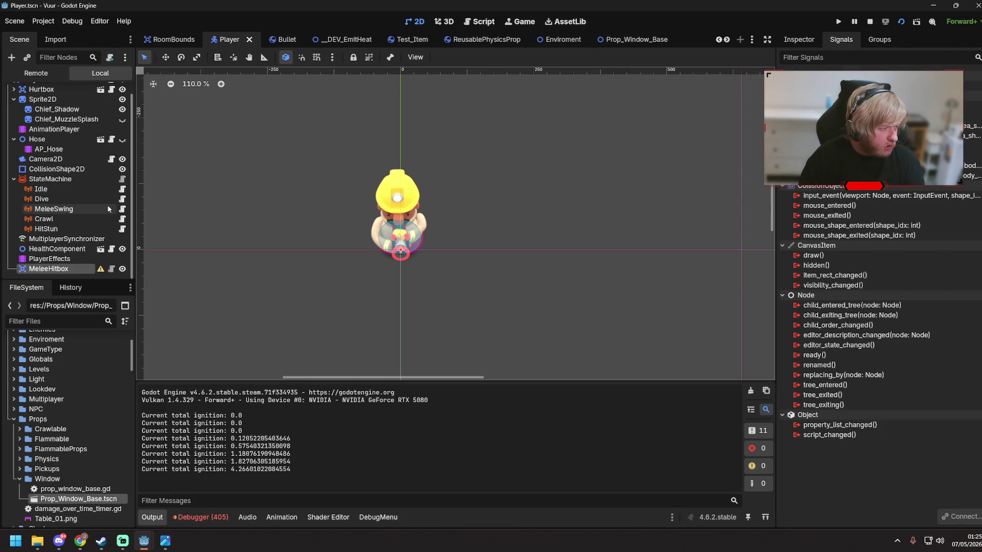
- Break at chief_melee.gd line 31 by meleeing the window, then expand result in Locals
left_click(111, 269)
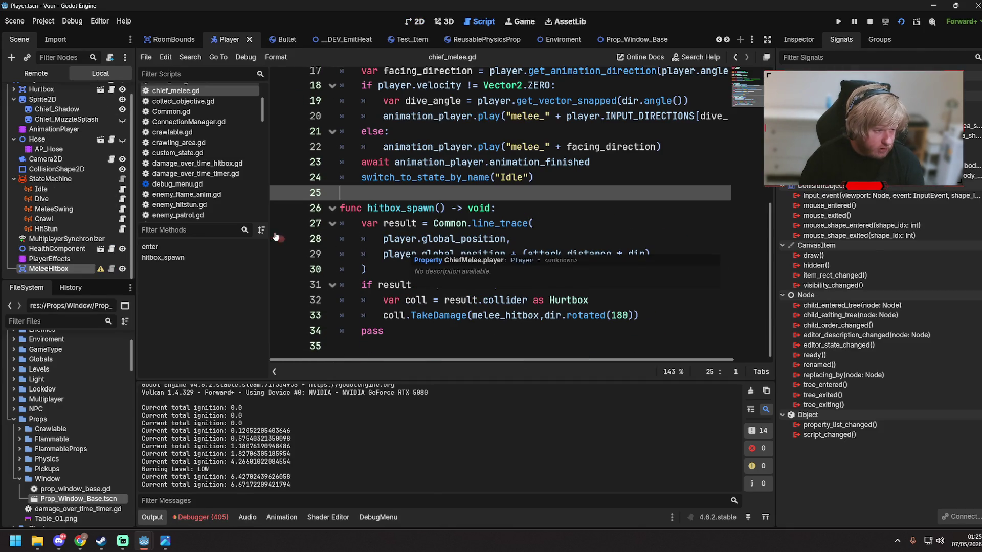
left_click(282, 286)
left_click(480, 276)
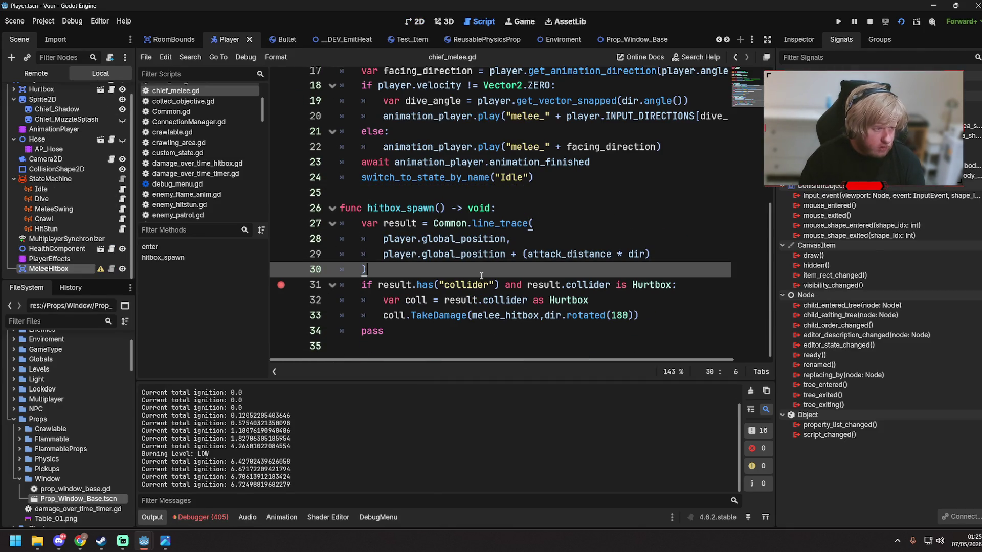
key("F5")
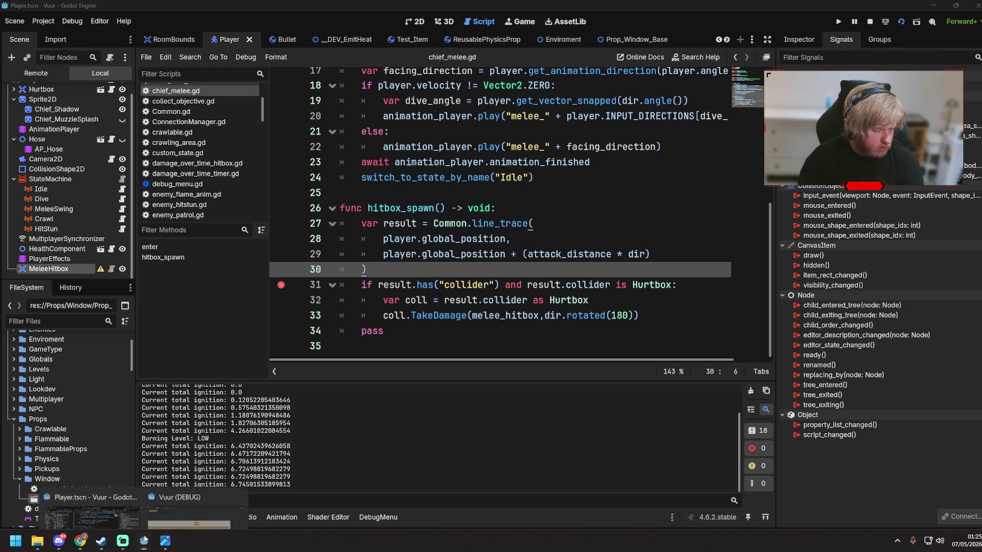
key("w")
left_click(481, 154)
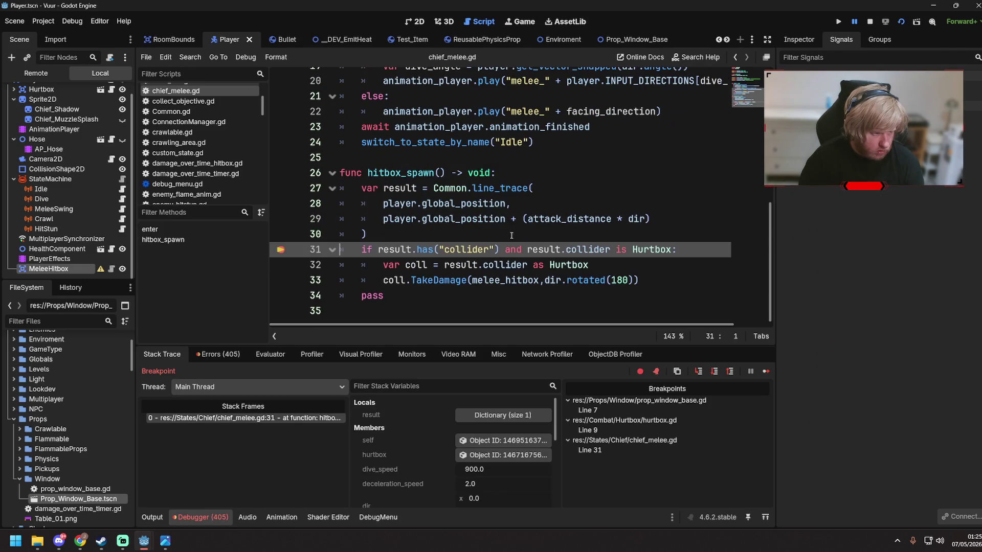
left_click(513, 415)
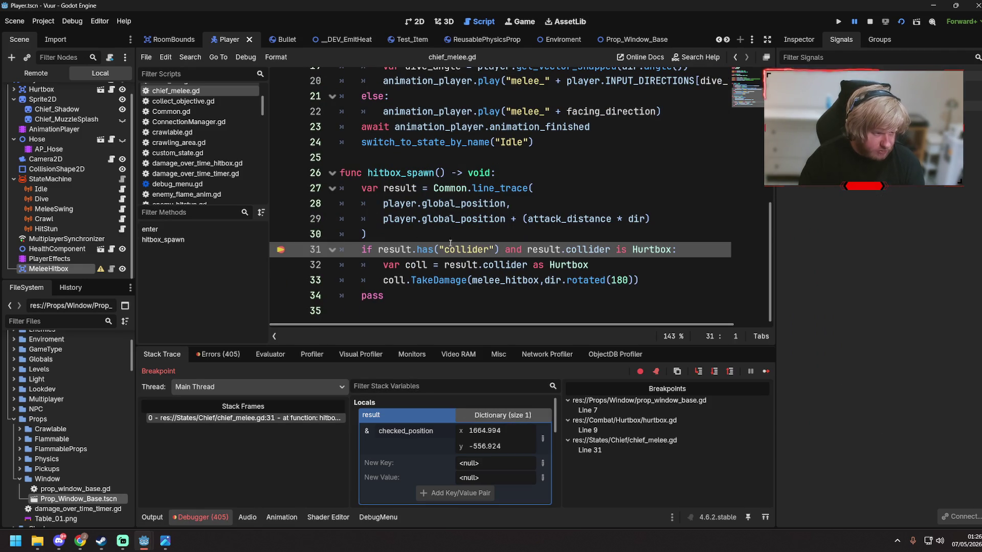
- Jump to the line_trace definition in Common.gd and read its signature
left_click(494, 186)
left_click(495, 186, "ctrl")
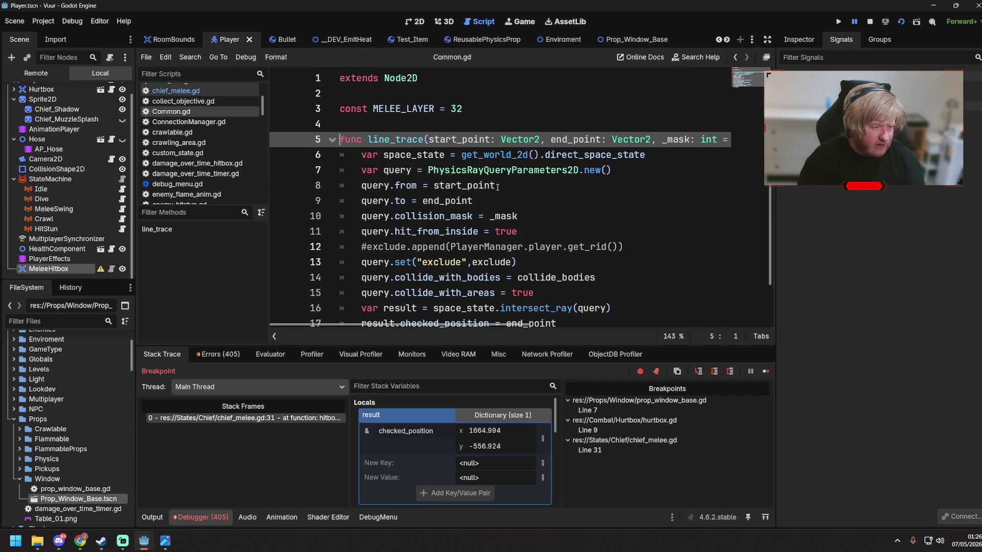
triple_click(665, 144)
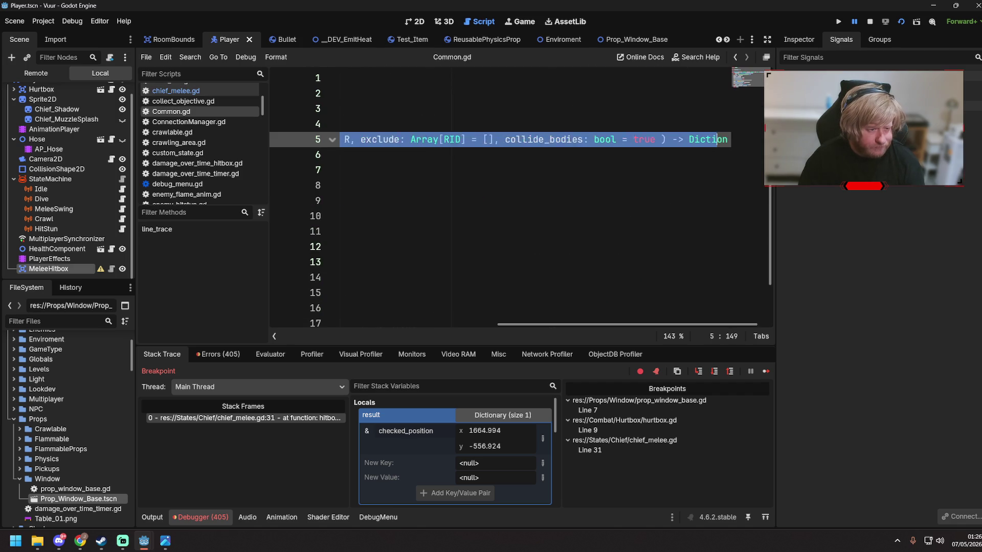
left_click_drag(611, 171, 265, 169)
left_click(519, 186)
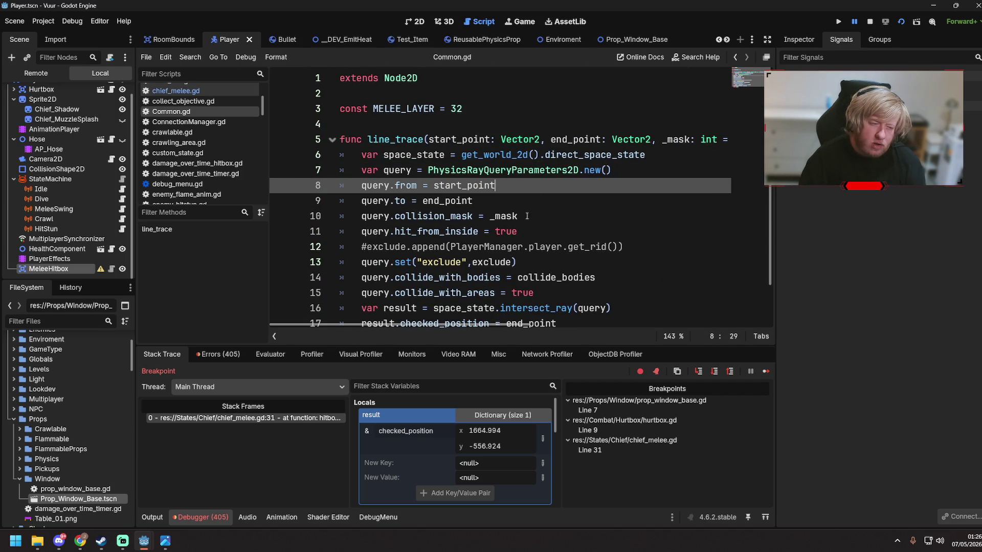
scroll(526, 216, "down", 1)
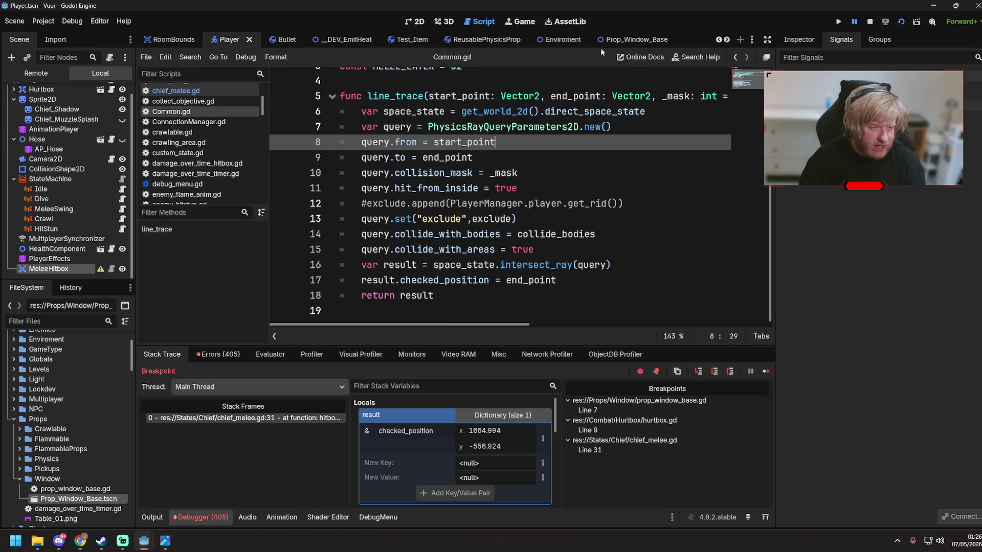
left_click(554, 41)
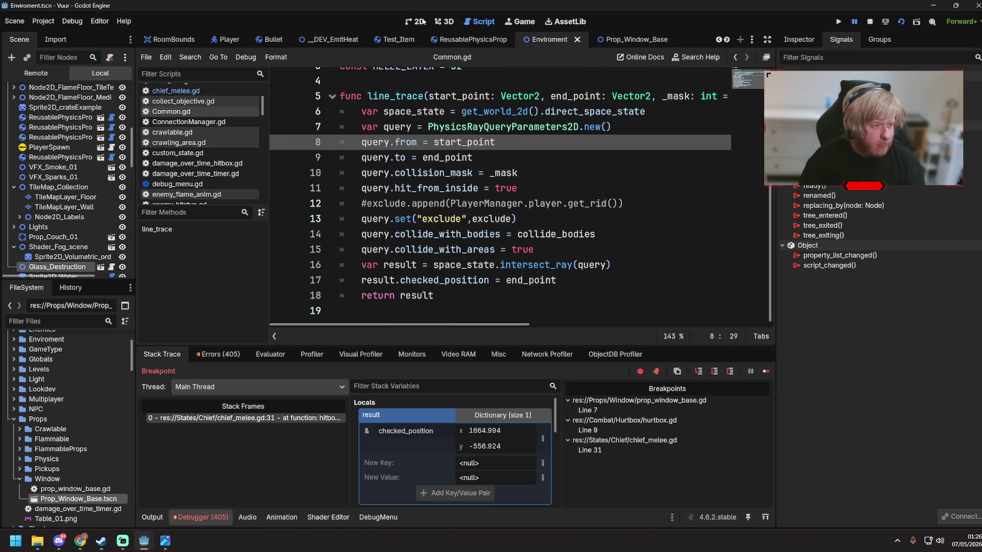
- Show the Inspector on __DEV_EmitHeat's 2D view and open the PropWindowBase instance's own scene
left_click(423, 21)
left_click(322, 44)
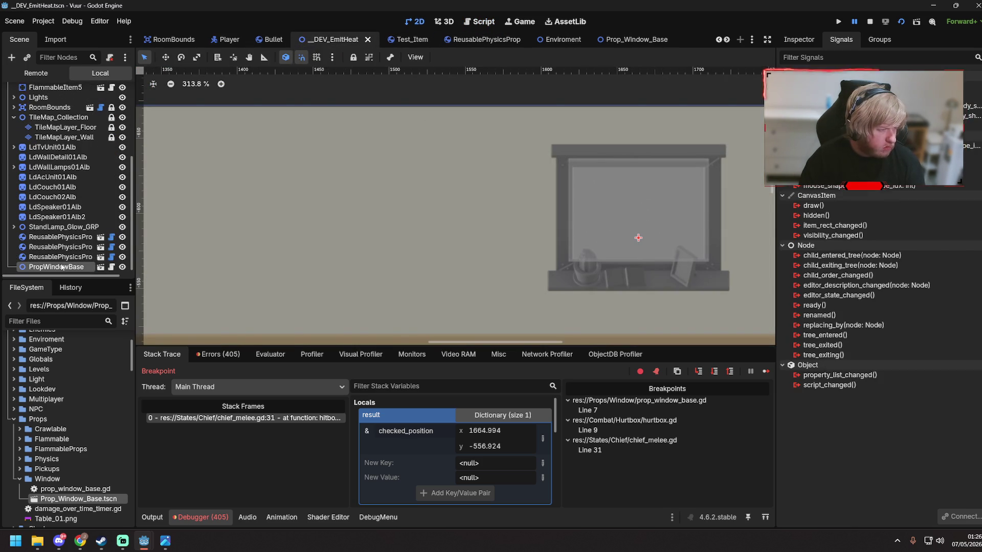
left_click(798, 40)
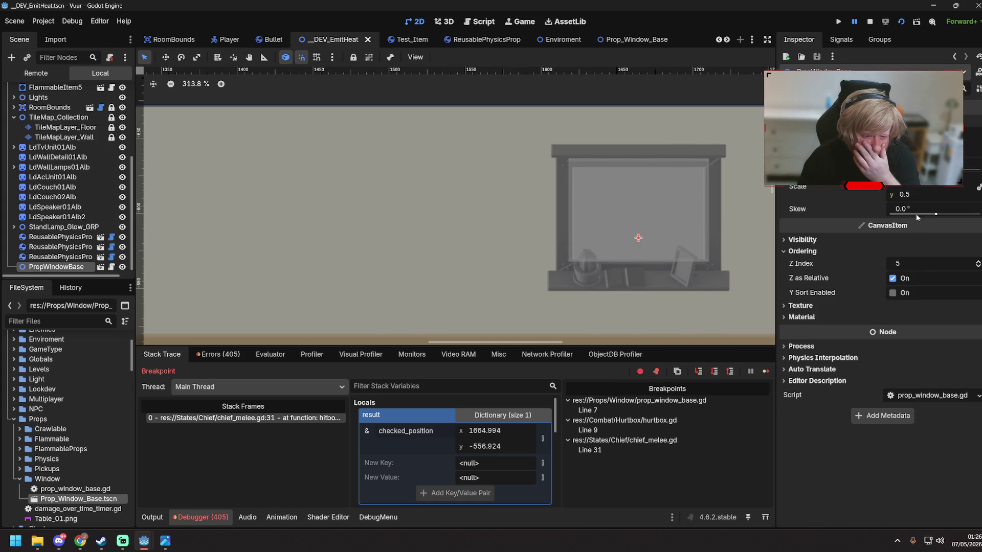
left_click(100, 267)
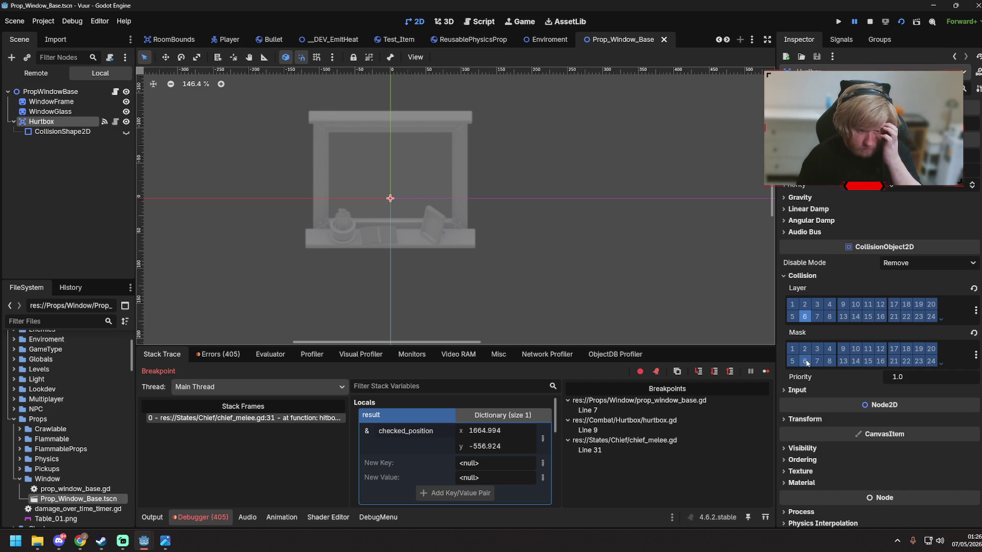
- Review hurtbox.gd and prop_window_base.gd, then check the Hurtbox's collision settings
left_click(115, 122)
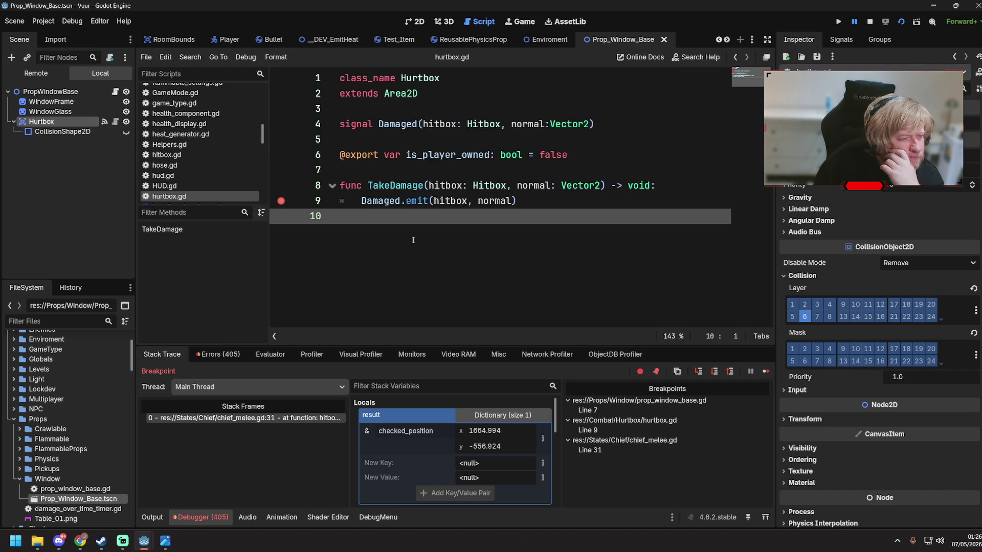
left_click(116, 92)
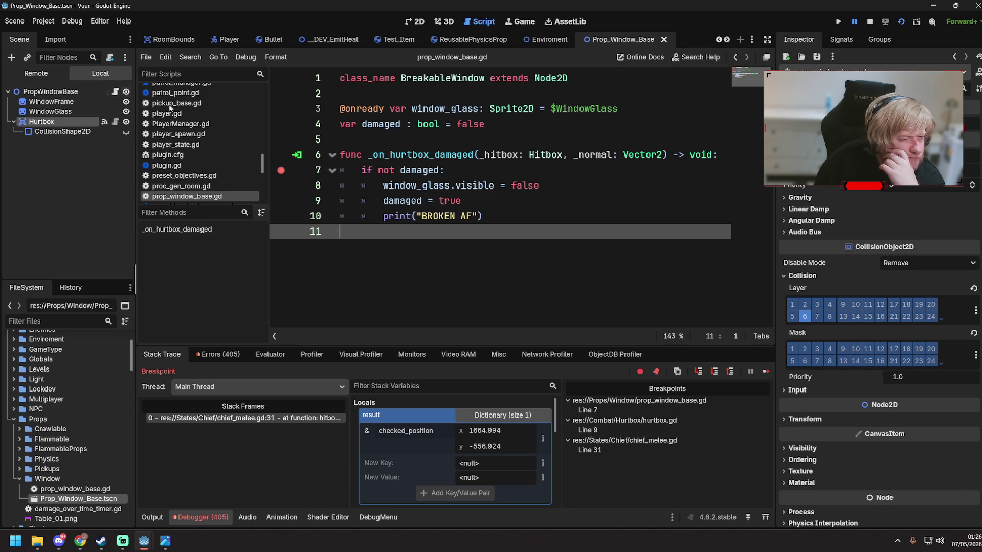
left_click(532, 221)
left_click(51, 92)
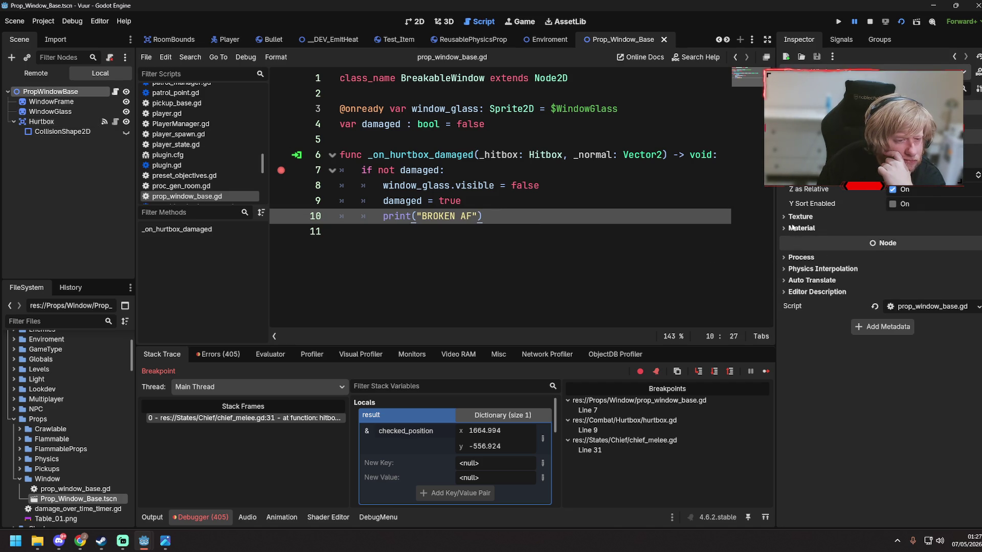
left_click(56, 122)
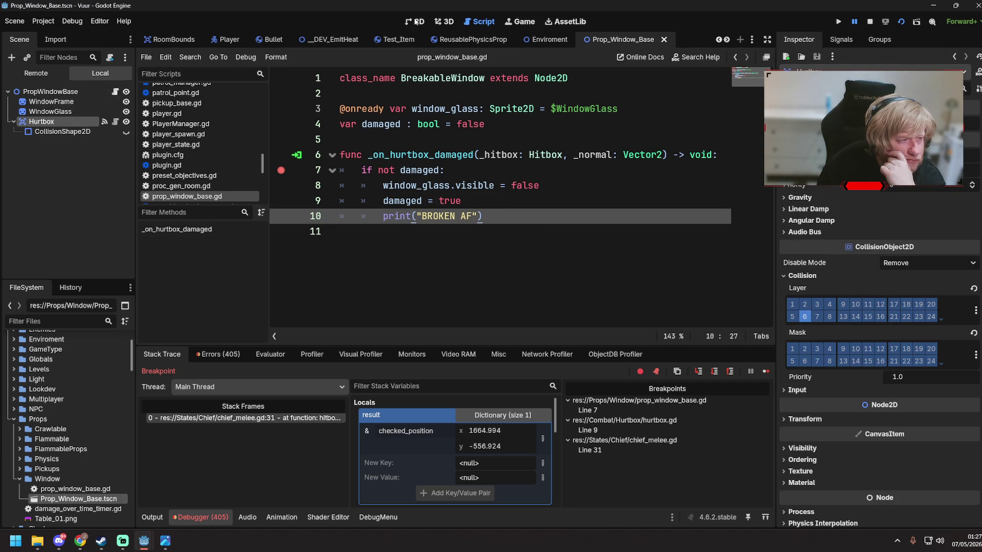
- Make the Hurtbox's CollisionShape2D visible, save the prop scene, and rerun from __DEV_EmitHeat
left_click(416, 22)
left_click(61, 132)
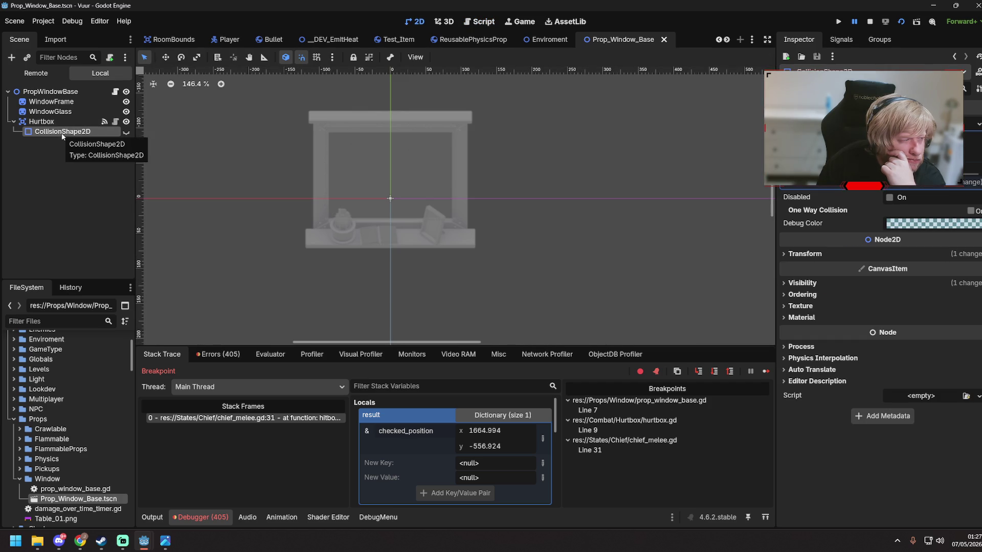
left_click(126, 132)
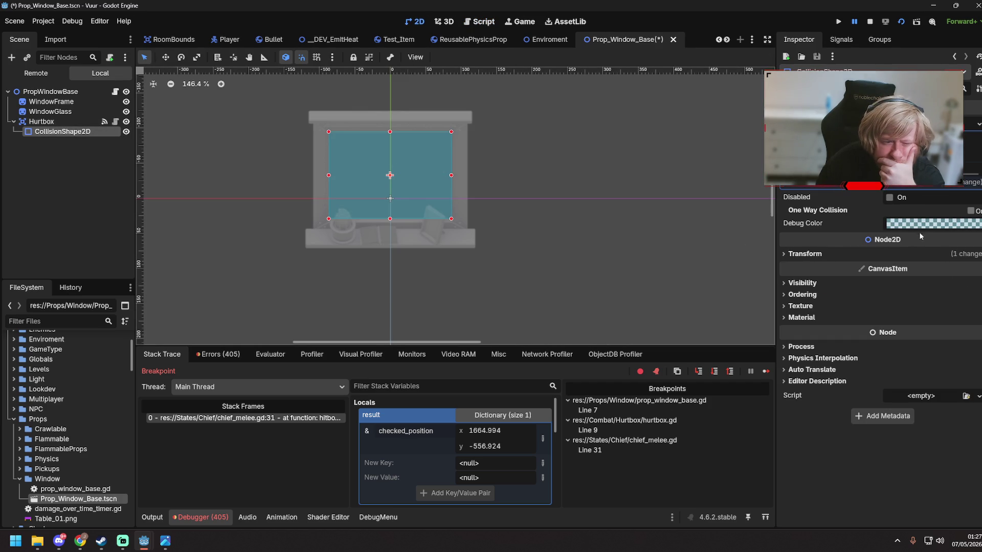
left_click(920, 125)
left_click(892, 195)
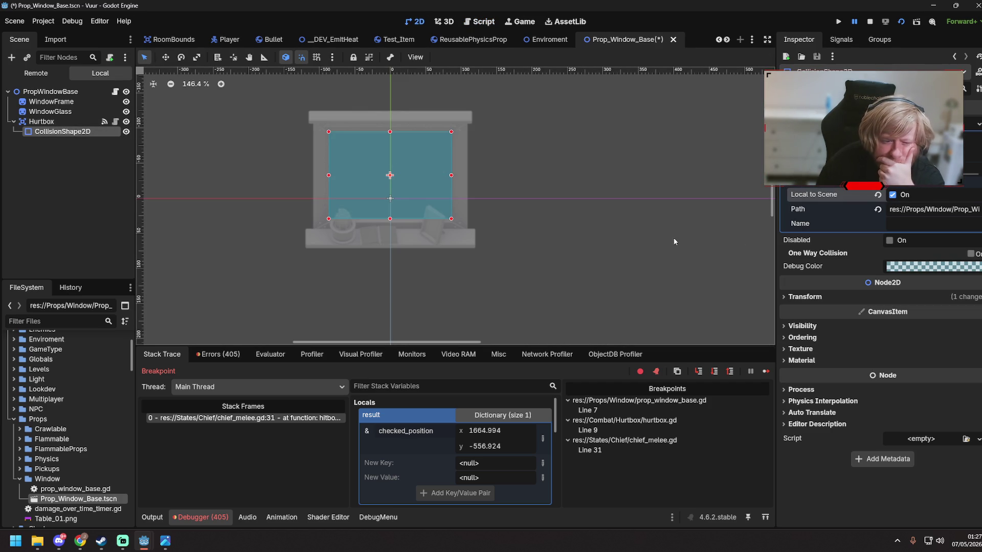
left_click(615, 306)
key("ctrl+s")
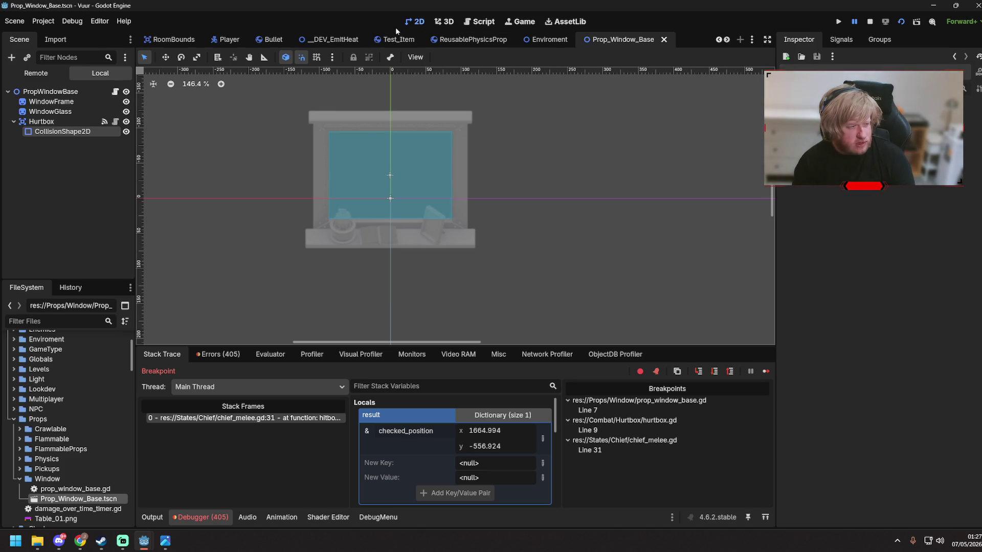
left_click(333, 40)
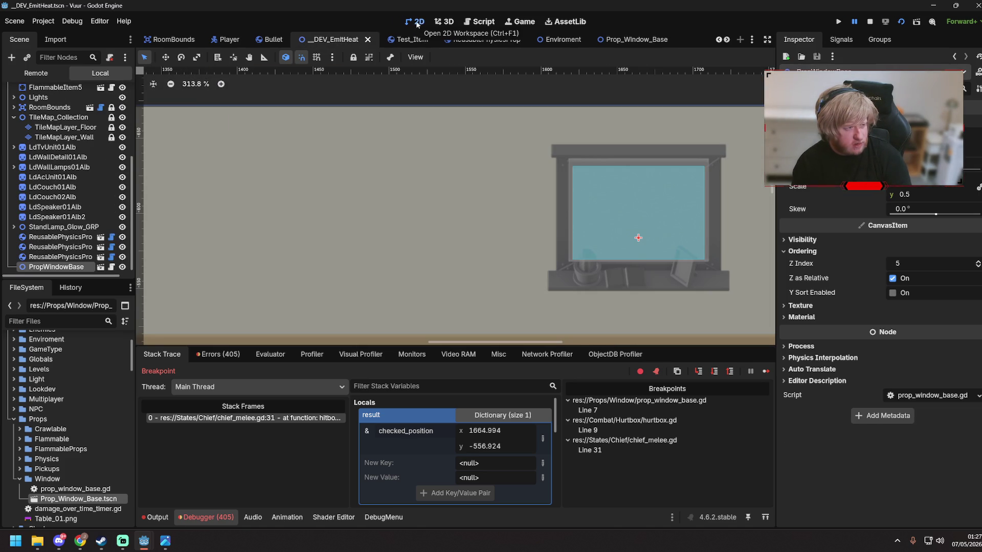
key("F6")
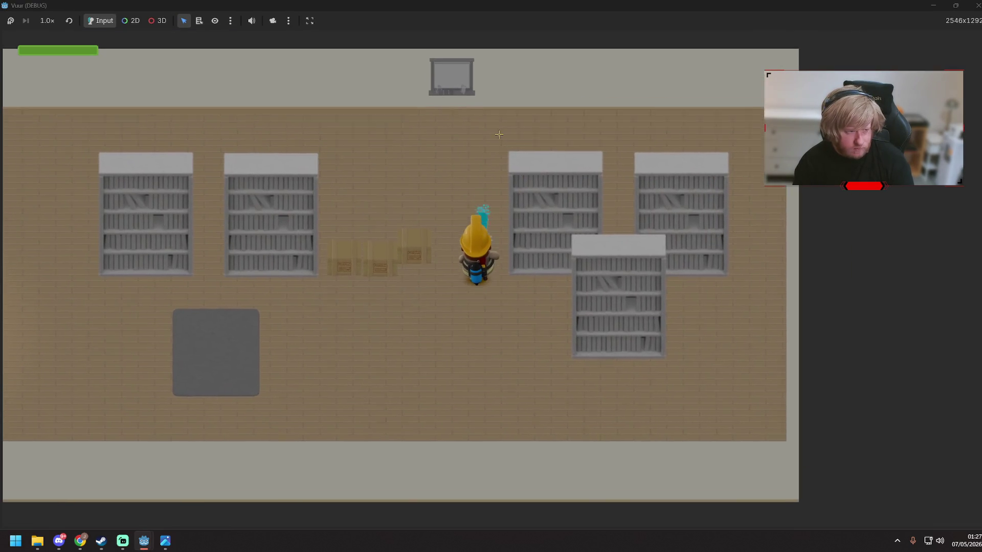
- Walk the firefighter to the window and melee it twice, resuming past the breakpoint
key("w")
mouse_move(480, 127)
left_mouse_down()
mouse_move(389, 204)
mouse_move(341, 219)
mouse_move(404, 353)
mouse_move(460, 256)
left_mouse_up()
key("w")
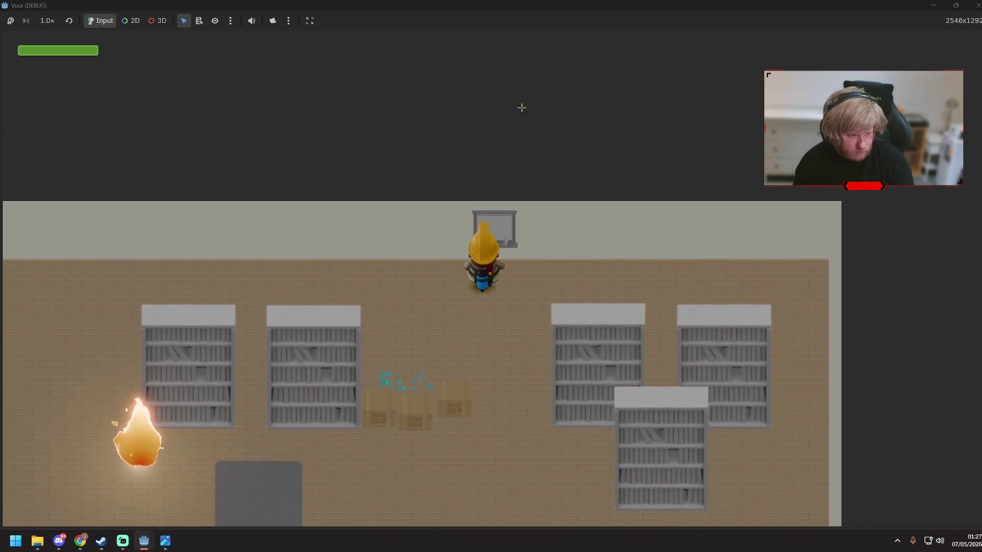
right_click(521, 107)
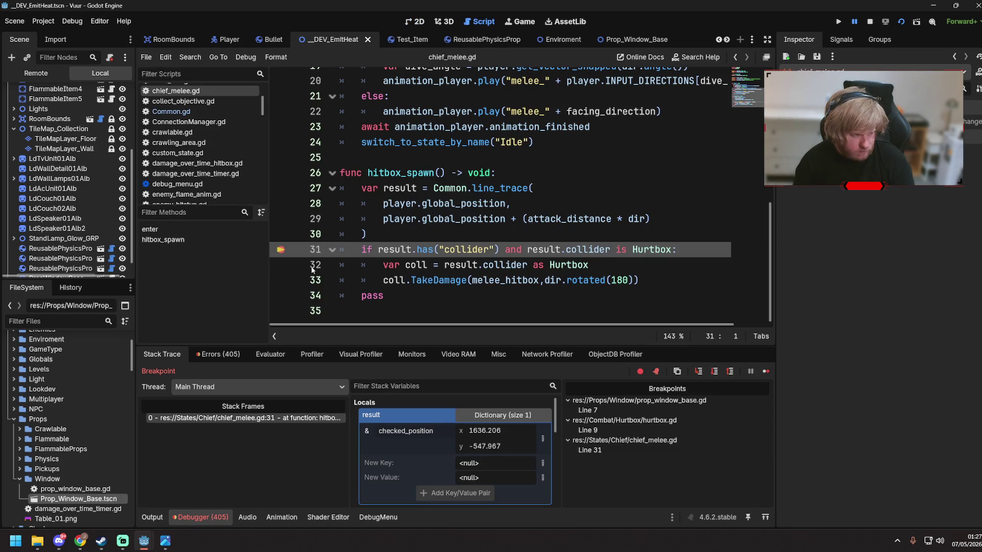
left_click(765, 371)
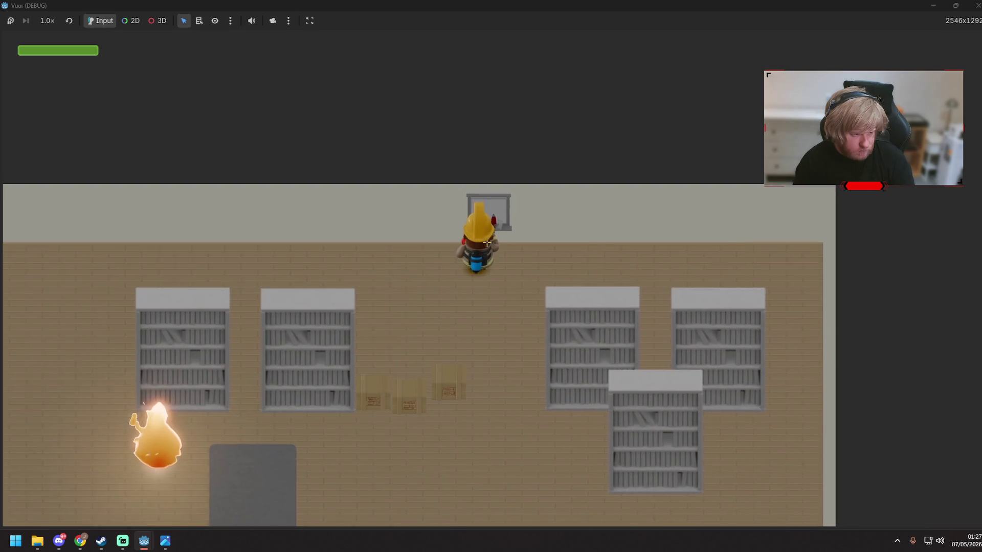
right_click(449, 384)
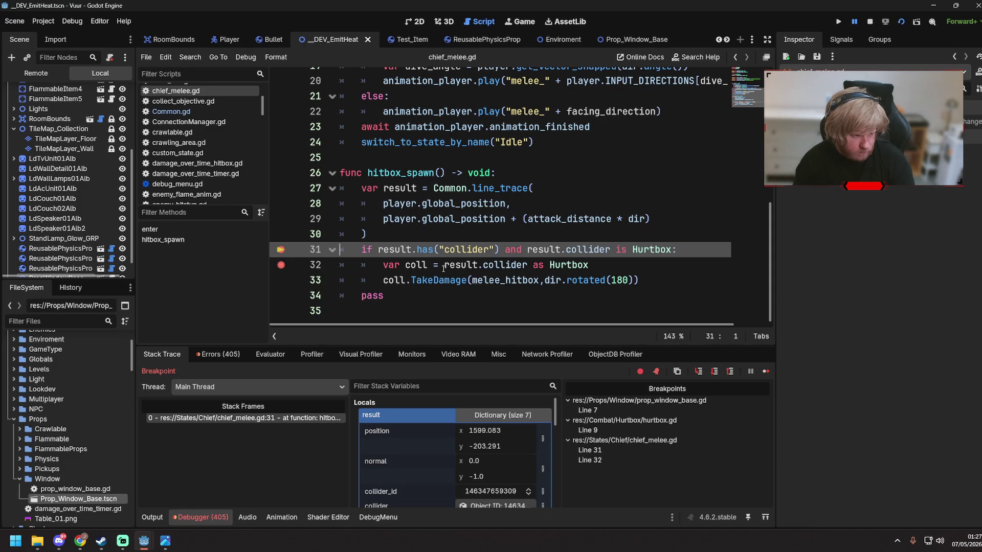
scroll(446, 442, "down", 2)
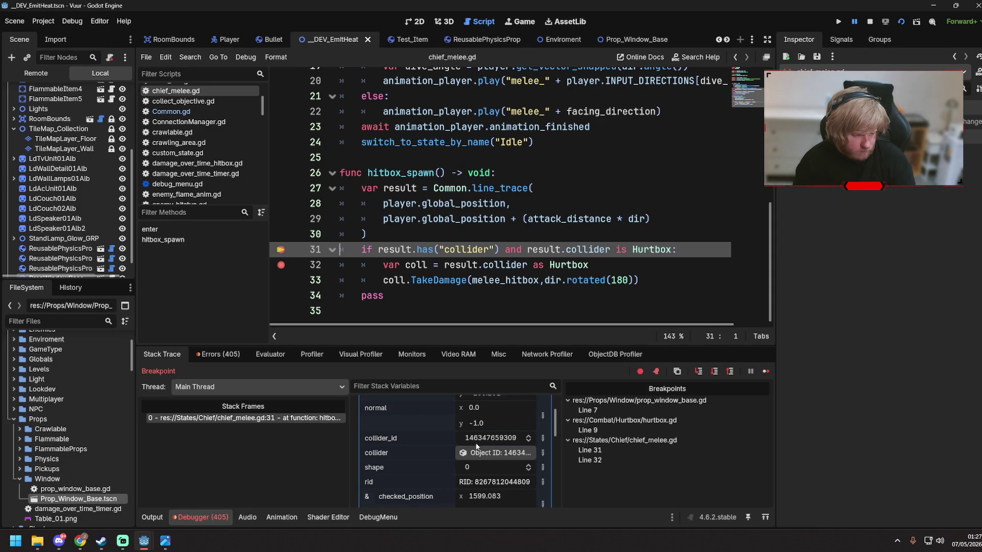
left_click(933, 6)
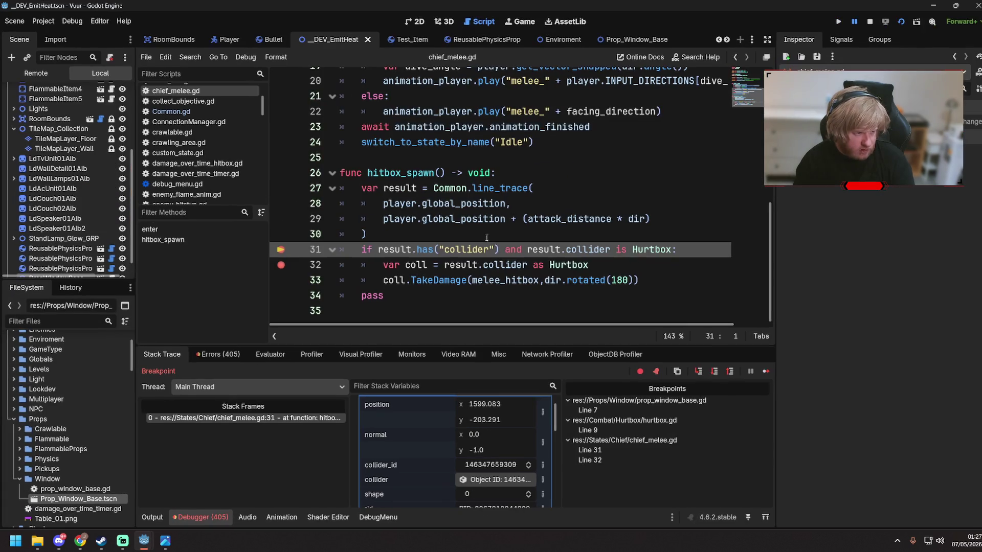
- Inspect Common.gd's line_trace definition, then return to chief_melee.gd's hitbox_spawn
left_click(455, 203)
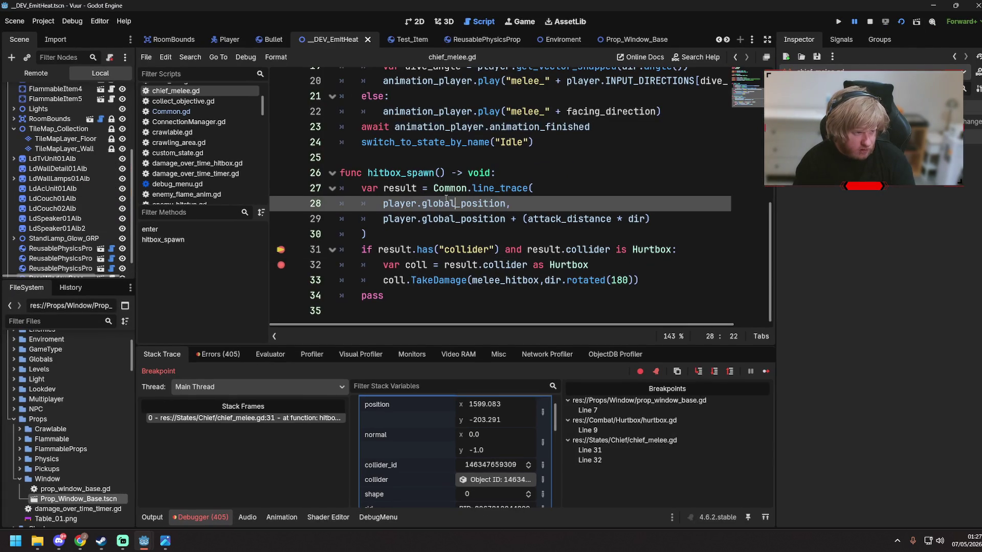
left_click(489, 189, "ctrl")
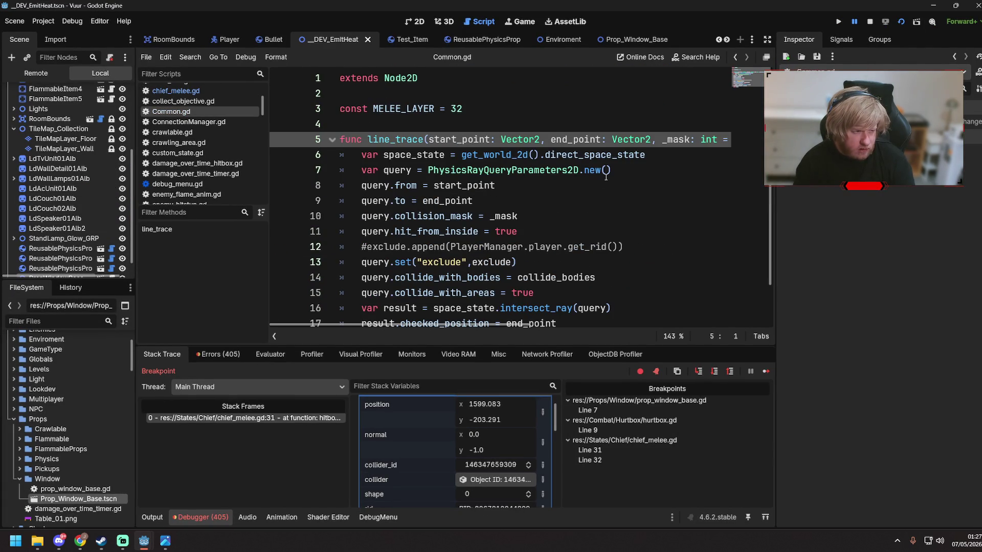
scroll(606, 177, "down", 1)
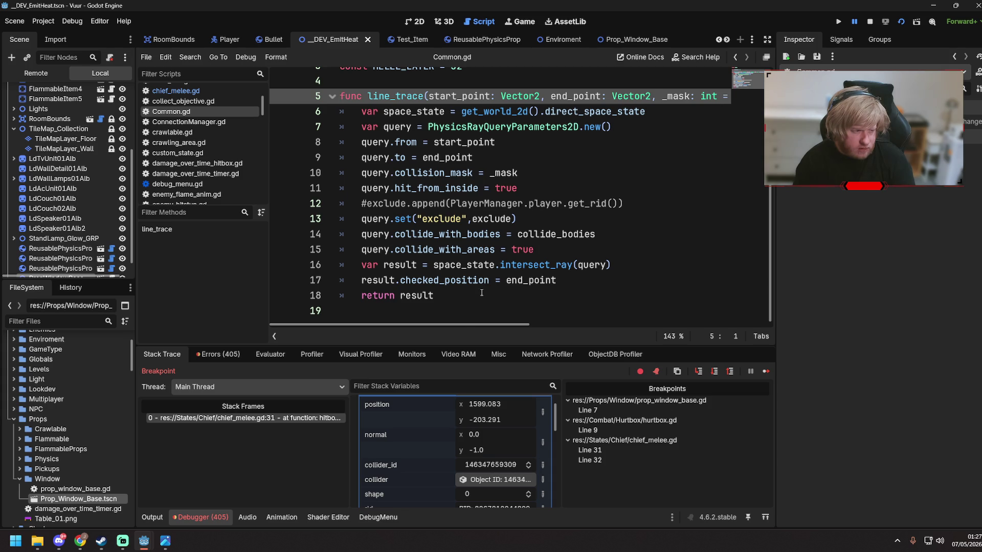
mouse_move(462, 329)
left_mouse_down()
mouse_move(490, 328)
mouse_move(439, 325)
left_mouse_up()
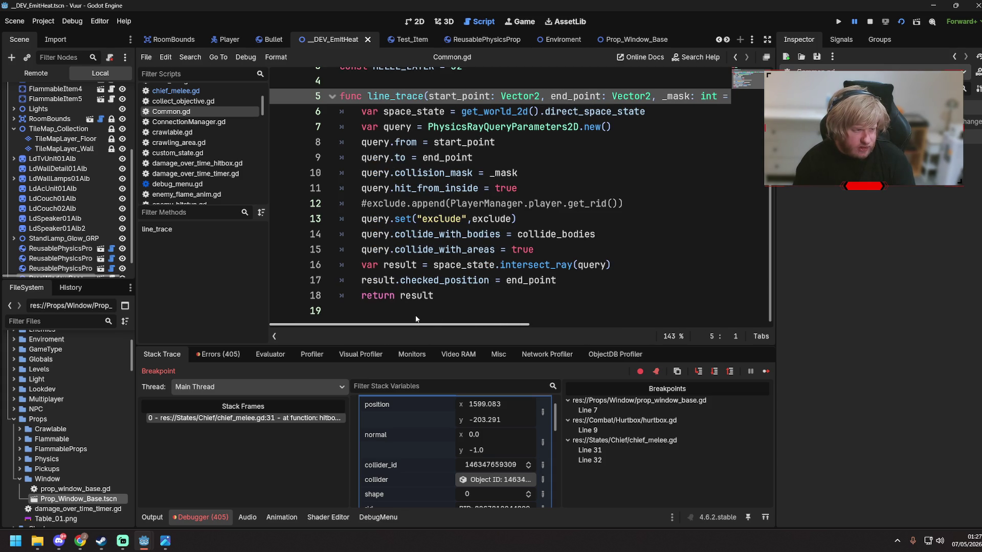
scroll(466, 83, "up", 2)
scroll(194, 108, "up", 2)
left_click(196, 121)
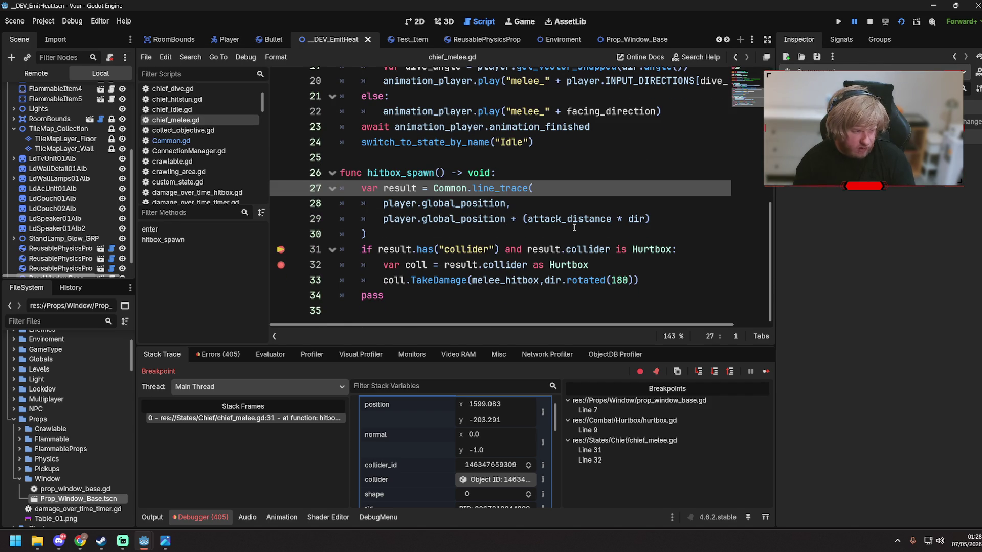
scroll(574, 227, "up", 6)
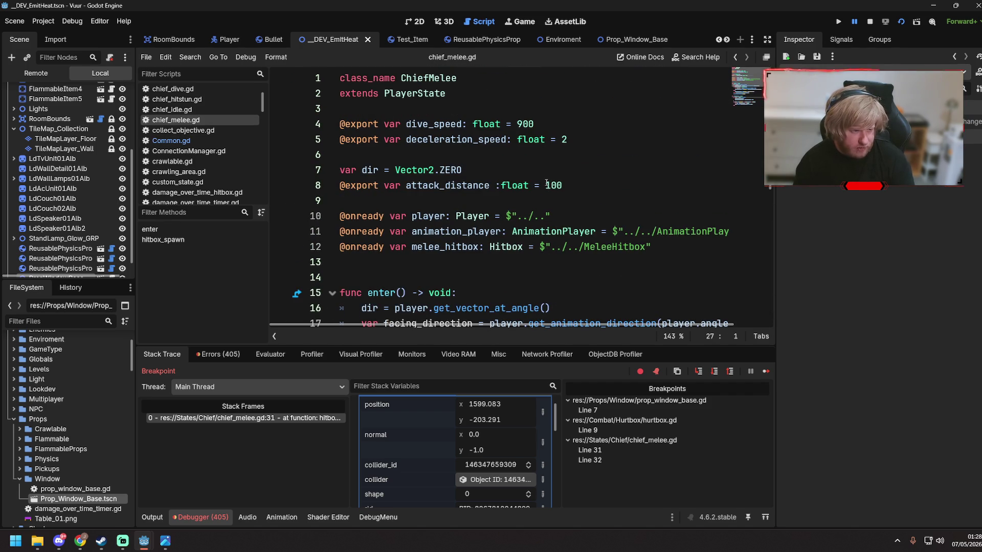
- Change attack_distance from 100 to 200, then save and launch the game
left_click(550, 185)
key("BackSpace")
type("2")
key("F5")
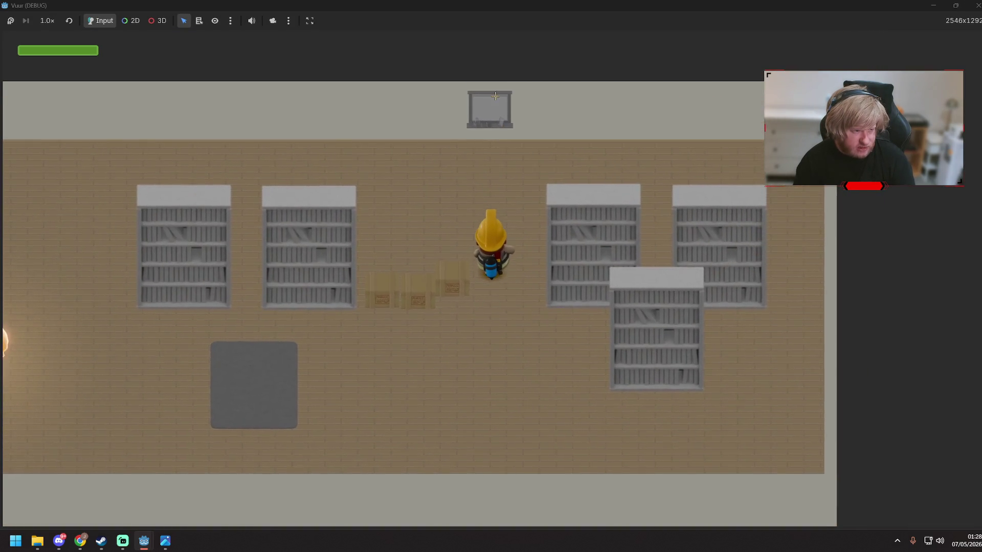
- Melee the window and continue through the paused lines into the window's damage handler
key("w")
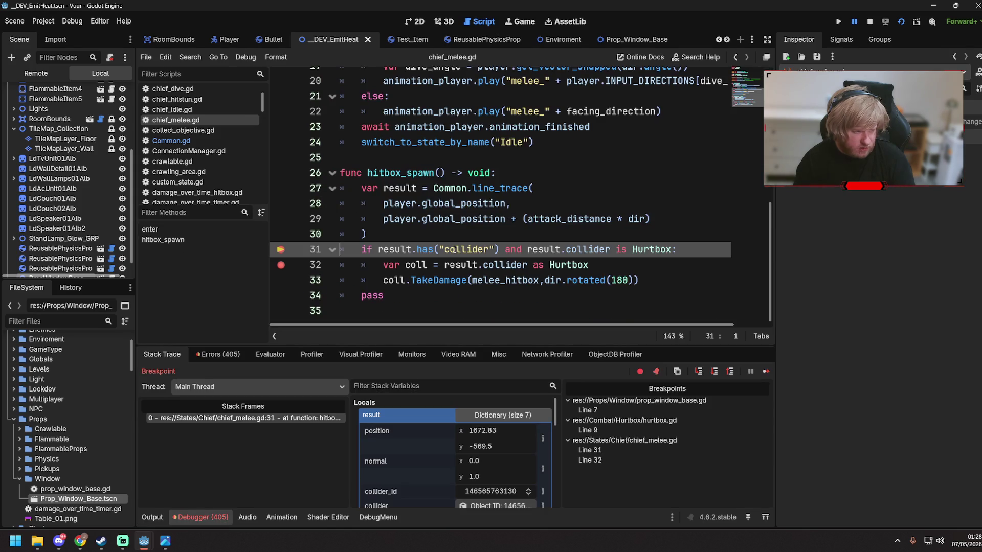
scroll(462, 431, "down", 3)
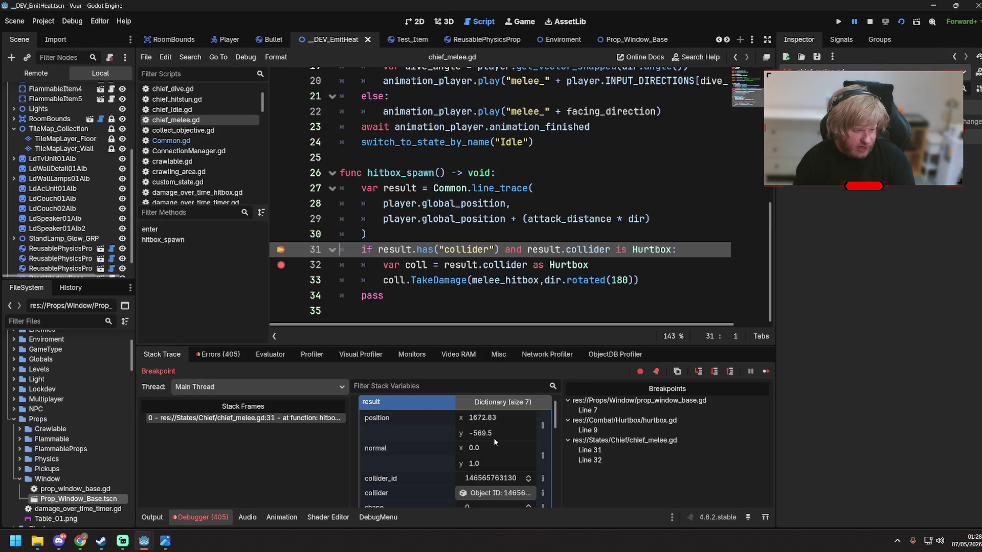
scroll(498, 439, "down", 2)
scroll(505, 439, "up", 2)
left_click(766, 372)
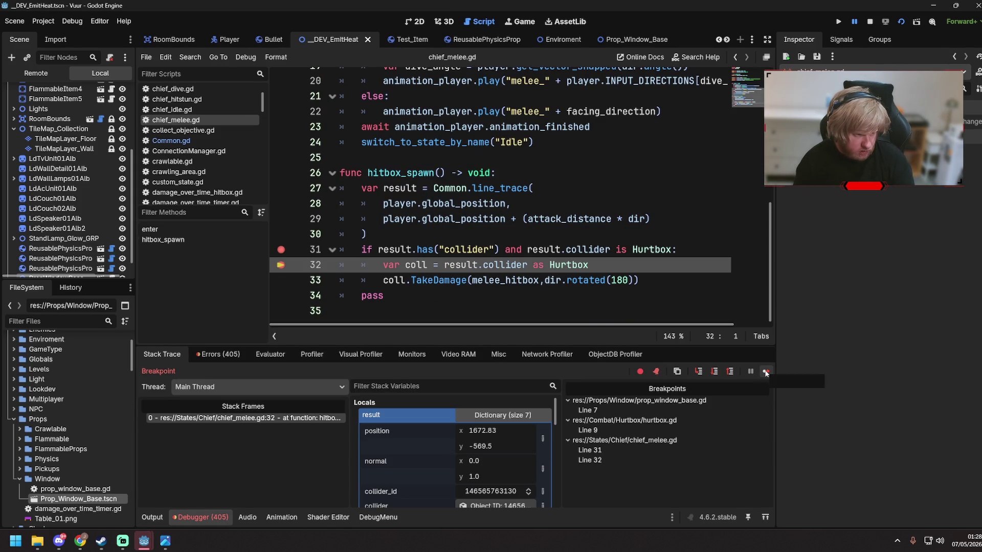
left_click(766, 371)
left_click(766, 371)
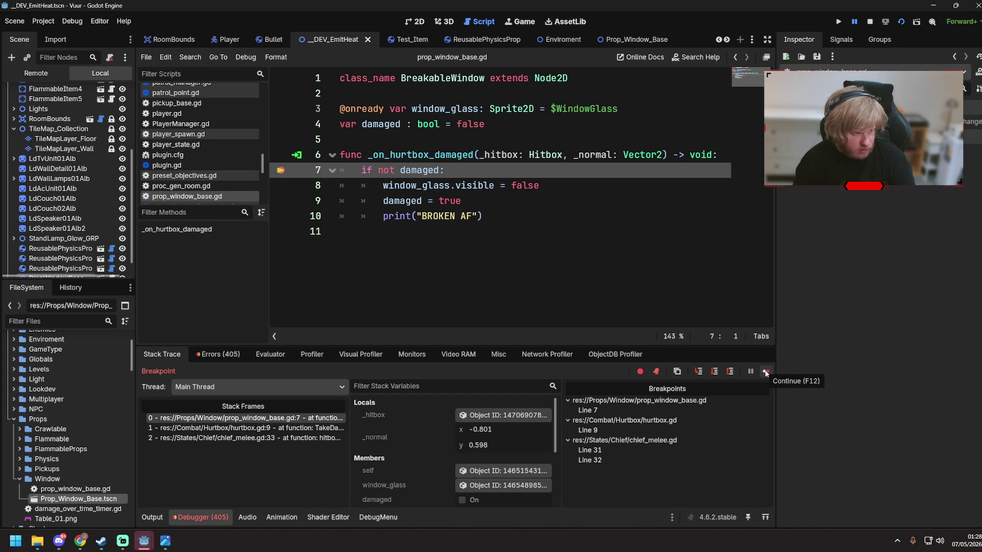
- Remove the prop_window_base.gd line 7 and chief_melee lines 31–32 breakpoints, resuming in between
left_click(281, 170)
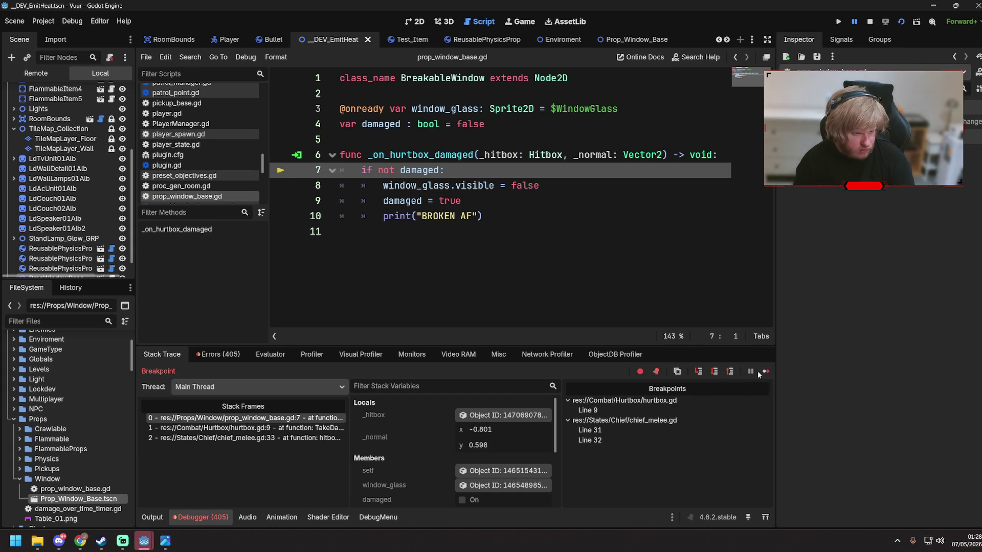
left_click(766, 372)
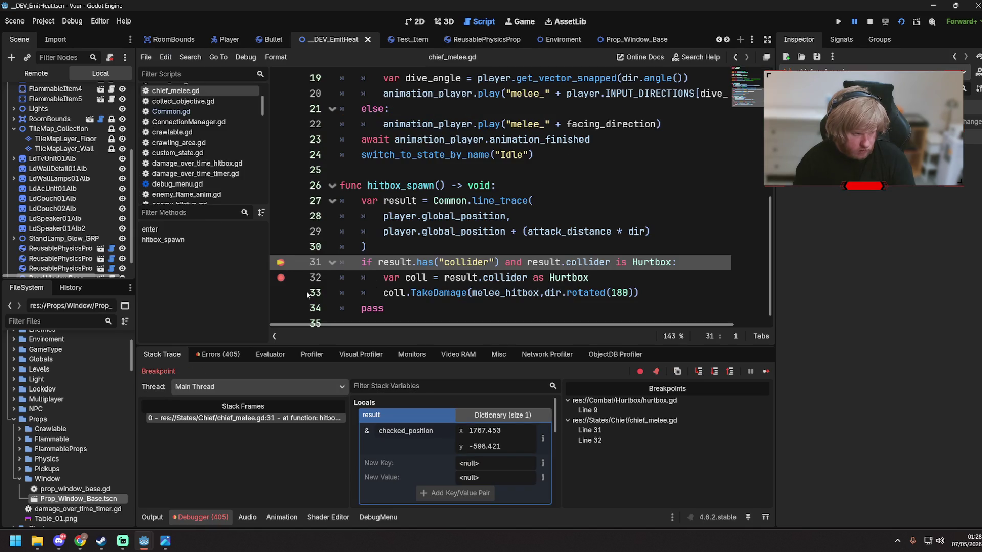
left_click(281, 262)
left_click(280, 277)
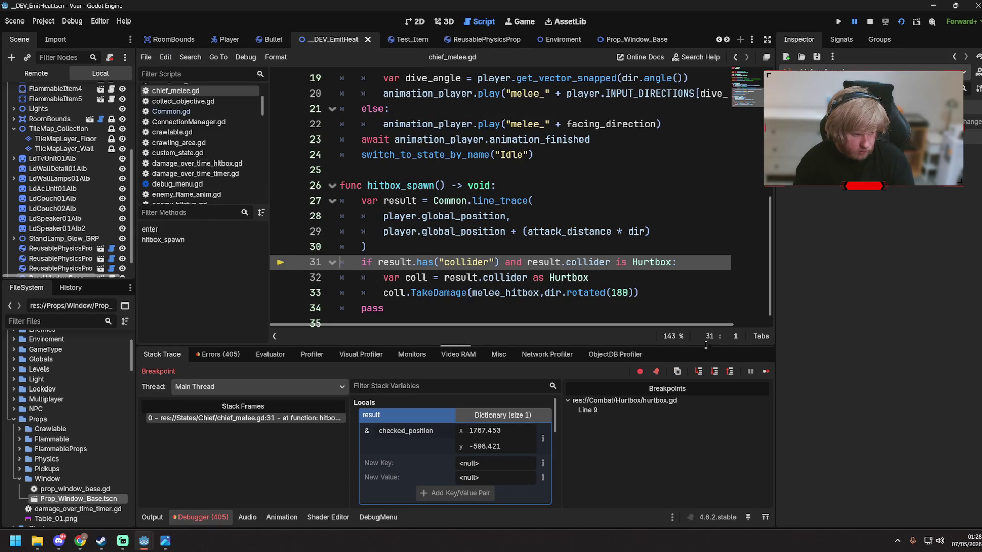
left_click(764, 373)
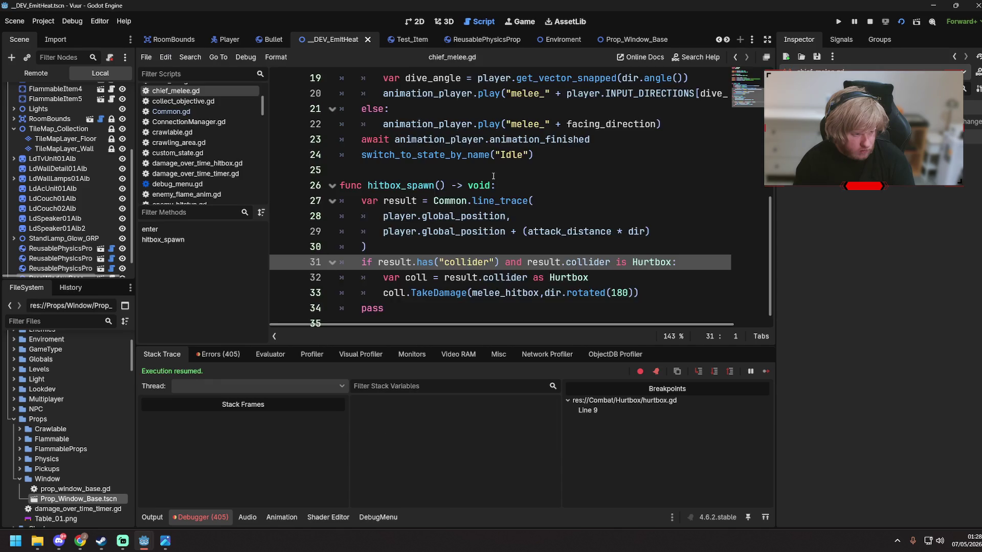
left_click(280, 201)
- Resume and walk the firefighter around spraying water, then stop the game and save
left_click(766, 371)
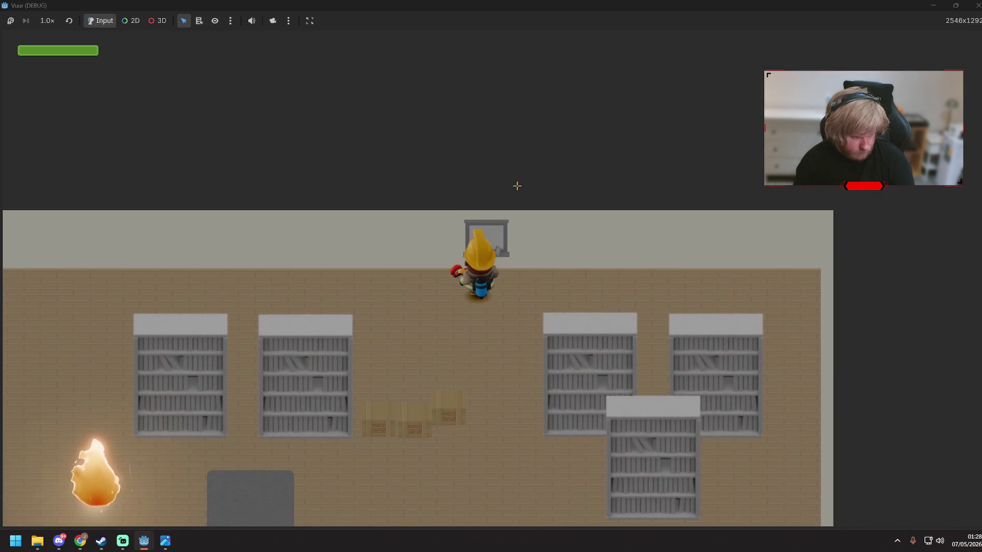
key("s")
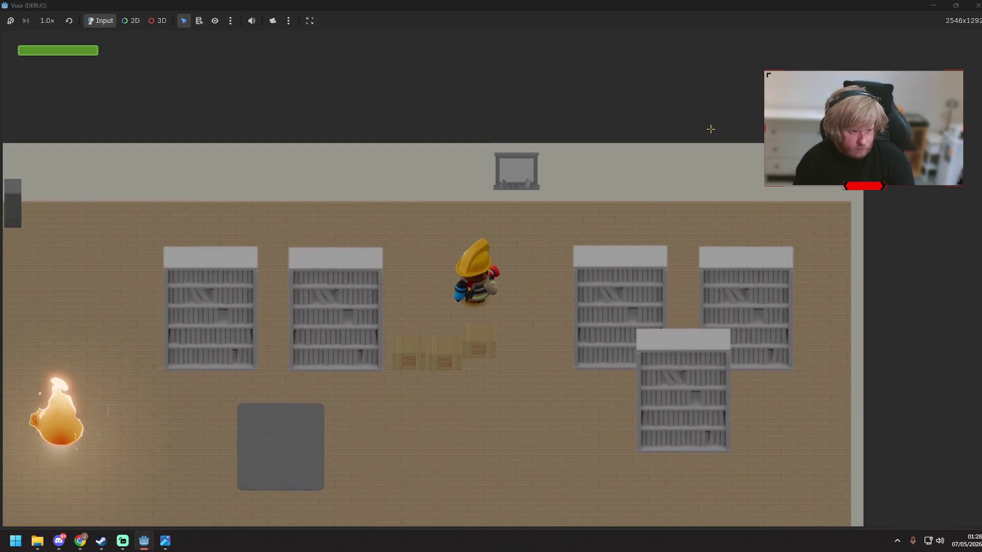
key("w")
key("d")
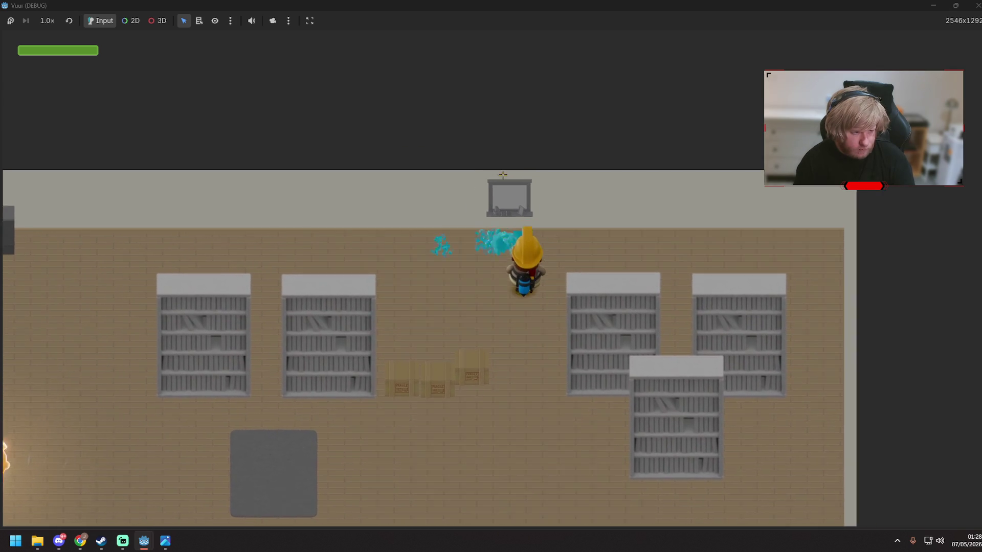
key("F8")
key("ctrl+s")
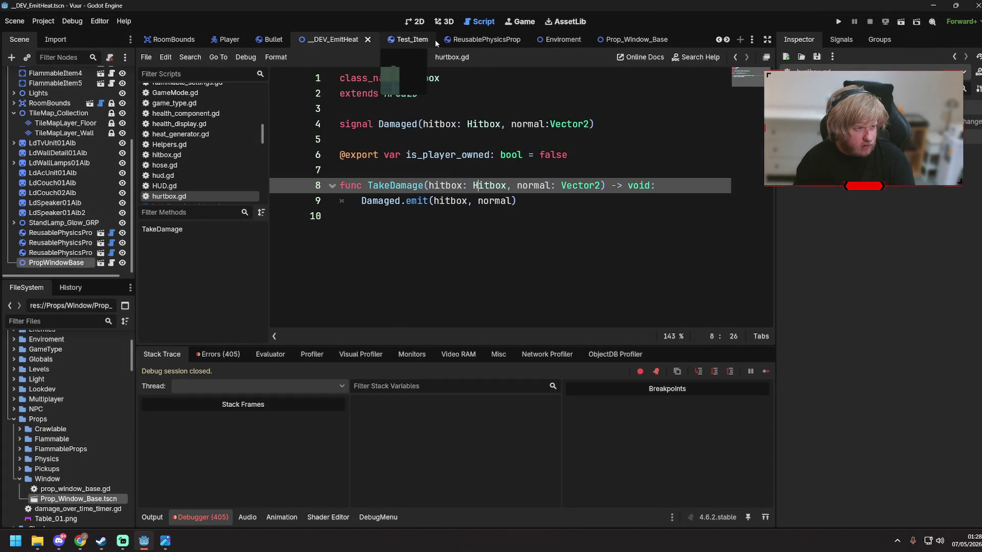
- In Prop_Window_Base, hide the collision shape, test WindowGlass visibility, and save the scene
left_click(634, 40)
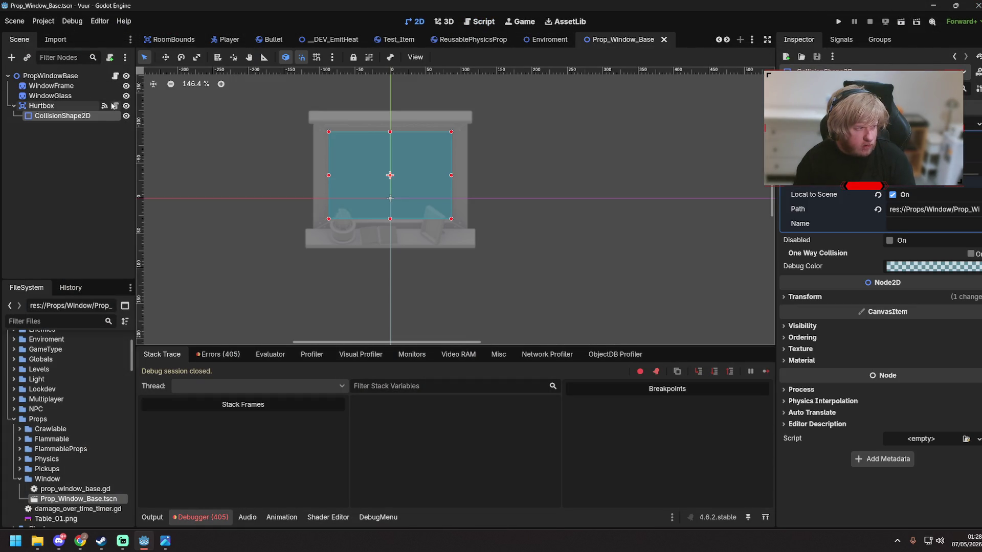
left_click(125, 115)
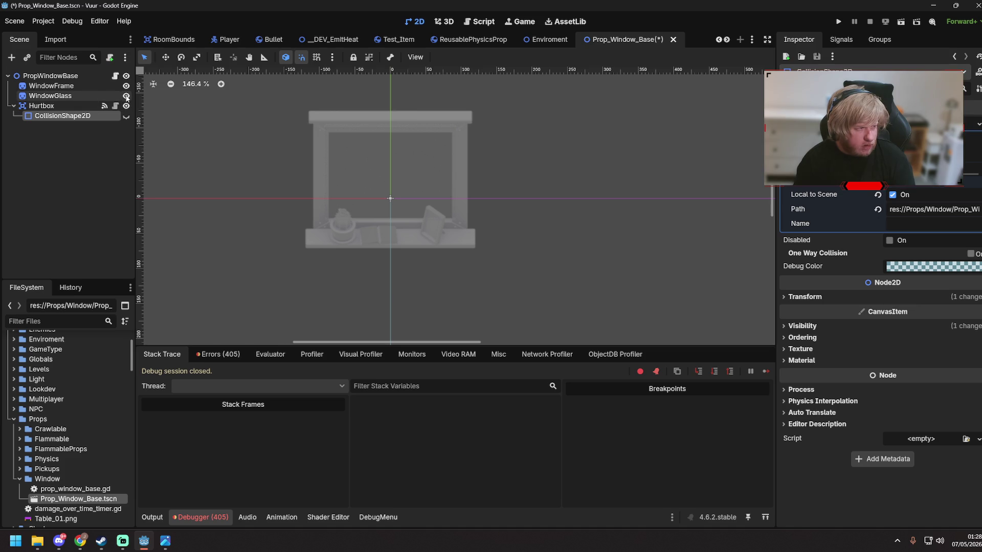
left_click(126, 96)
left_click(127, 96)
left_click(126, 96)
left_click(126, 96)
left_click(90, 183)
key("ctrl+s")
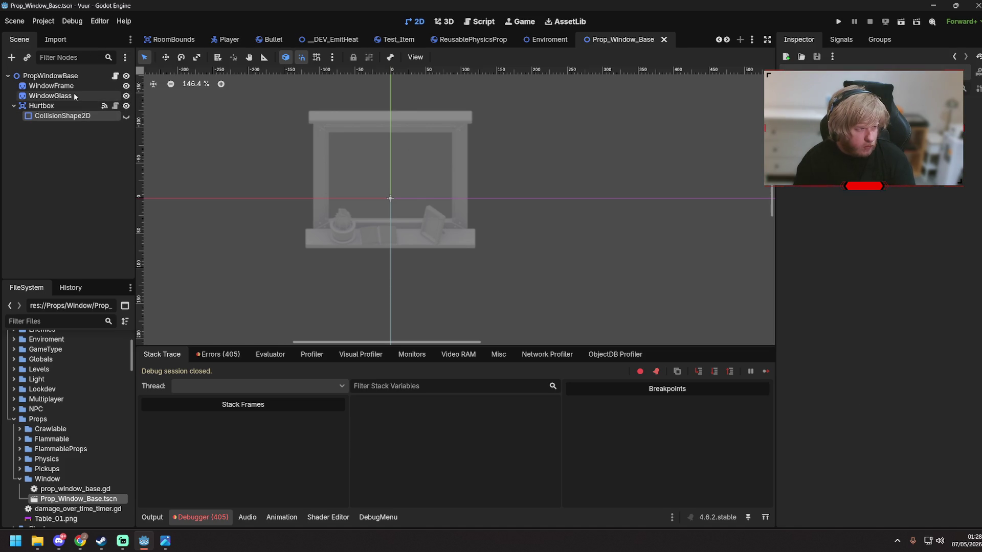
- Indent line 10 of hurtbox.gd and add blank line 11, then switch to RoomBounds
left_click(77, 98)
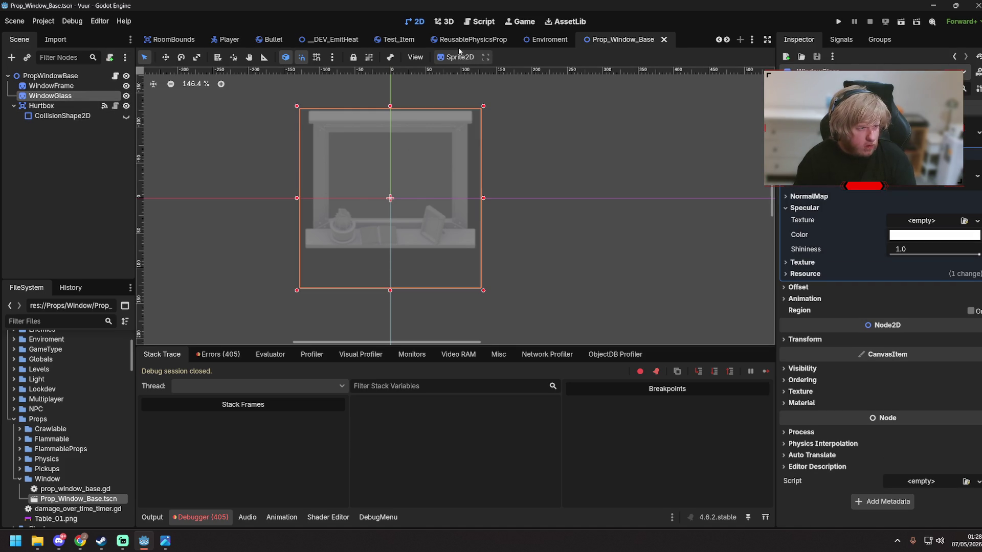
left_click(490, 23)
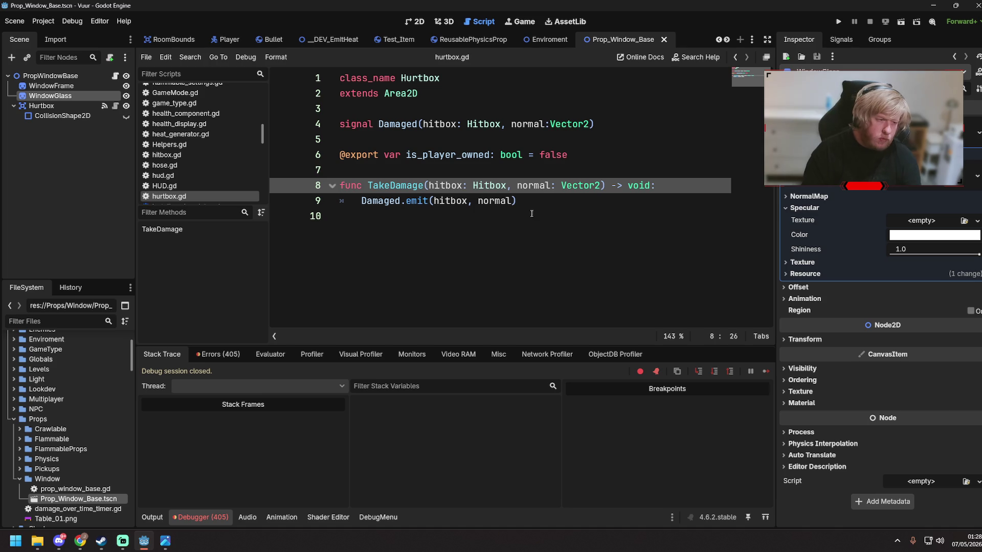
left_click(548, 227)
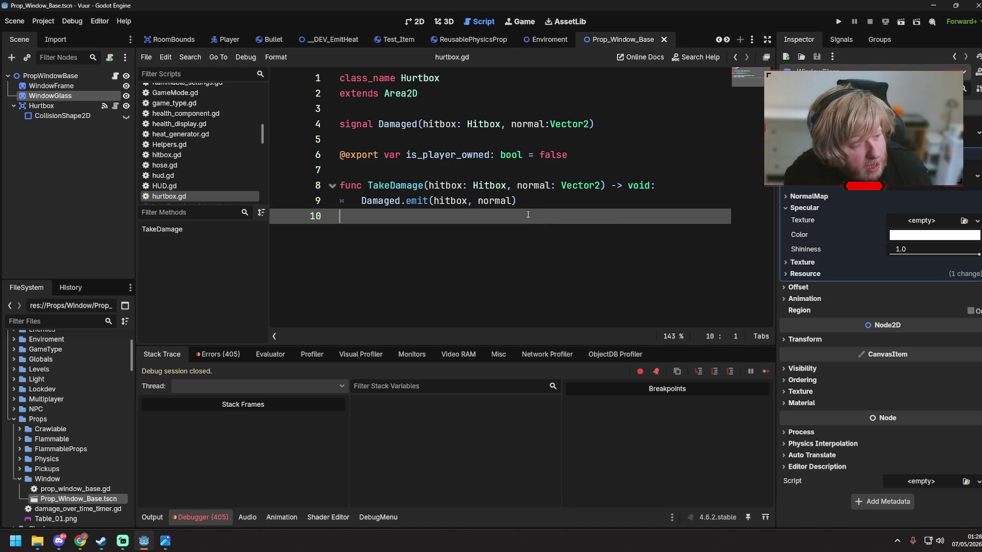
key("Tab")
key("Return")
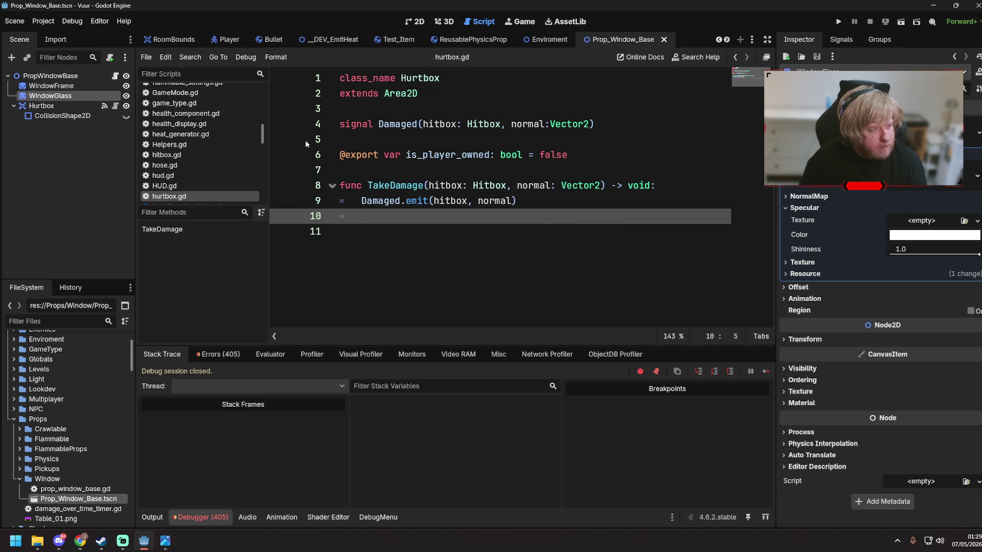
left_click(169, 40)
key("Up")
key("Up")
key("Up")
- Open room_bounds.gd from the RoomBounds node, read through it, and save the scene
left_click(116, 75)
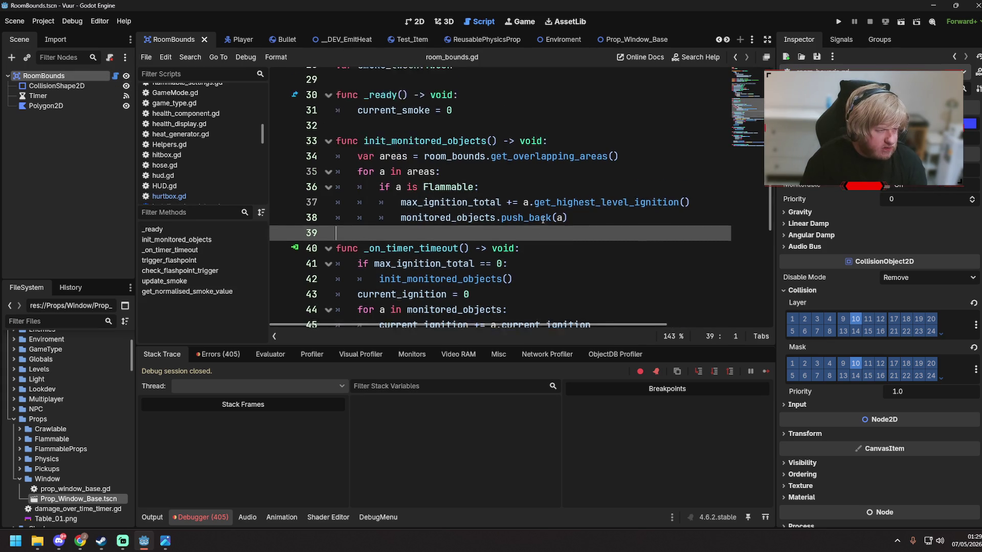
scroll(527, 216, "down", 3)
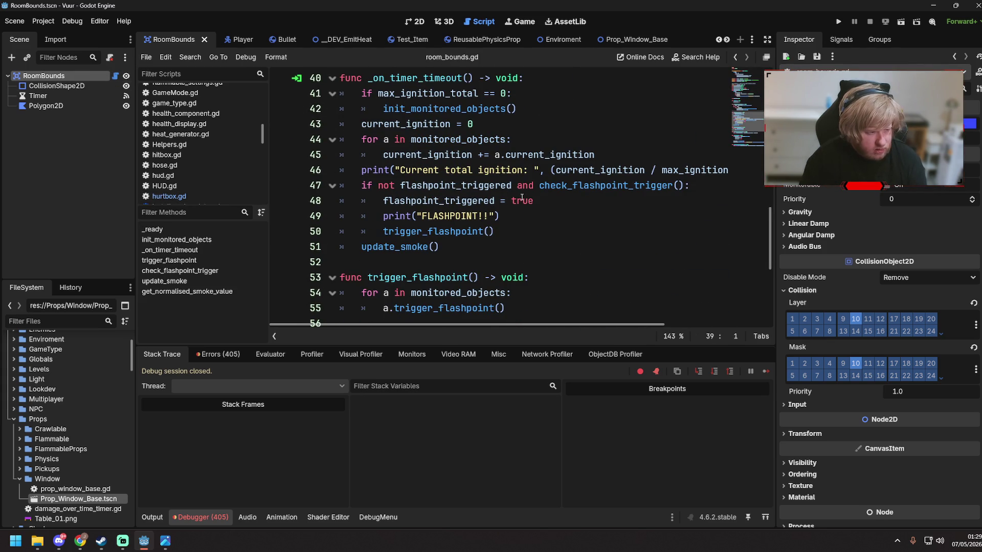
scroll(522, 204, "down", 2)
scroll(551, 214, "down", 2)
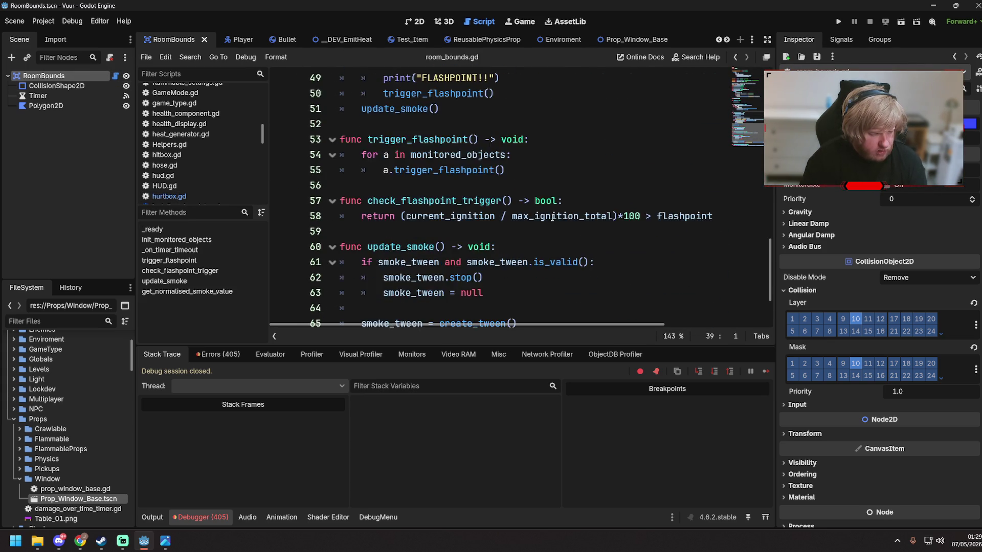
scroll(521, 215, "down", 1)
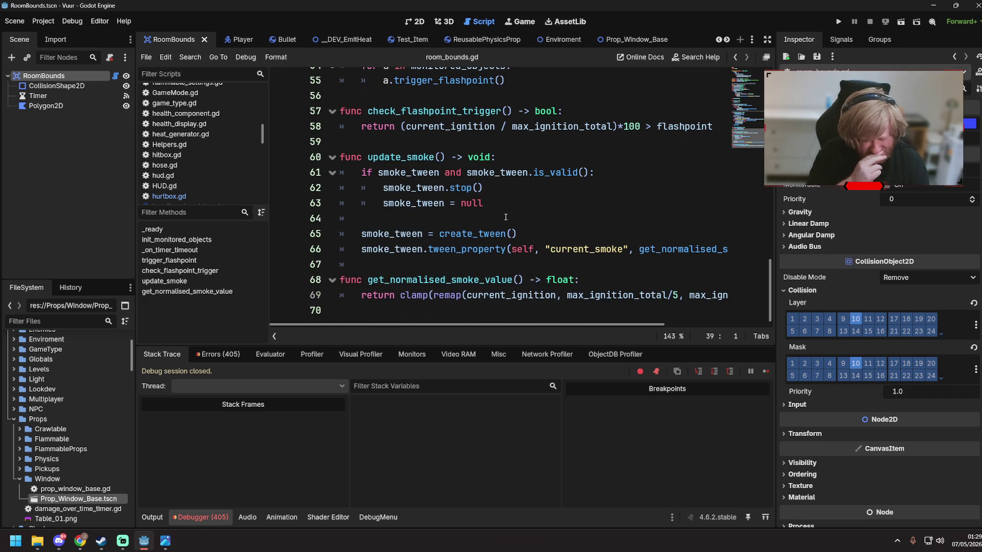
key("ctrl+s")
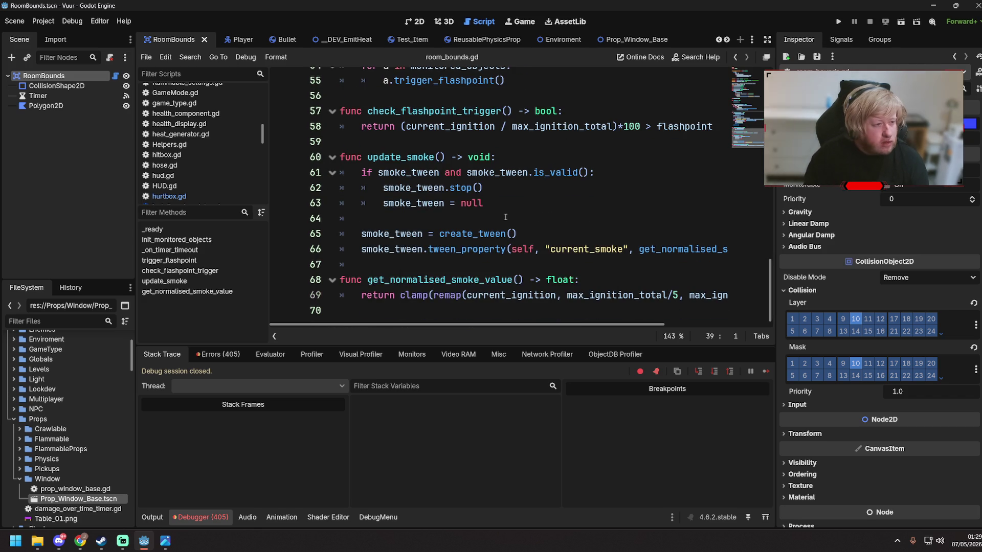
- Review the monitored_objects push_back code and enable collision mask layer 6 (Melee) on RoomBounds
scroll(522, 205, "up", 10)
scroll(536, 214, "up", 1)
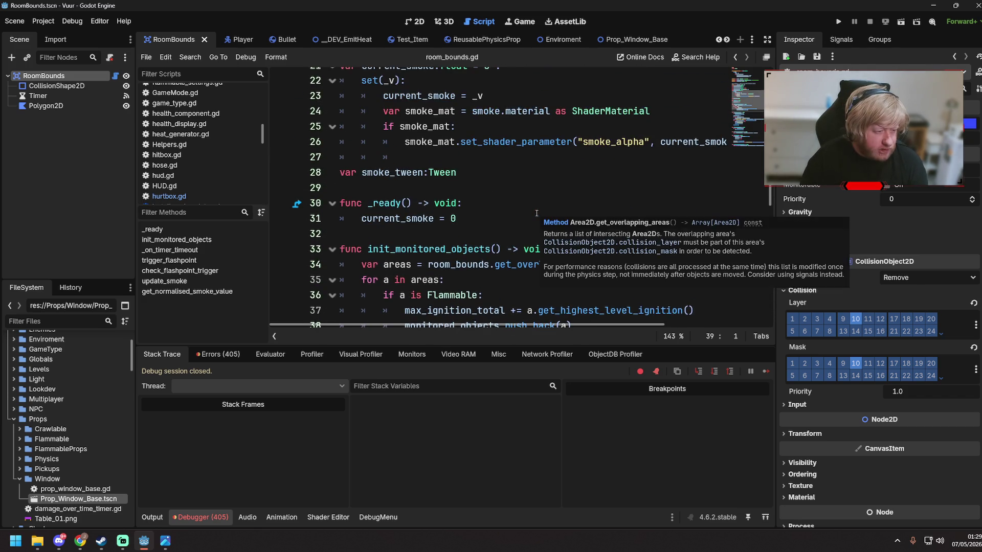
scroll(540, 219, "down", 3)
left_click(580, 187)
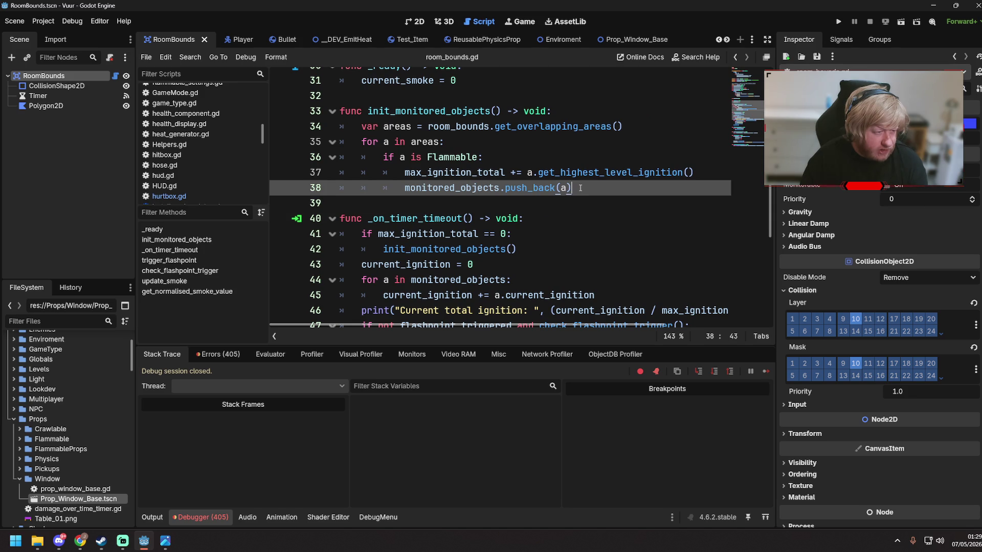
mouse_move(530, 130)
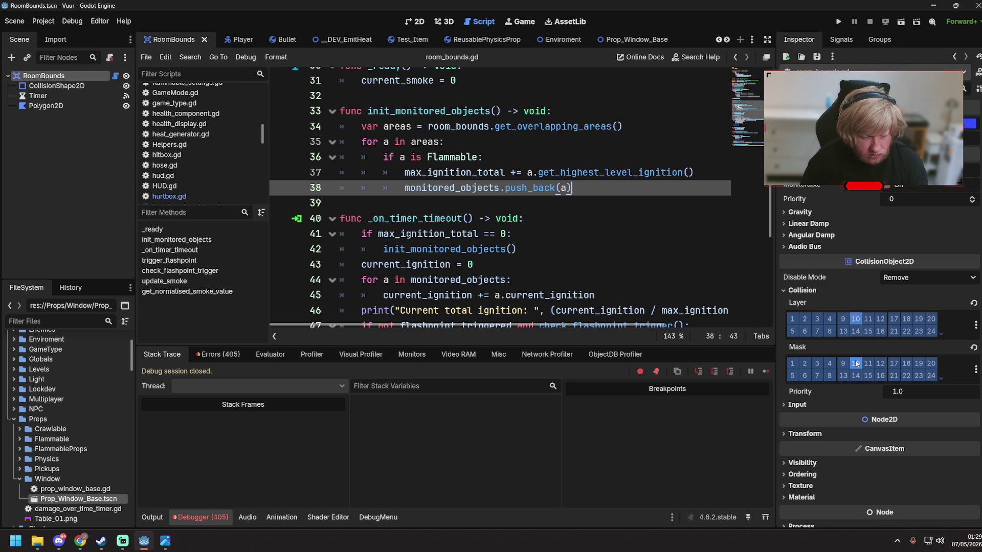
left_click(805, 377)
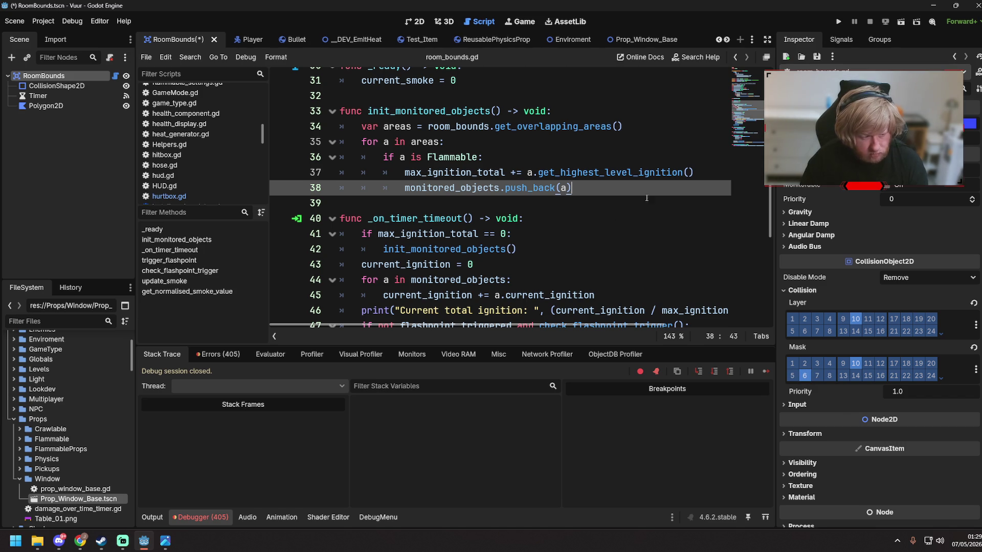
- Save the RoomBounds scene and read back through room_bounds.gd
key("ctrl+s")
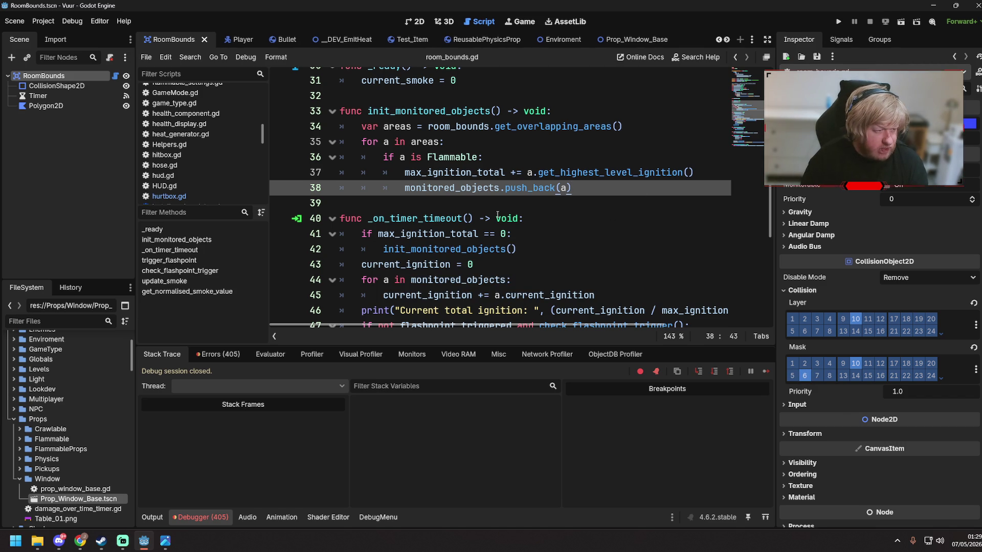
scroll(498, 215, "up", 6)
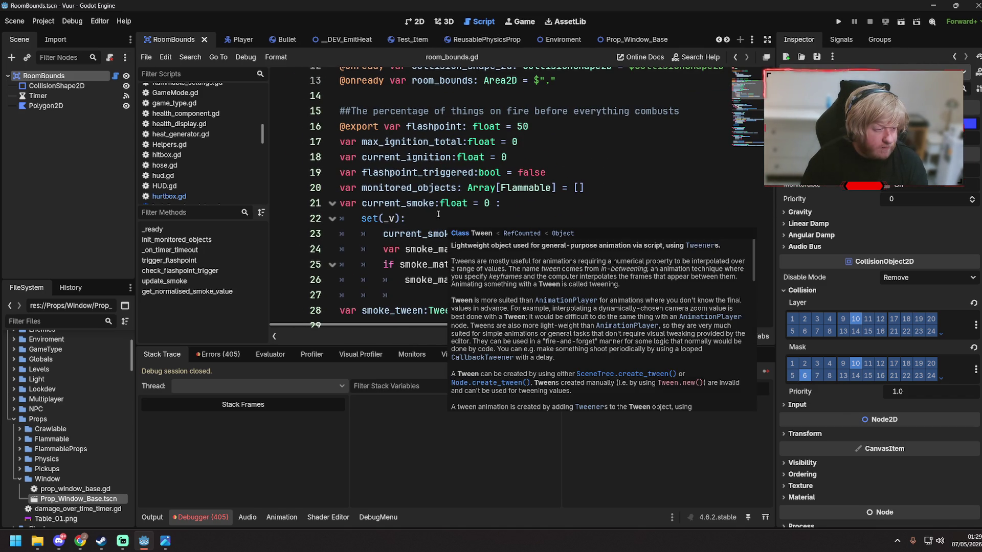
scroll(444, 214, "up", 1)
scroll(463, 214, "down", 3)
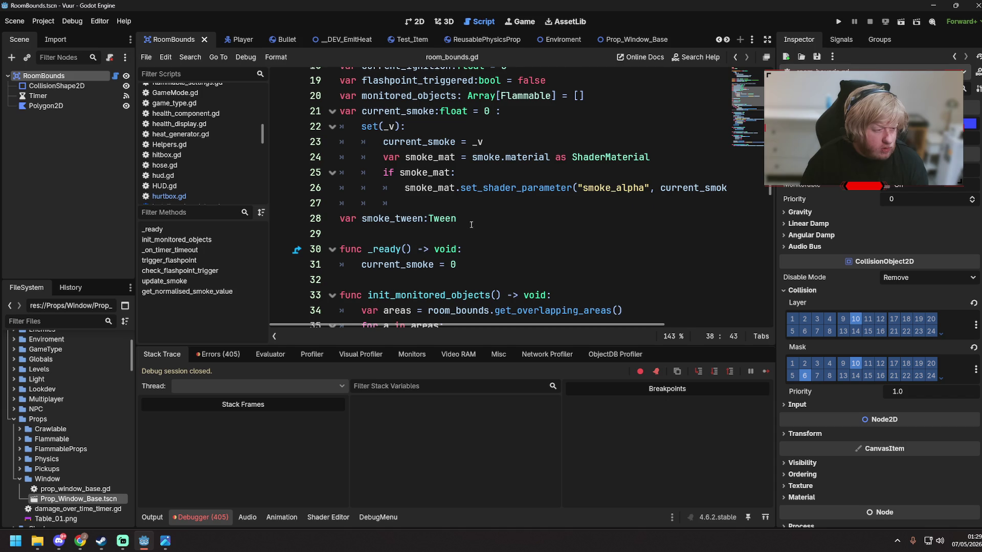
scroll(471, 225, "up", 2)
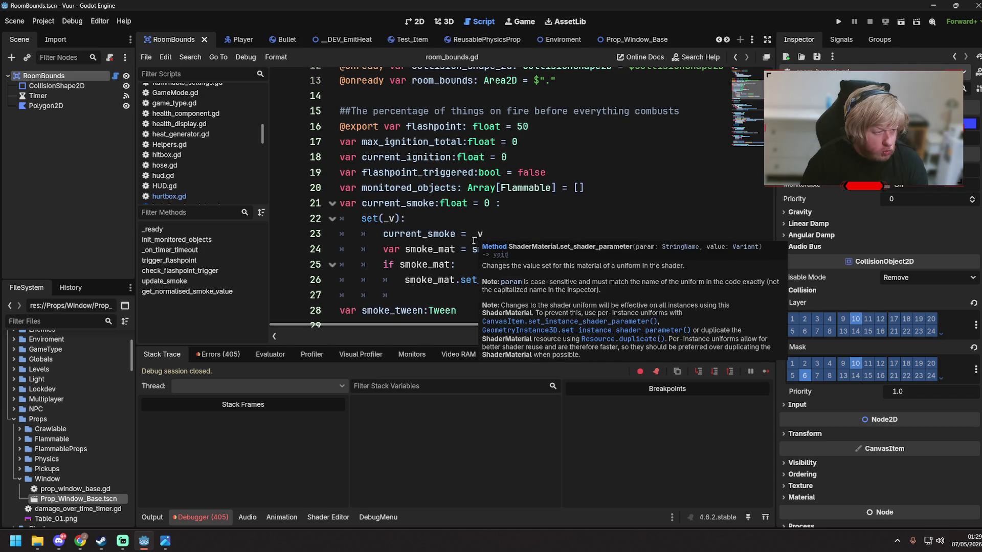
scroll(474, 241, "up", 4)
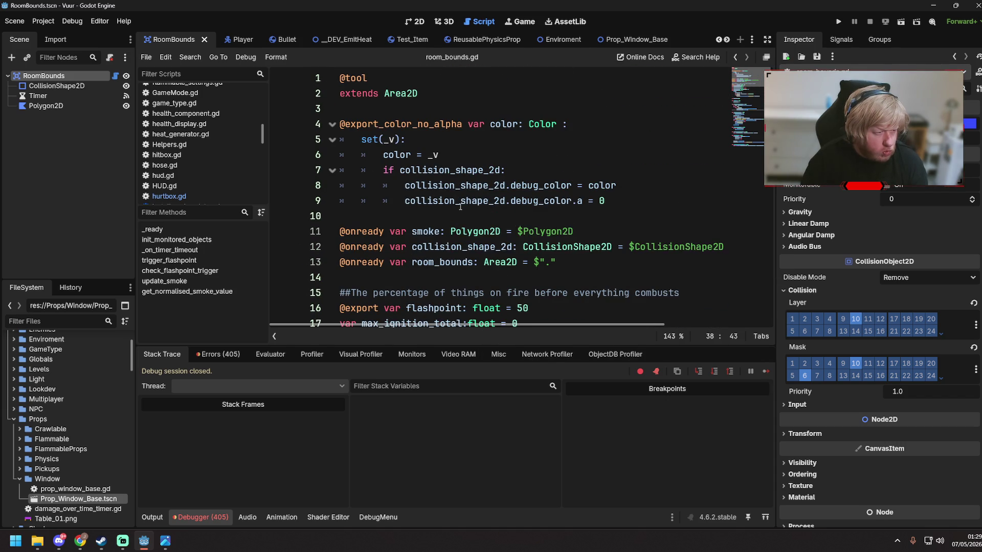
mouse_move(460, 204)
scroll(576, 258, "down", 2)
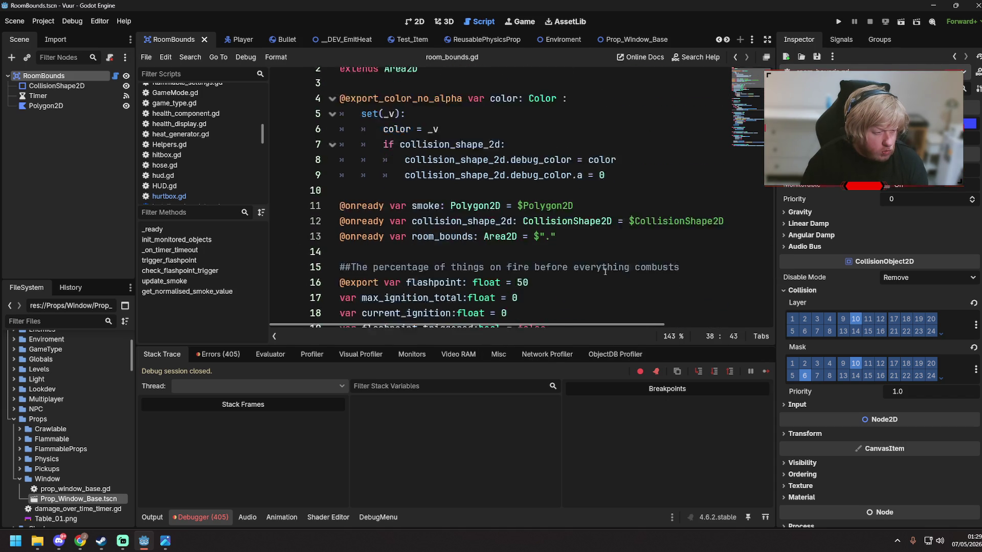
scroll(560, 238, "down", 3)
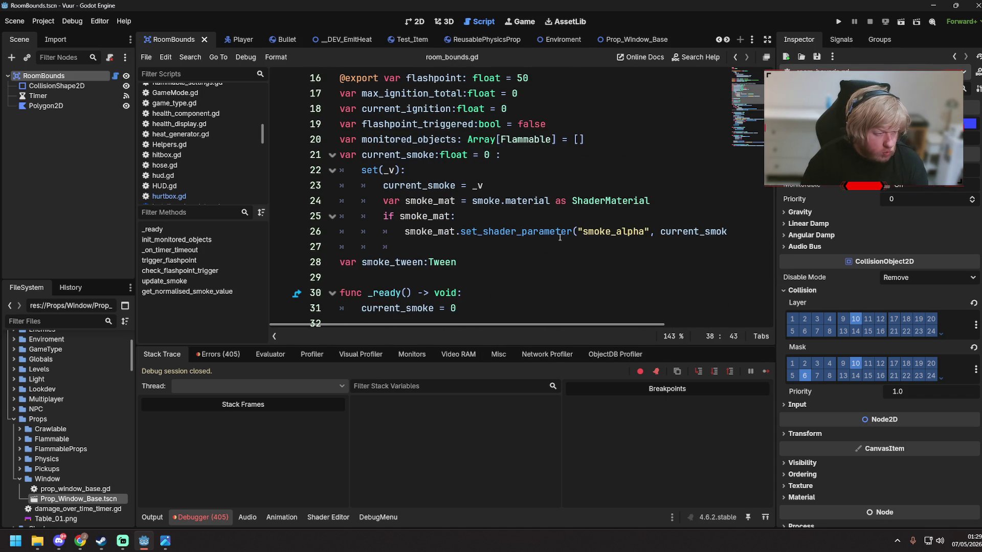
scroll(552, 241, "down", 3)
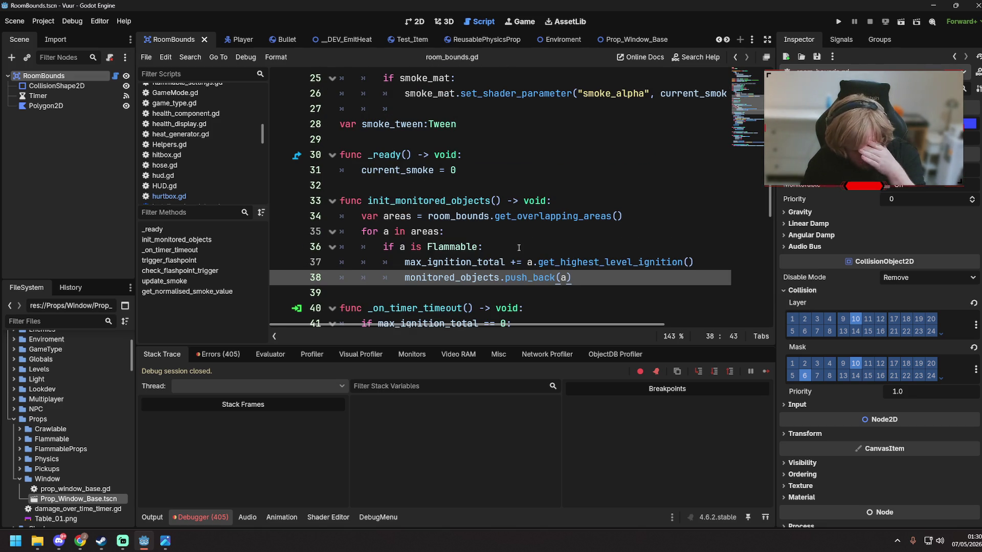
scroll(506, 202, "up", 1)
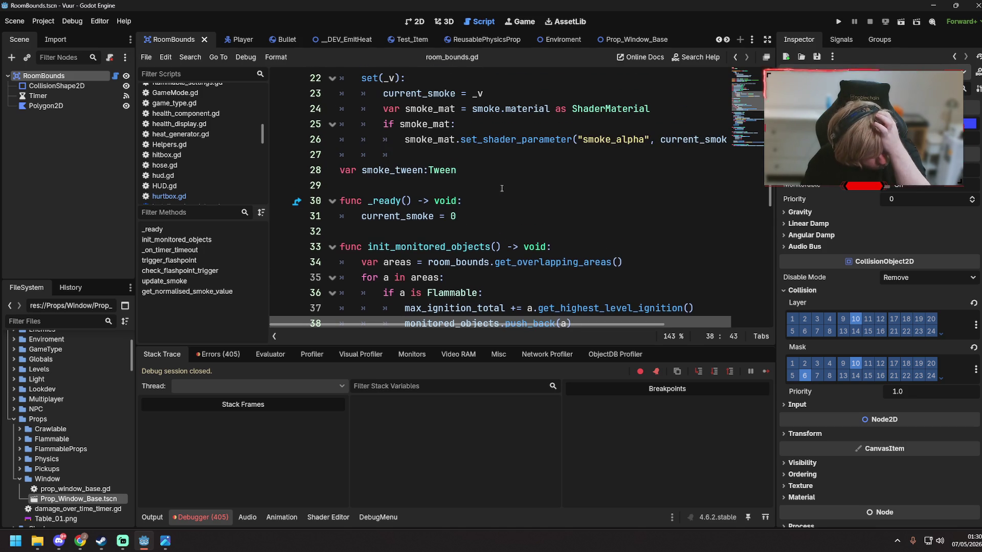
- Start a new variable declaration below smoke_tween, typed so far as 'var monitore'
left_click(490, 173)
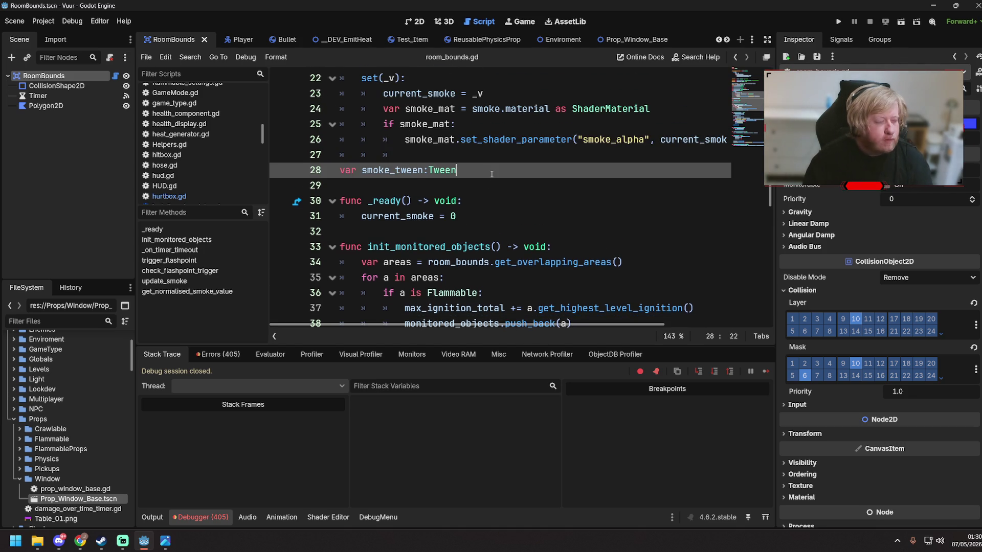
key("Return")
key("BackSpace")
key("BackSpace")
key("BackSpace")
type("var monitore")
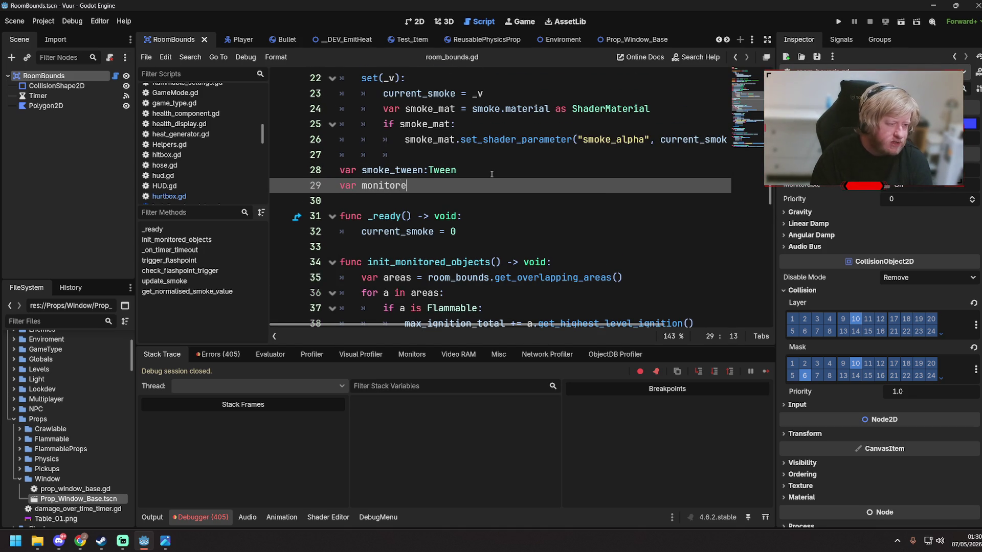